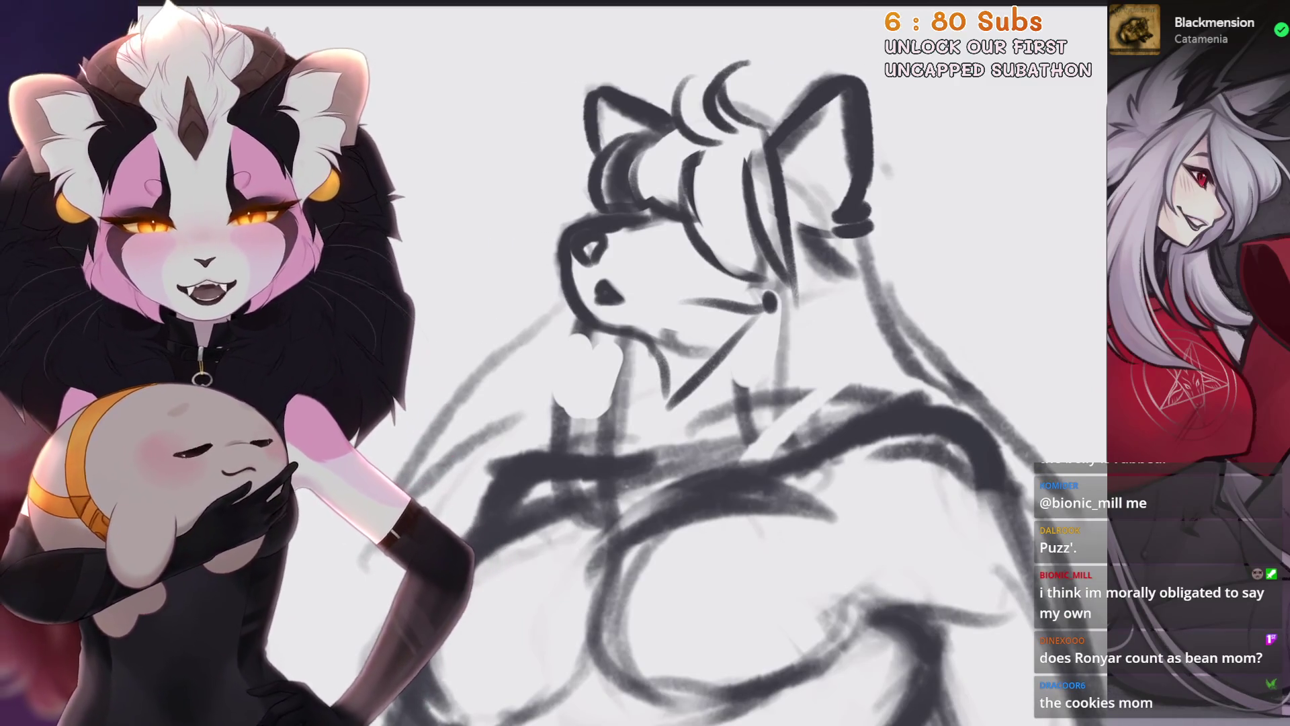
# Zoom and rotate onto the wolf's head, then sketch a dark line near its neck
pyautogui.moveTo(646, 363); pyautogui.dragTo(767, 423)
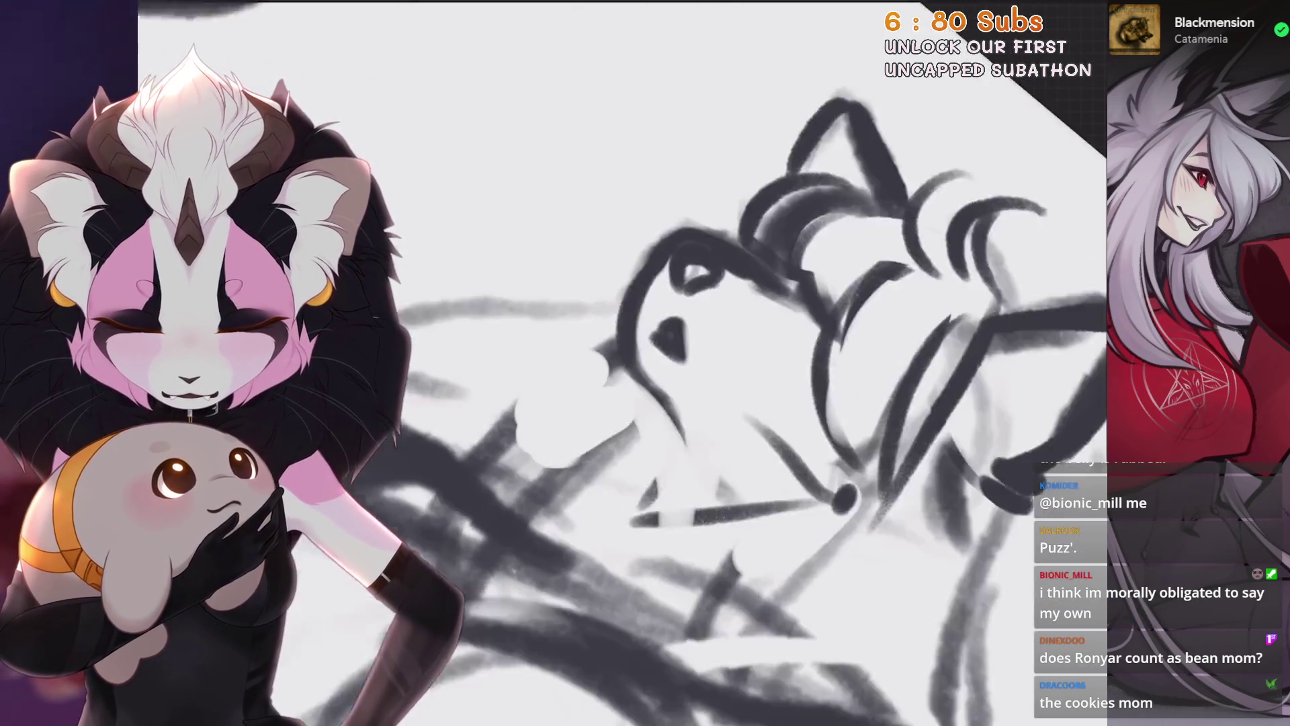
pyautogui.moveTo(645, 363); pyautogui.dragTo(590, 236)
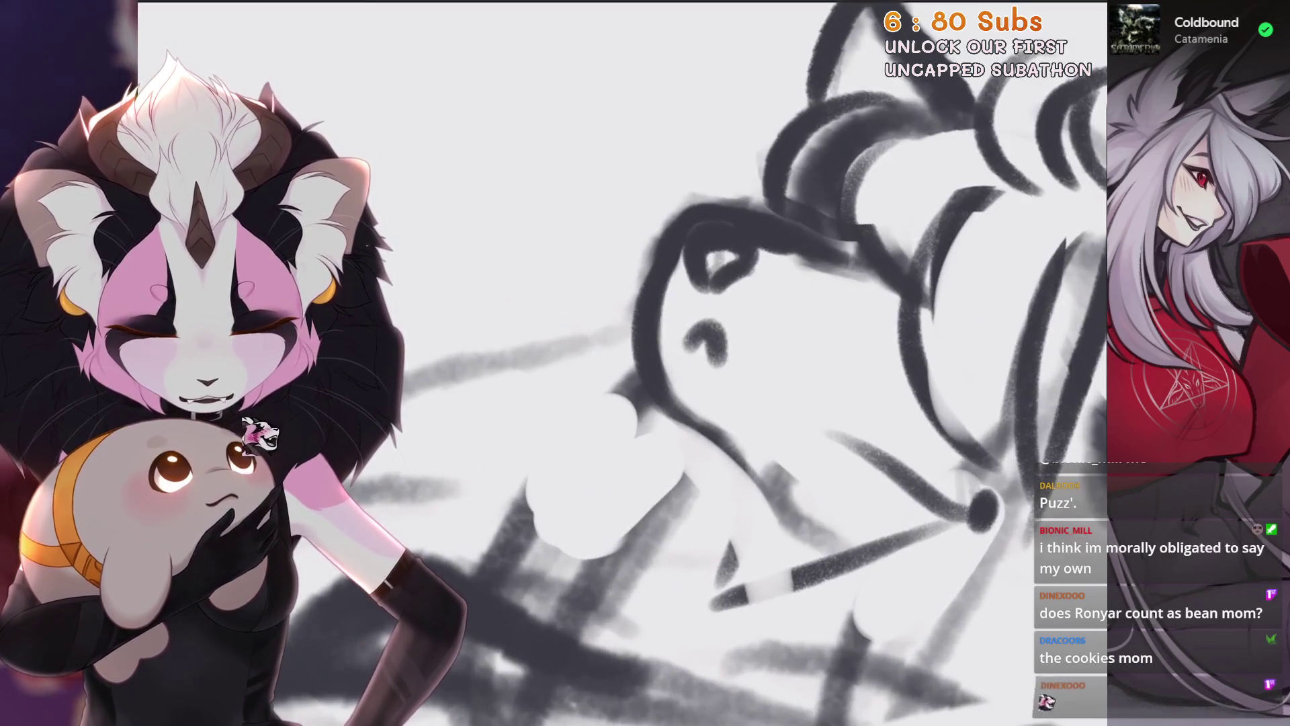
pyautogui.moveTo(718, 332); pyautogui.dragTo(729, 375)
pyautogui.scroll(-3, 622, 364)
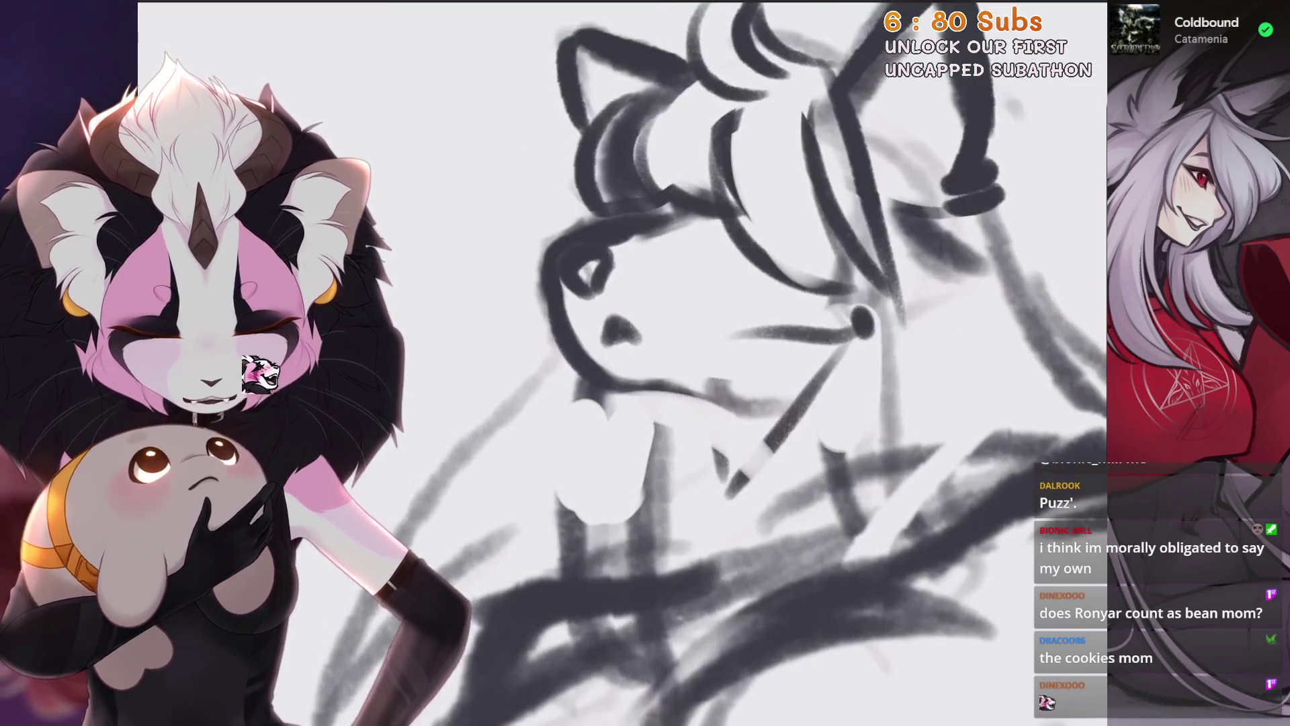
pyautogui.scroll(5, 622, 363)
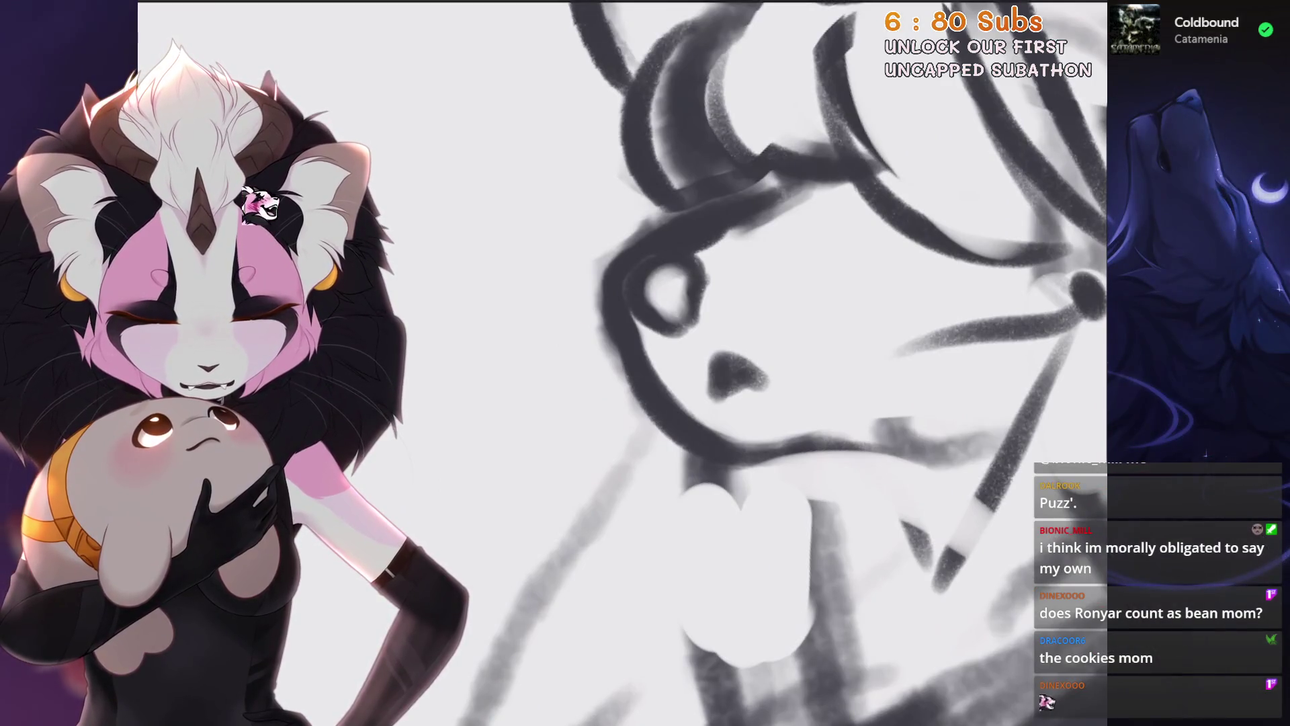
pyautogui.scroll(1, 645, 363)
pyautogui.scroll(-2, 651, 330)
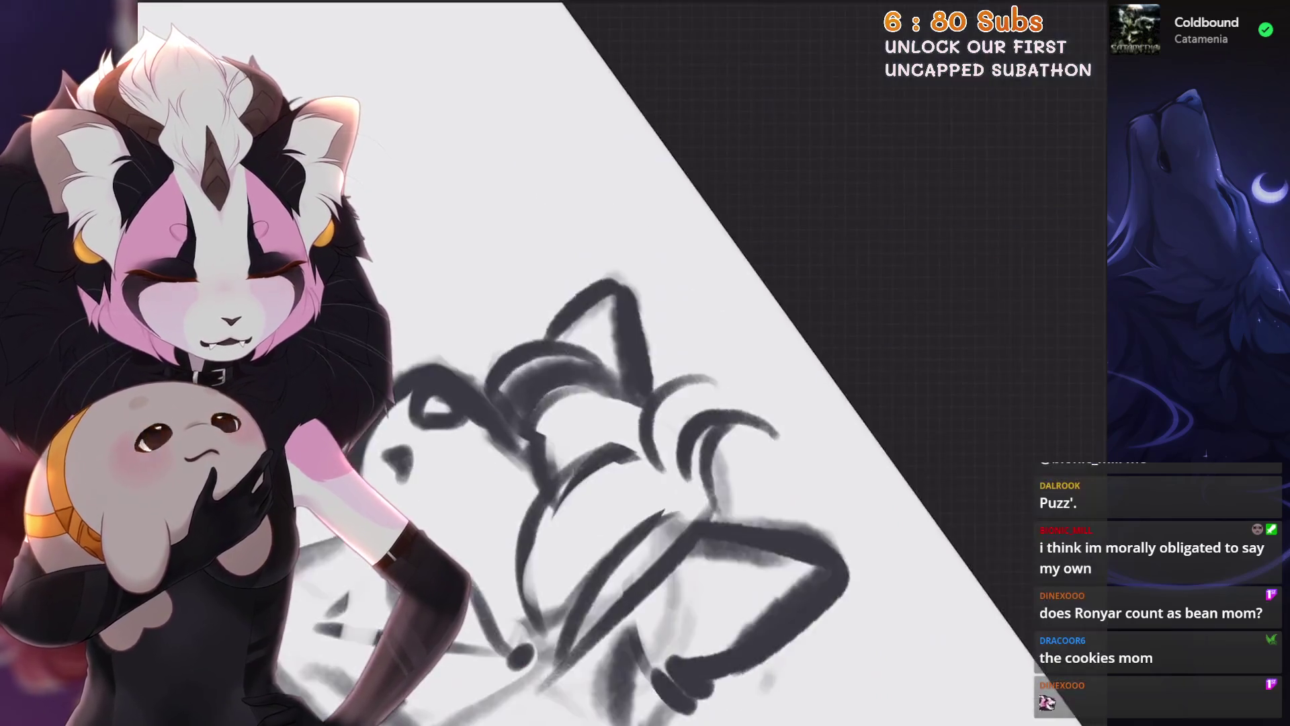
pyautogui.scroll(3, 645, 362)
pyautogui.scroll(1, 646, 363)
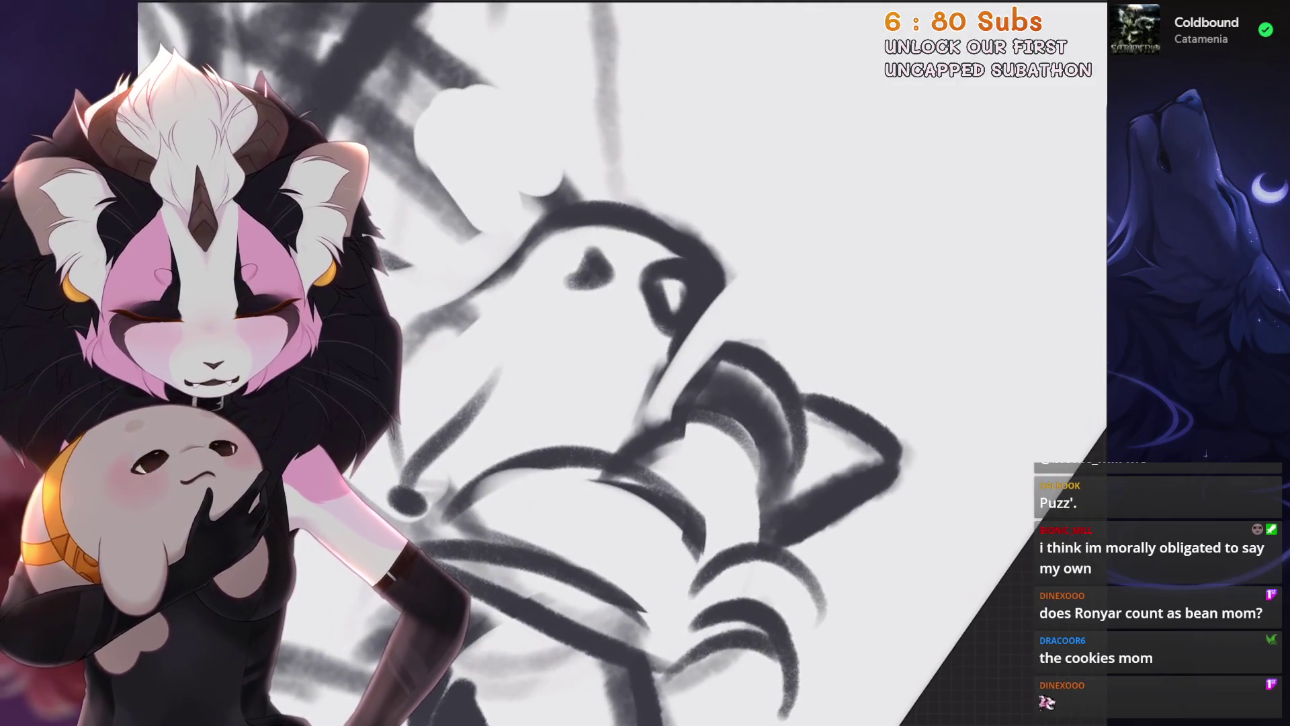
pyautogui.scroll(-2, 727, 290)
pyautogui.scroll(3, 646, 363)
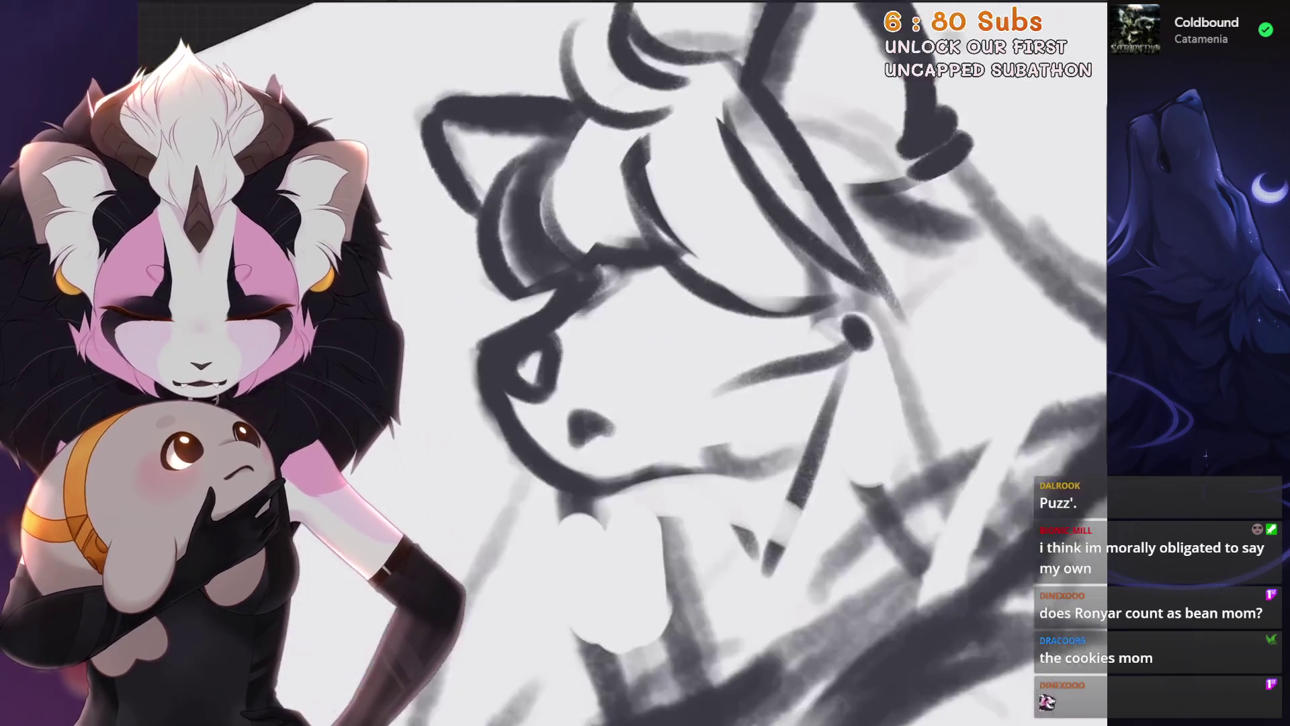
pyautogui.scroll(-2, 645, 363)
pyautogui.scroll(-3, 645, 363)
pyautogui.scroll(-1, 645, 363)
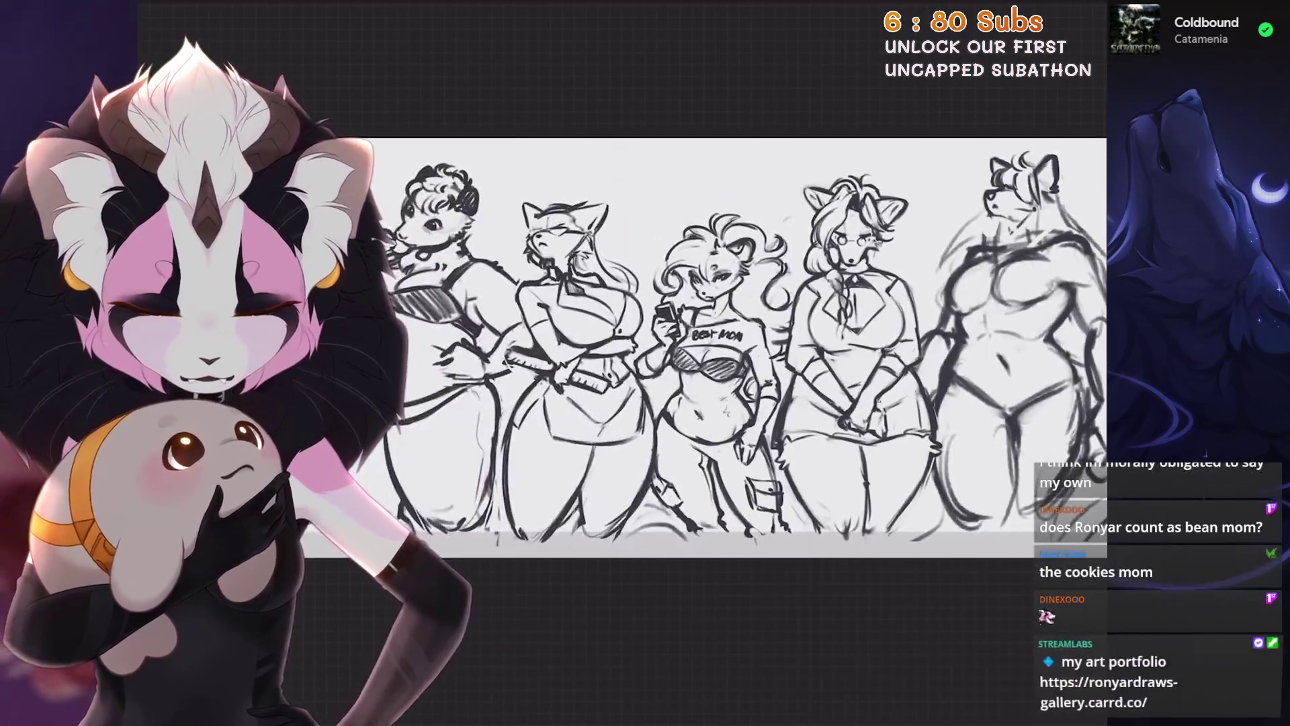
pyautogui.scroll(3, 645, 364)
pyautogui.scroll(2, 777, 252)
pyautogui.scroll(2, 777, 252)
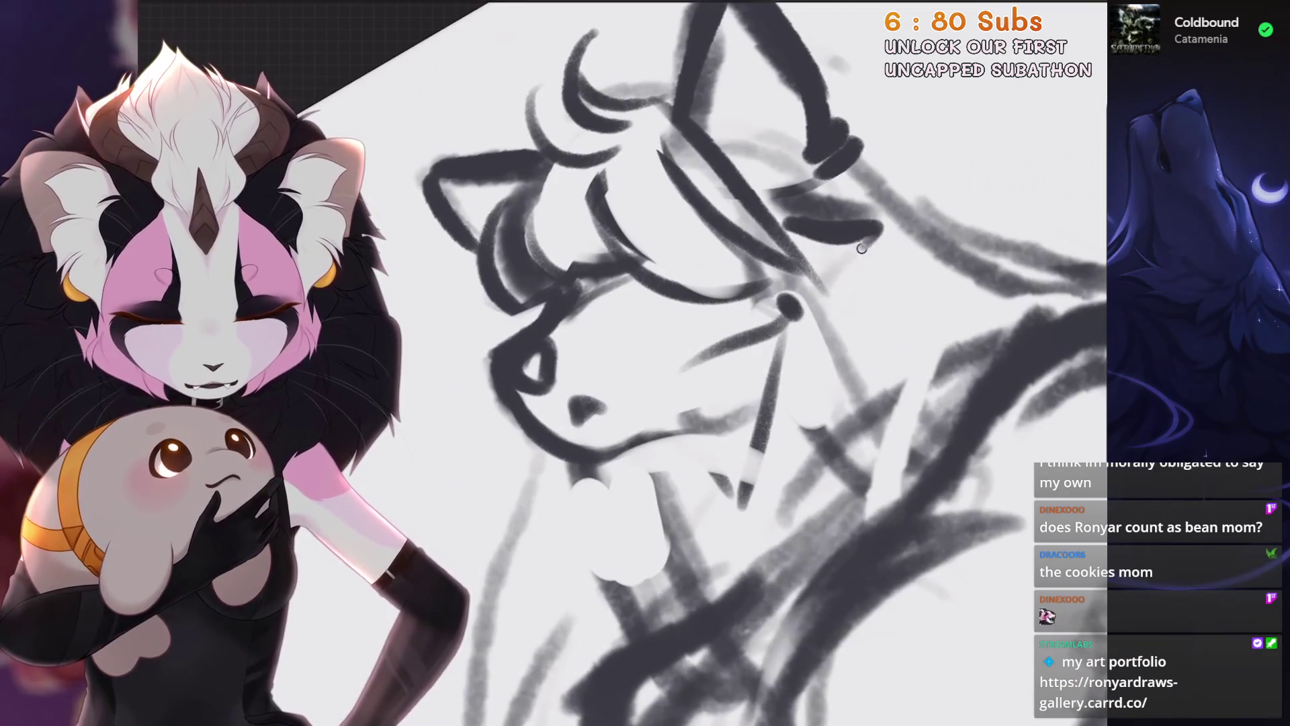
# Redraw the diagonal neck stroke and a curved line around the tongue, undoing earlier attempts
pyautogui.hotkey('ctrl', 'z')
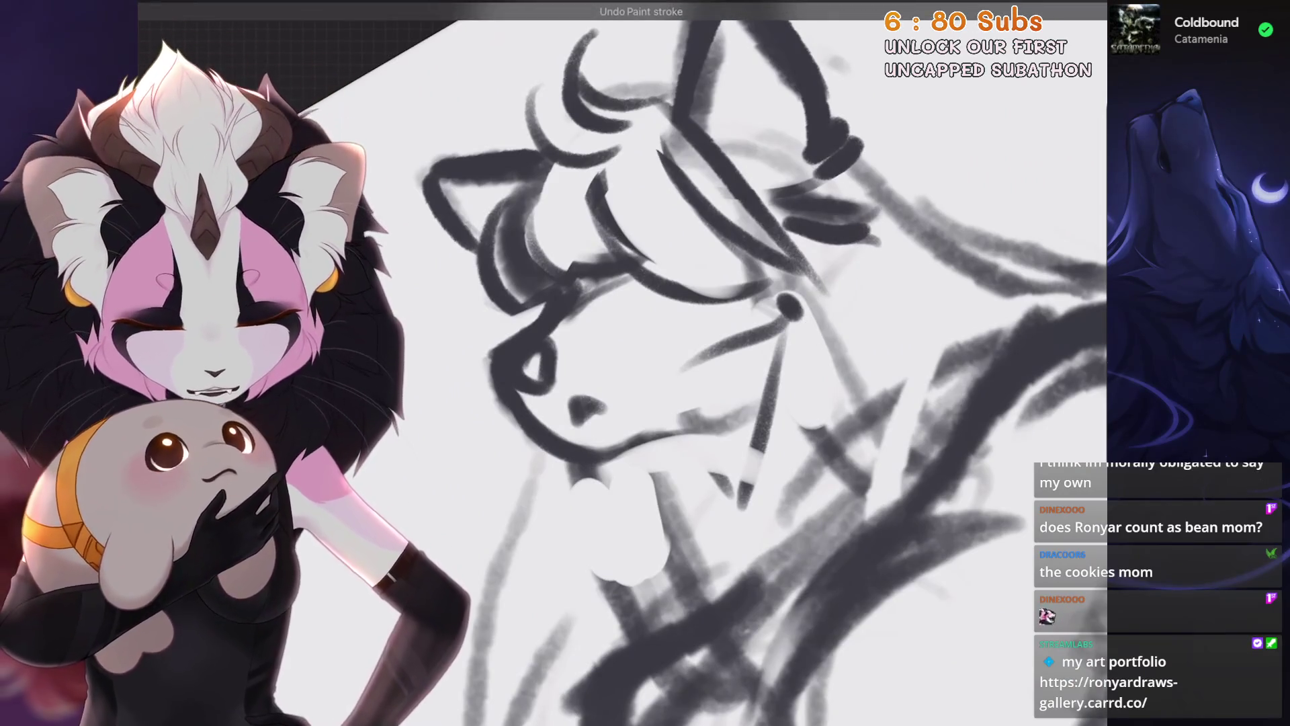
pyautogui.moveTo(864, 258); pyautogui.dragTo(802, 347)
pyautogui.scroll(1, 706, 353)
pyautogui.scroll(1, 705, 353)
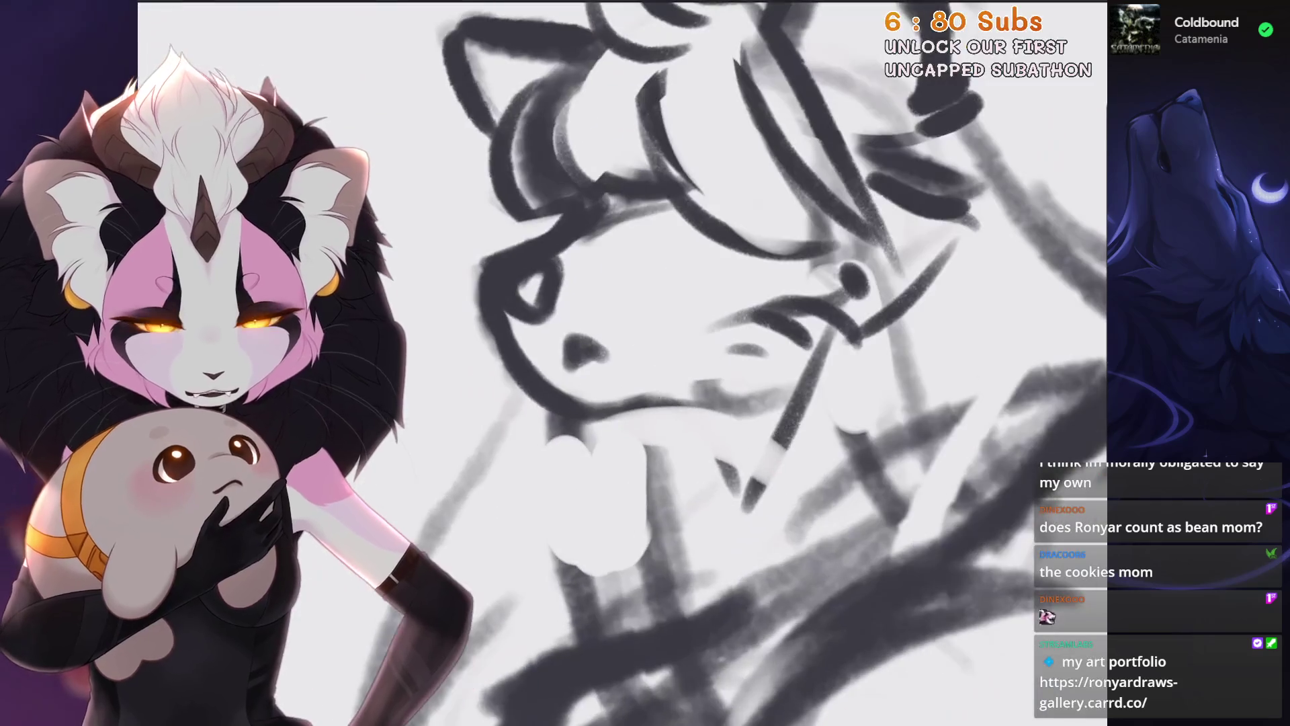
pyautogui.scroll(-1, 706, 353)
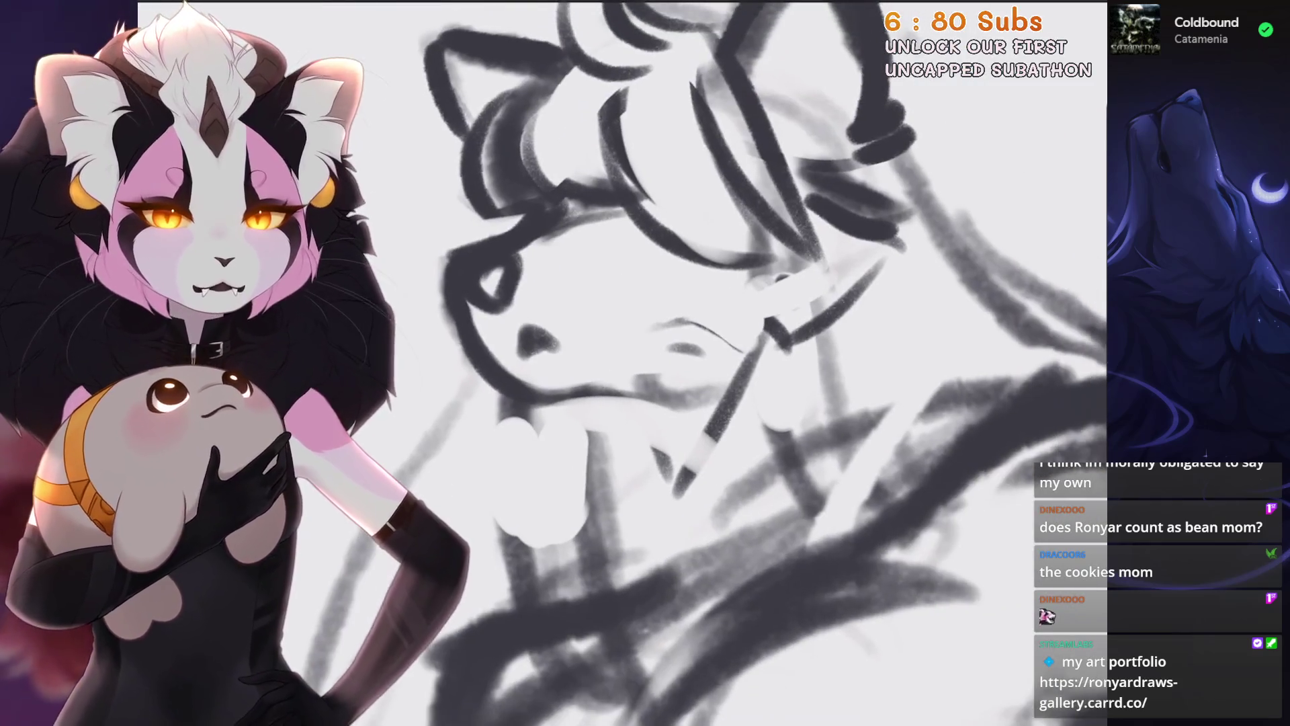
pyautogui.scroll(-1, 706, 353)
pyautogui.scroll(-1, 706, 353)
pyautogui.scroll(1, 705, 354)
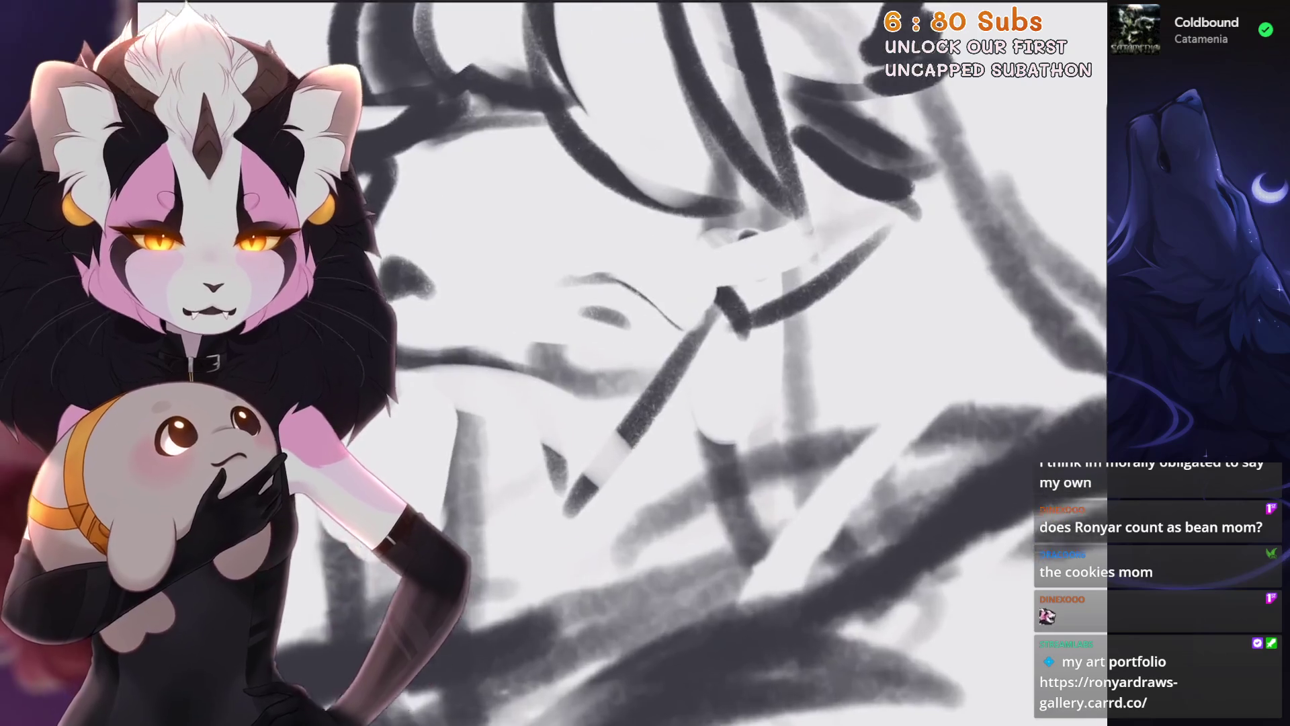
pyautogui.scroll(1, 706, 353)
pyautogui.scroll(-1, 706, 353)
pyautogui.hotkey('ctrl', 'z')
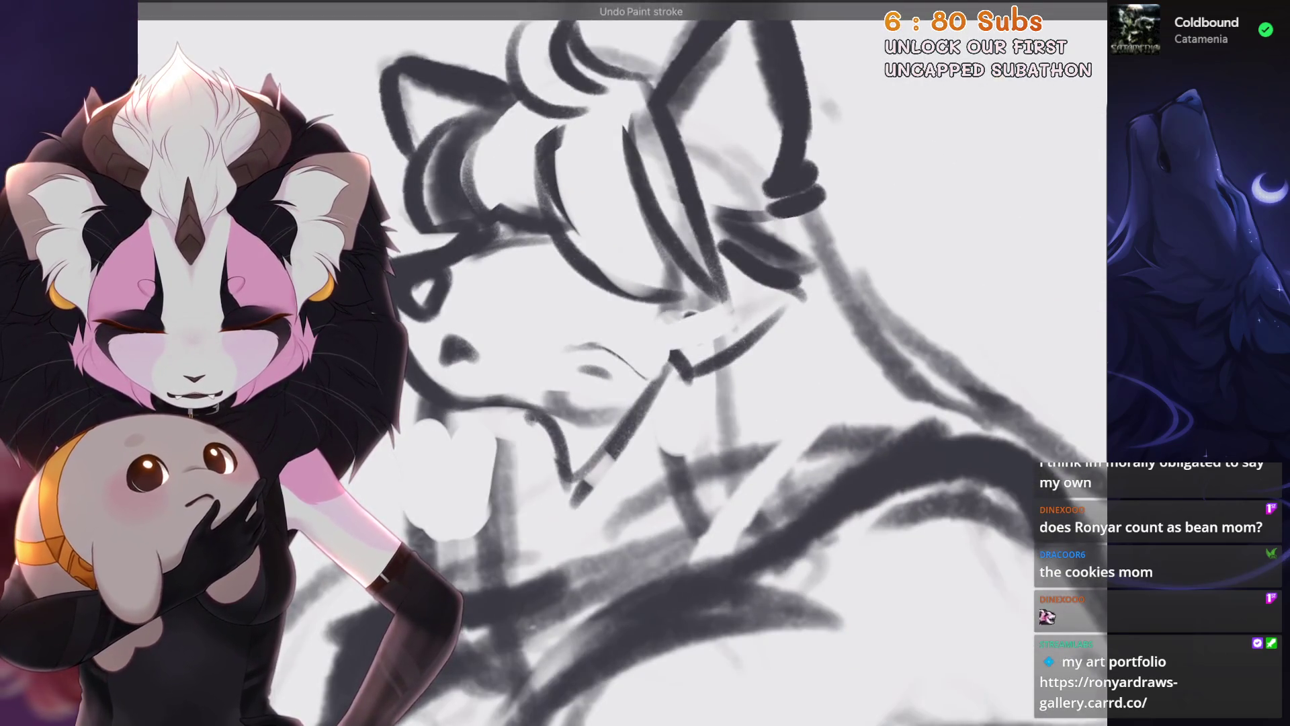
pyautogui.scroll(-1, 706, 353)
pyautogui.hotkey('ctrl', 'z')
pyautogui.scroll(1, 706, 353)
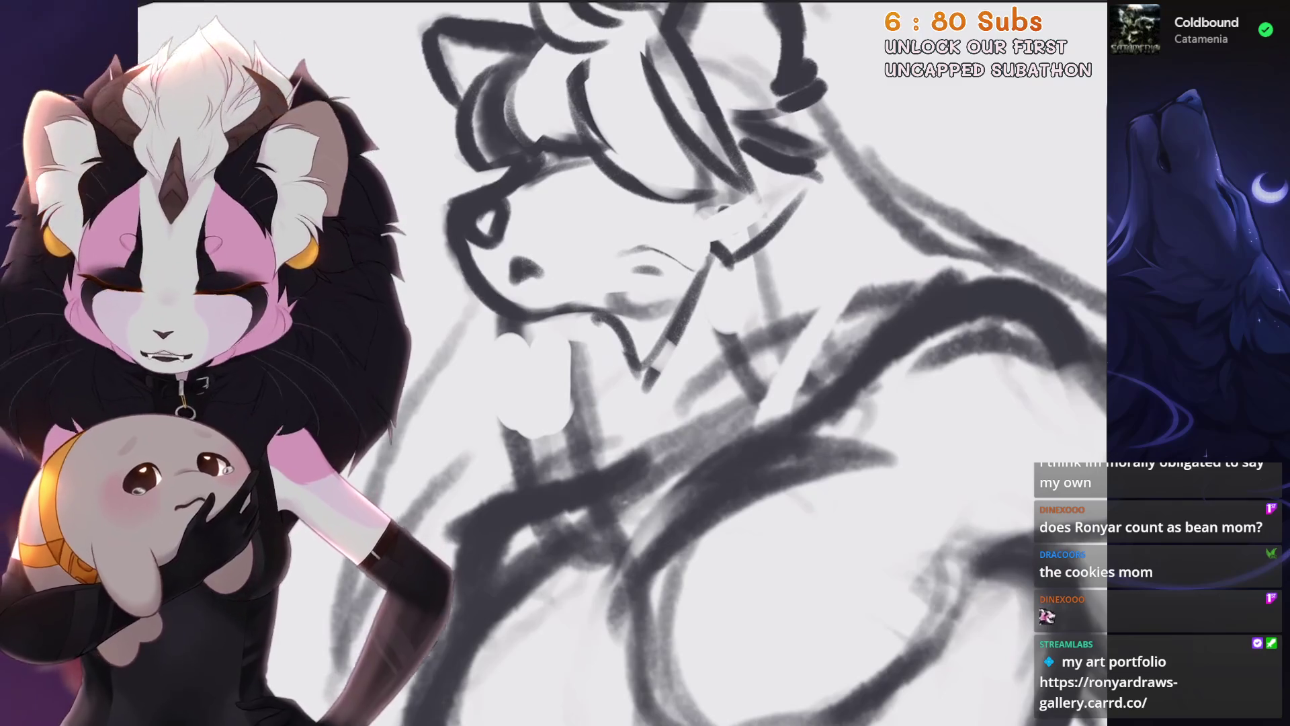
pyautogui.hotkey('ctrl', 'z')
pyautogui.moveTo(611, 346); pyautogui.dragTo(484, 476)
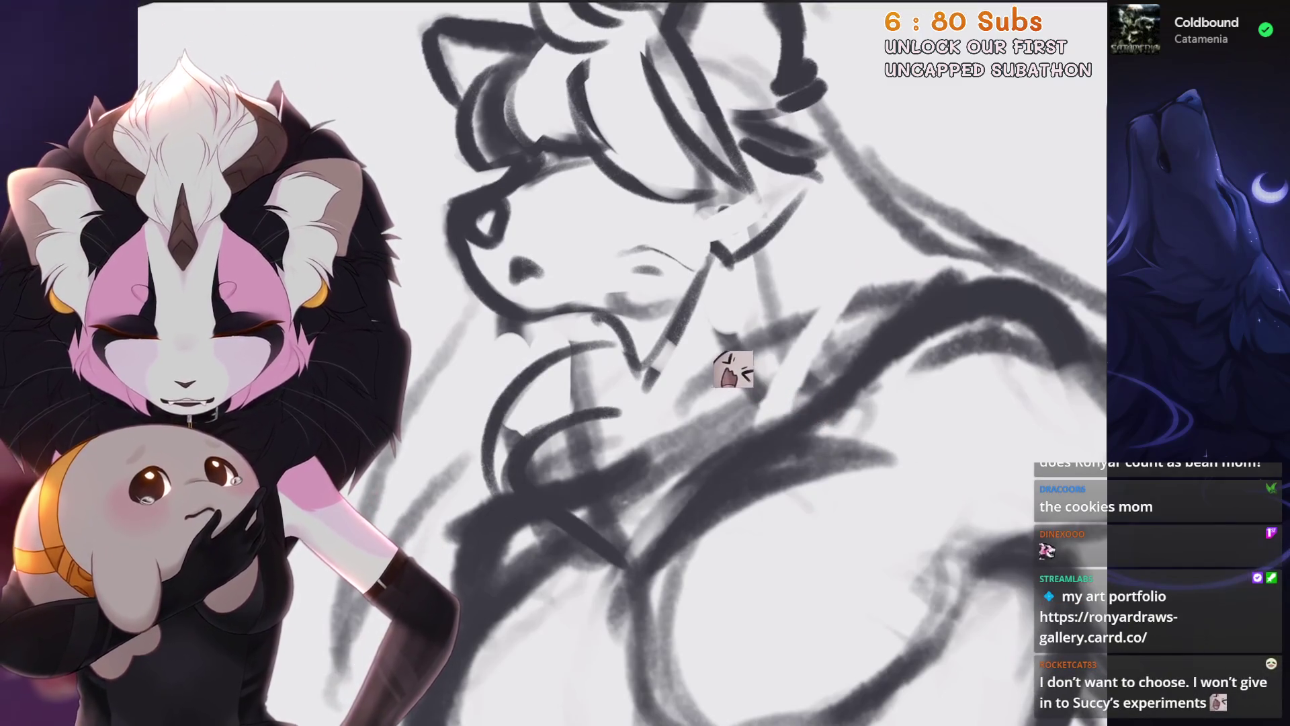
pyautogui.scroll(-1, 502, 508)
pyautogui.scroll(-1, 502, 509)
pyautogui.scroll(1, 615, 317)
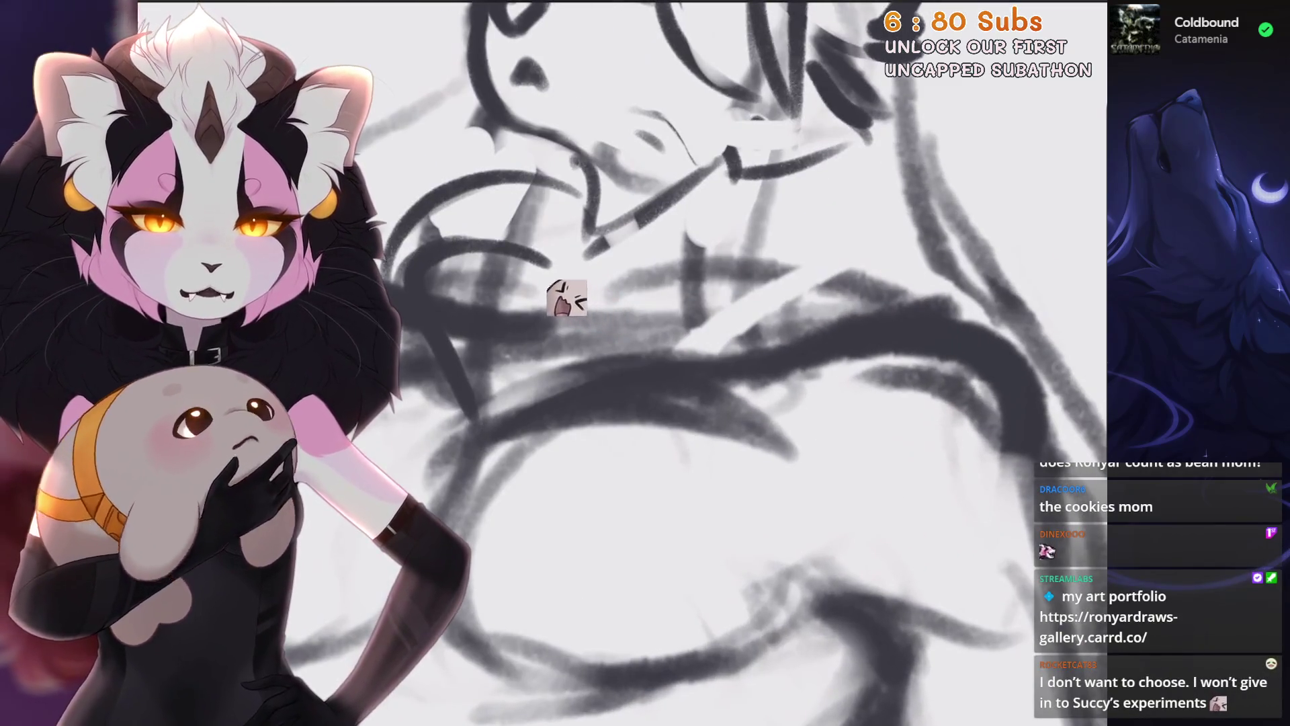
pyautogui.scroll(1, 545, 289)
pyautogui.scroll(-1, 495, 268)
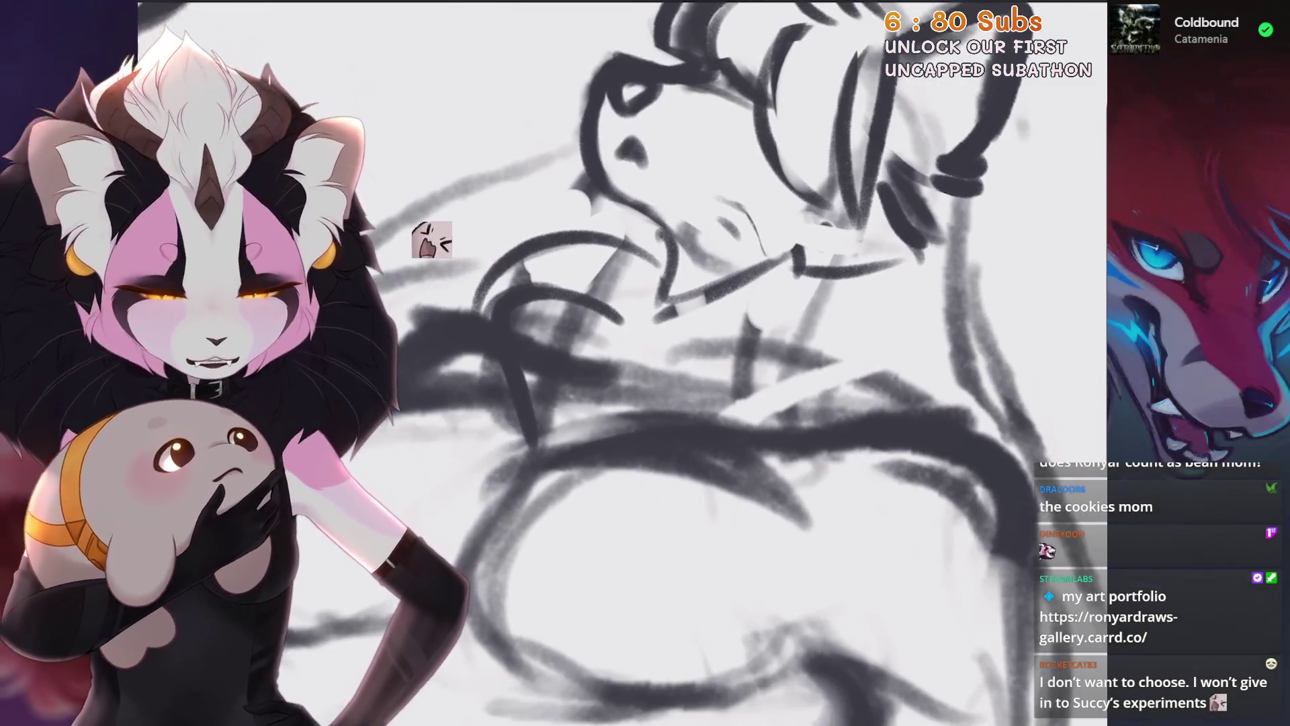
pyautogui.scroll(1, 374, 215)
# Straighten the canvas upright and sketch hair strokes beside the right ear, undoing strays
pyautogui.moveTo(625, 393); pyautogui.dragTo(706, 424)
pyautogui.scroll(-1, 651, 404)
pyautogui.hotkey('ctrl', 'z')
pyautogui.scroll(-2, 635, 403)
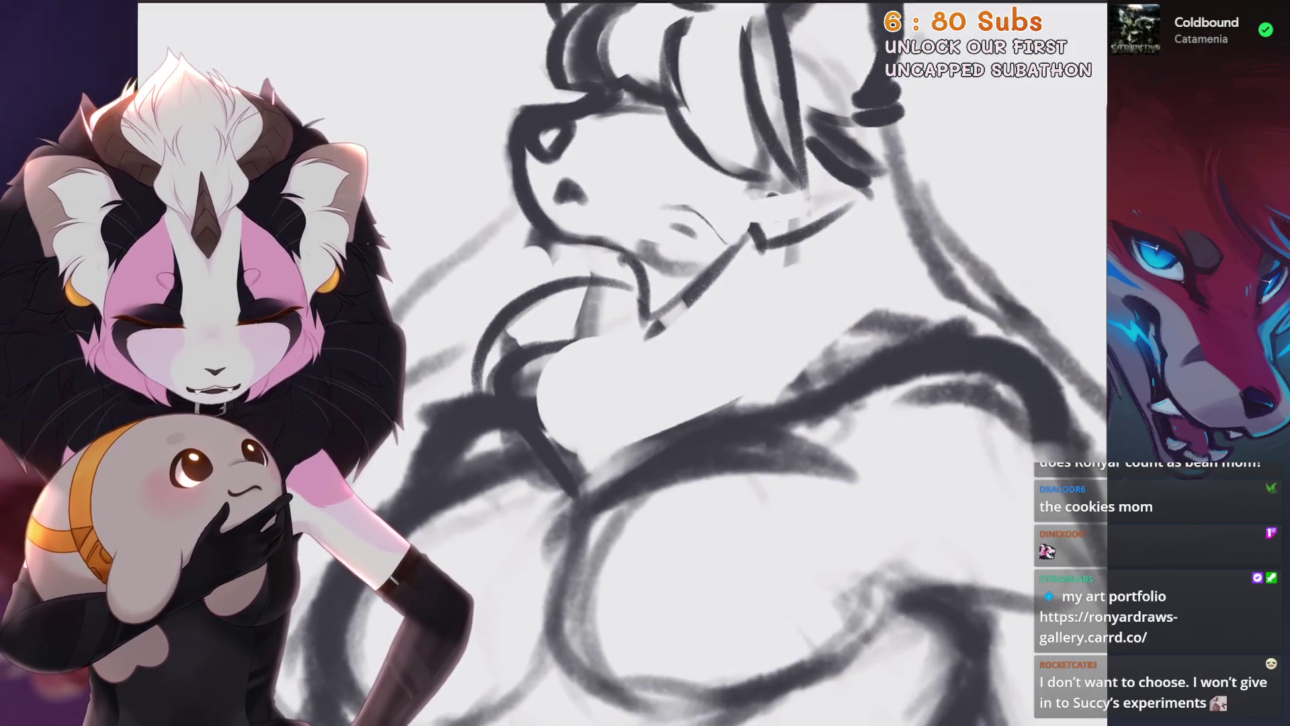
pyautogui.scroll(-1, 638, 364)
pyautogui.scroll(1, 637, 365)
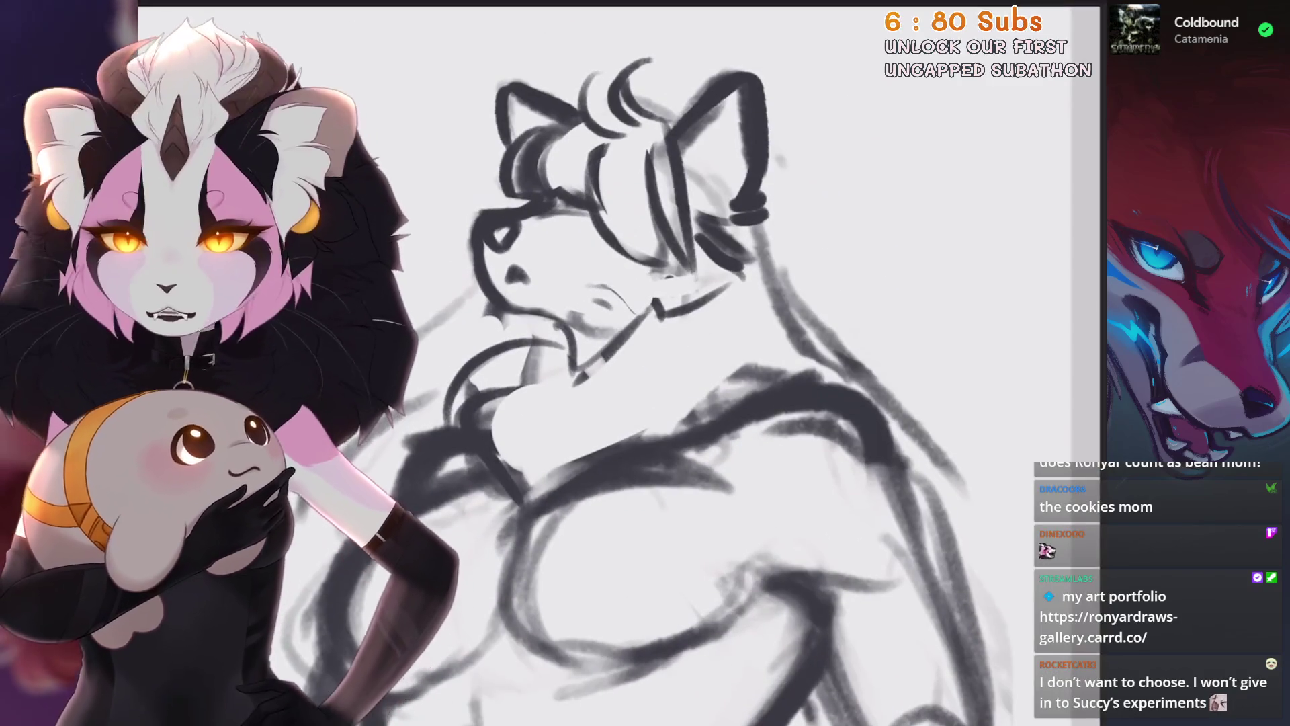
pyautogui.scroll(1, 683, 325)
pyautogui.scroll(-2, 683, 350)
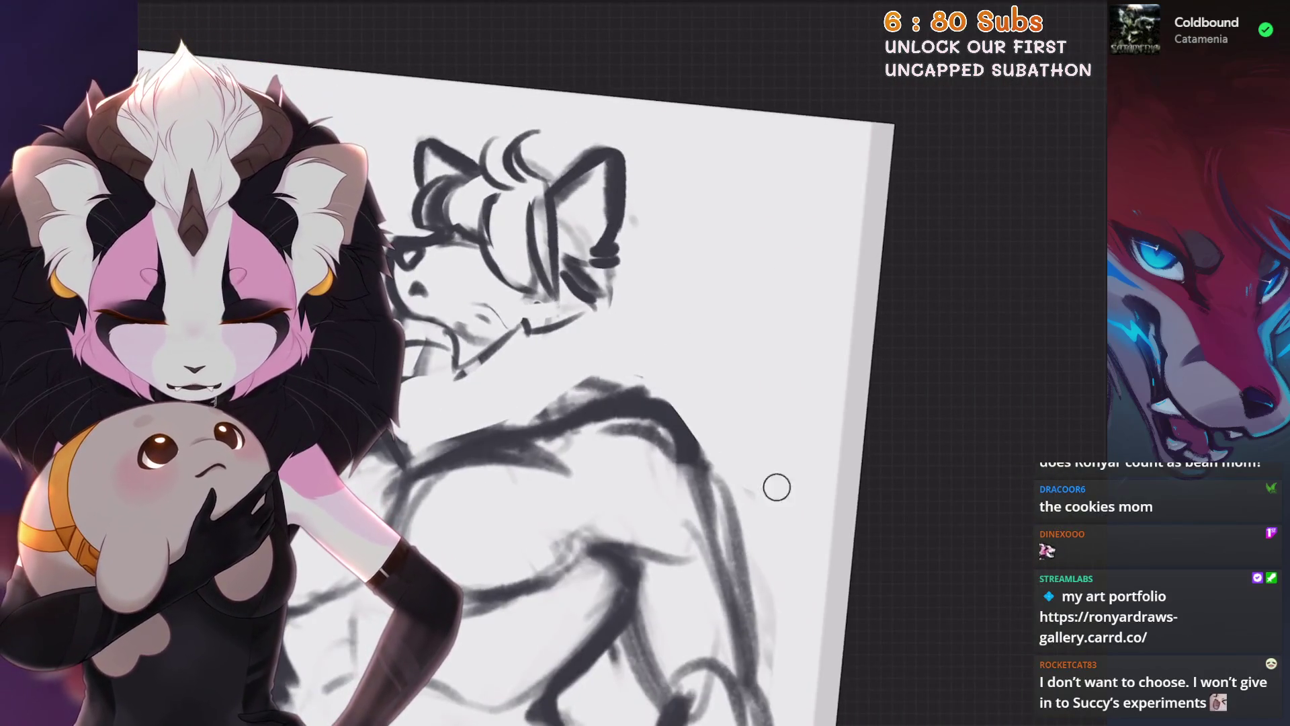
pyautogui.moveTo(777, 488); pyautogui.dragTo(907, 509)
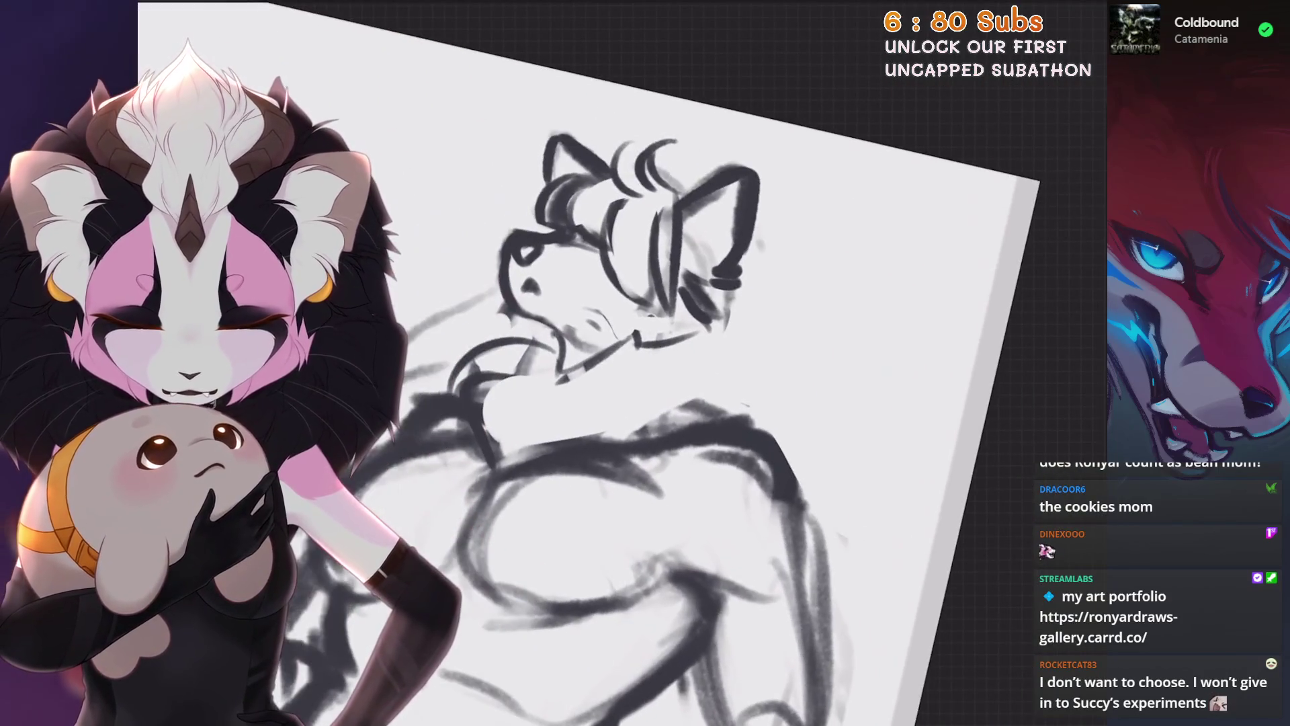
pyautogui.press('Delete')
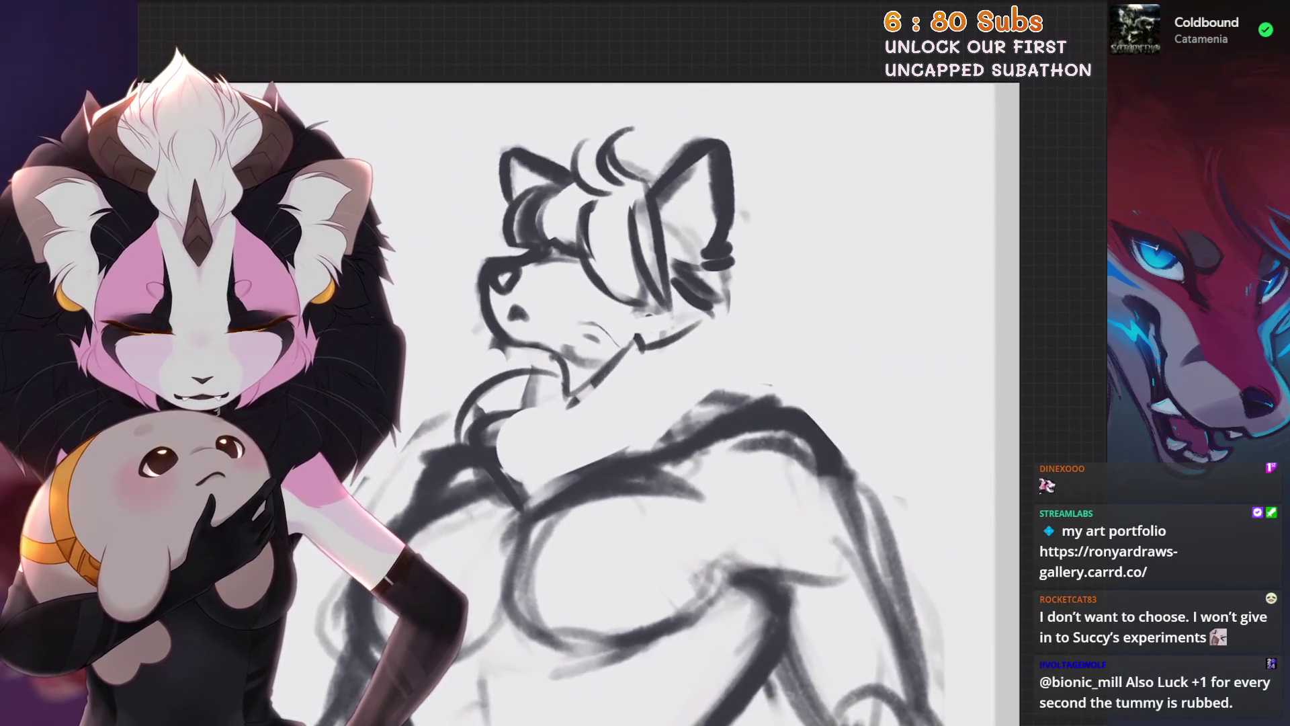
pyautogui.moveTo(781, 222)
pyautogui.mouseDown()
pyautogui.moveTo(741, 213)
pyautogui.moveTo(796, 304)
pyautogui.mouseUp()
pyautogui.hotkey('ctrl', 'z')
# Draw hair strokes right of the ear and extend the mane down the back of the neck
pyautogui.moveTo(746, 186); pyautogui.dragTo(802, 197)
pyautogui.moveTo(771, 201); pyautogui.dragTo(819, 359)
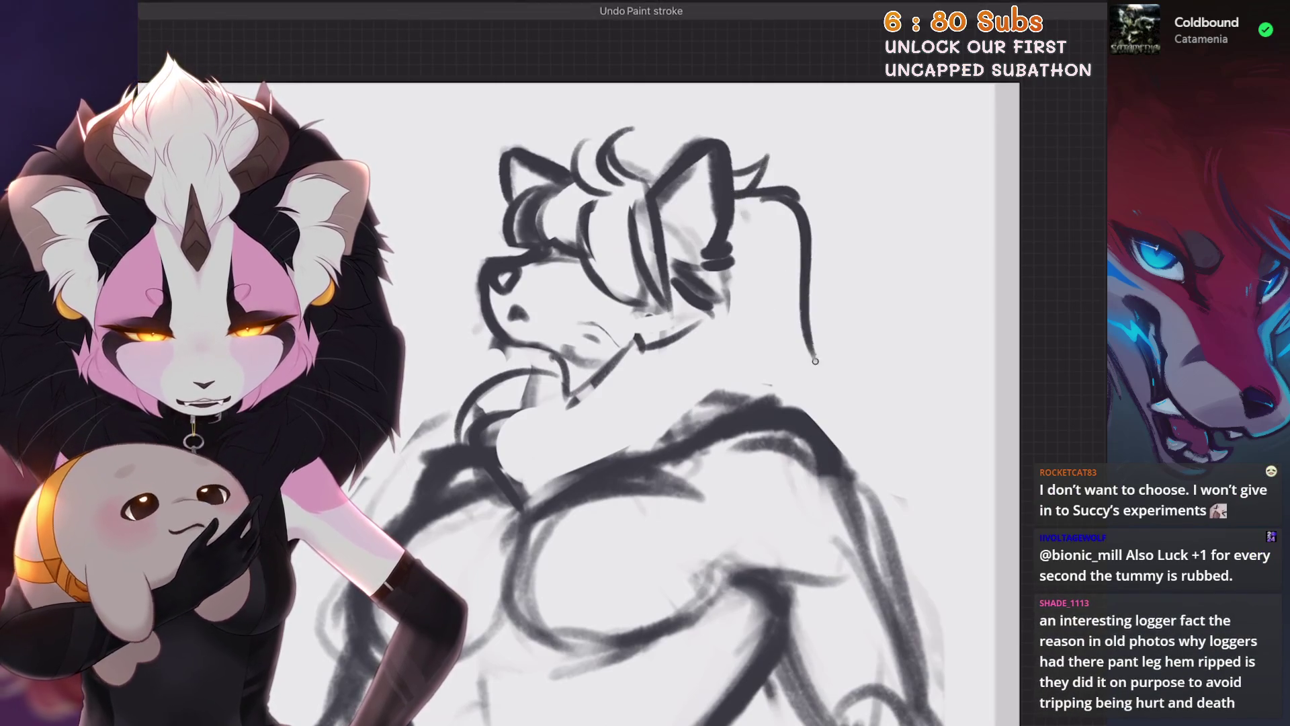
pyautogui.hotkey('ctrl', 'z')
pyautogui.moveTo(757, 181)
pyautogui.mouseDown()
pyautogui.moveTo(796, 189)
pyautogui.moveTo(829, 344)
pyautogui.moveTo(811, 406)
pyautogui.mouseUp()
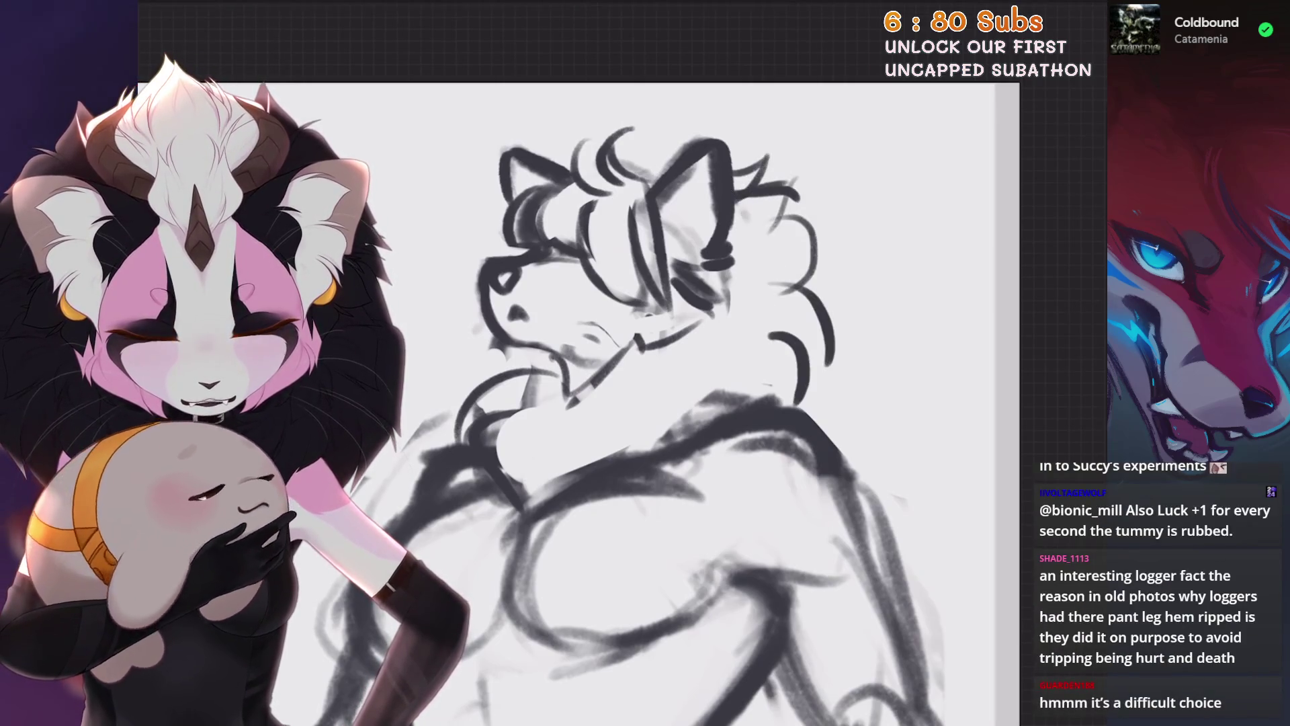
pyautogui.hotkey('ctrl', 'z')
# Tilt the canvas and add strokes along the mane, undoing misplaced ones near the face
pyautogui.hotkey('ctrl', '[')
pyautogui.moveTo(780, 263); pyautogui.dragTo(860, 322)
pyautogui.hotkey('ctrl', ']')
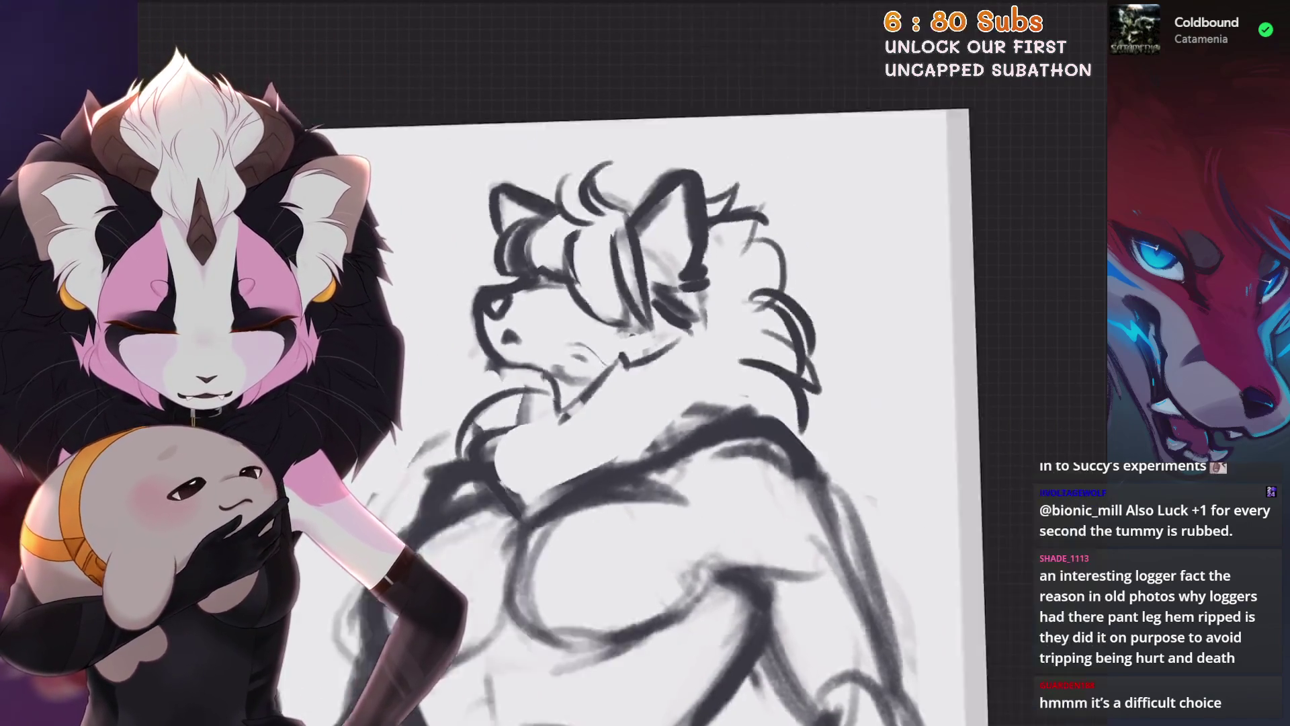
pyautogui.hotkey('ctrl', '[')
pyautogui.scroll(2, 860, 323)
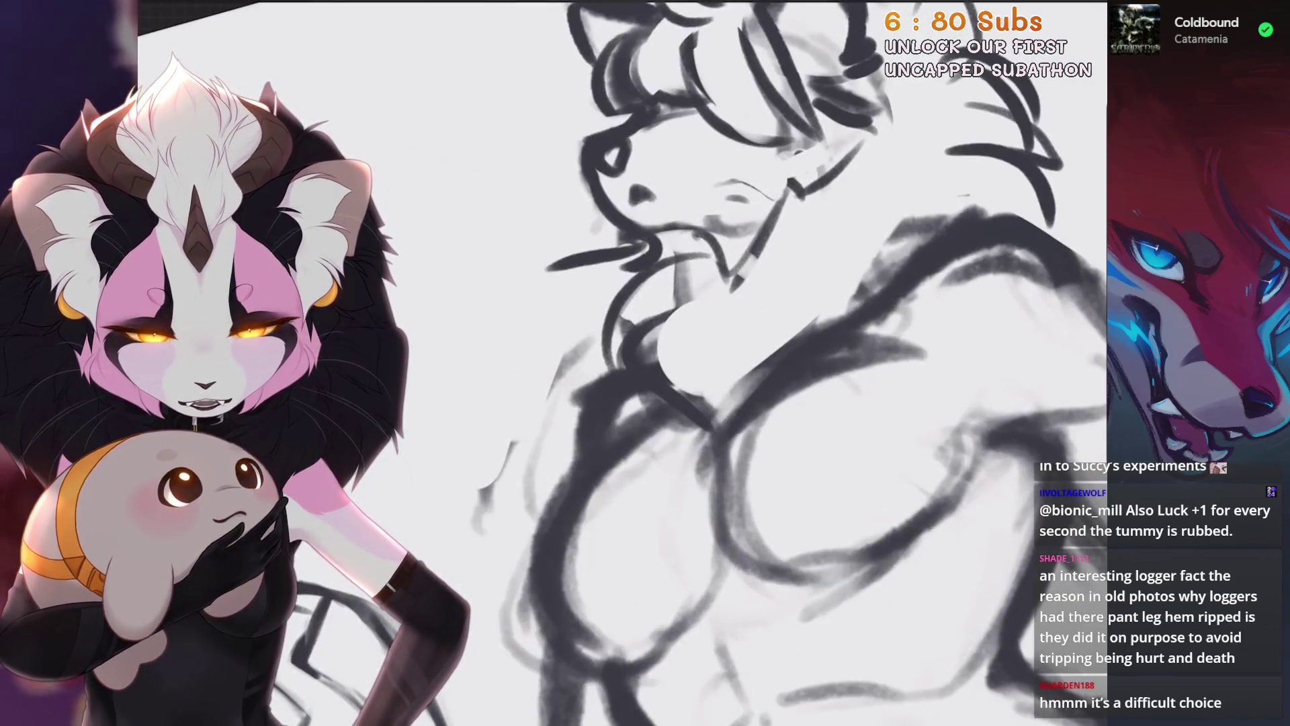
pyautogui.scroll(-2, 577, 370)
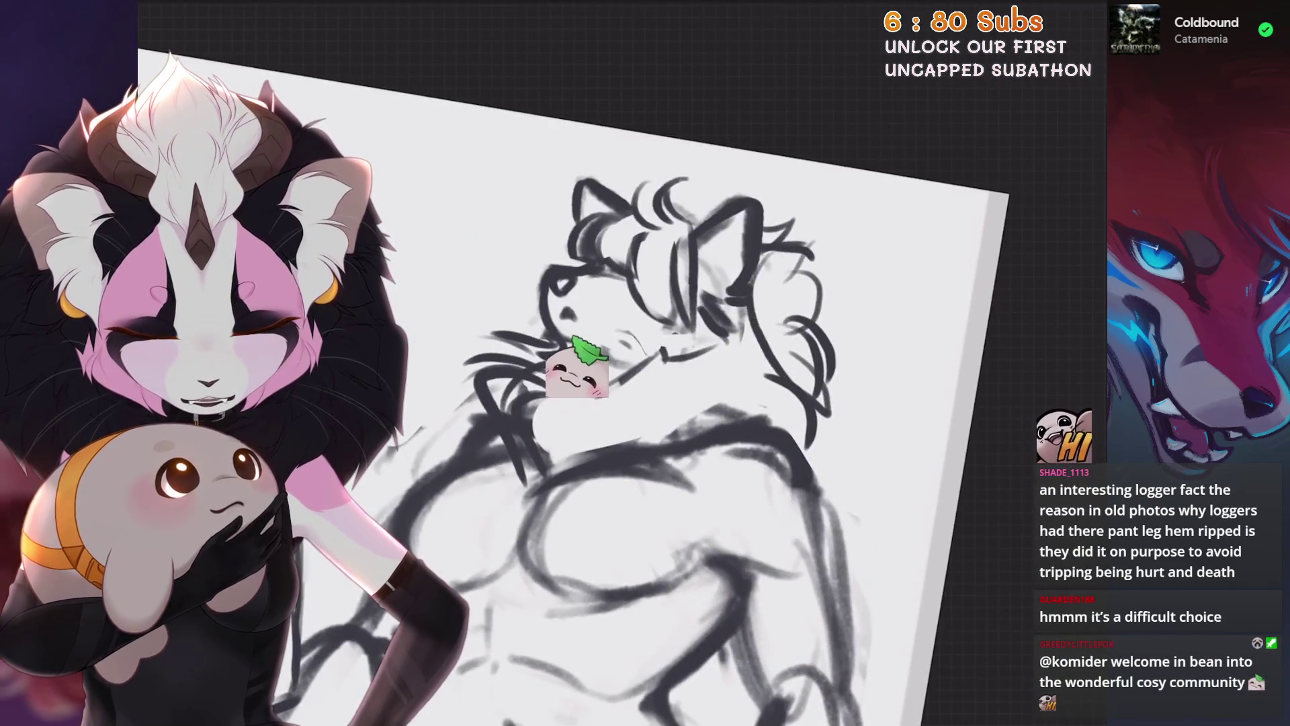
pyautogui.hotkey('ctrl', 'z')
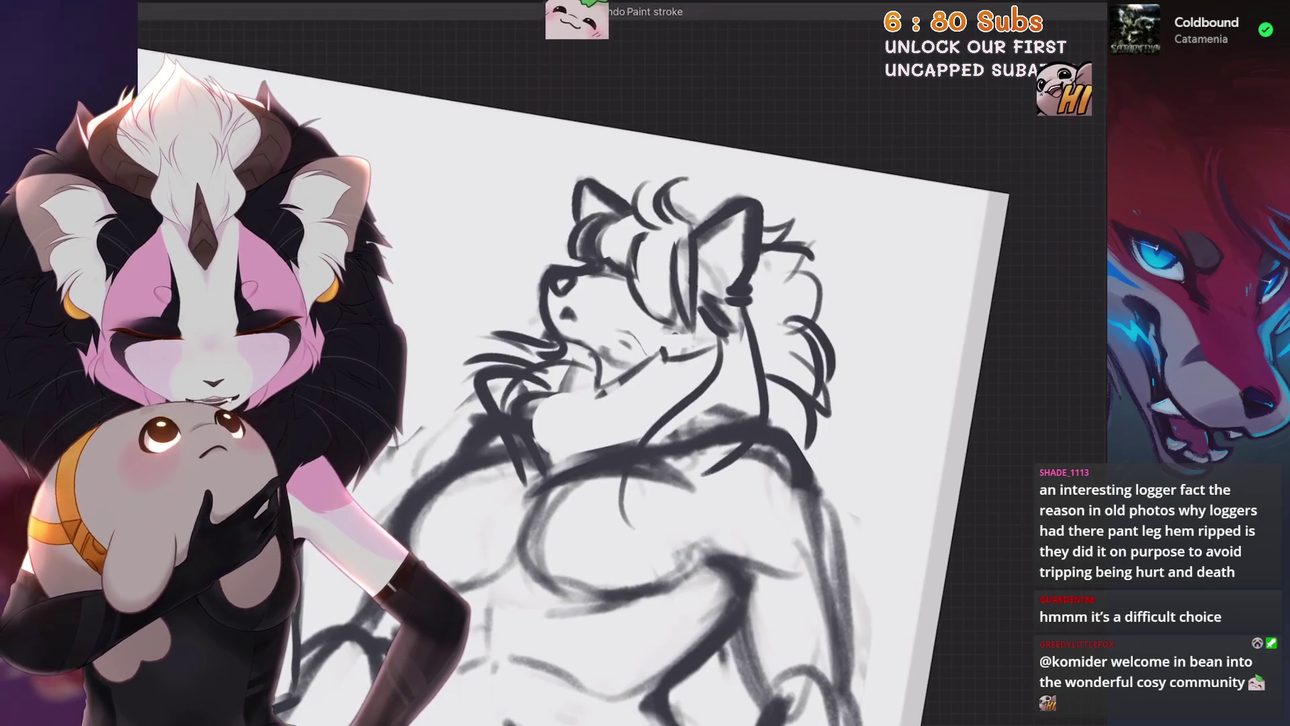
pyautogui.hotkey('ctrl', 'z')
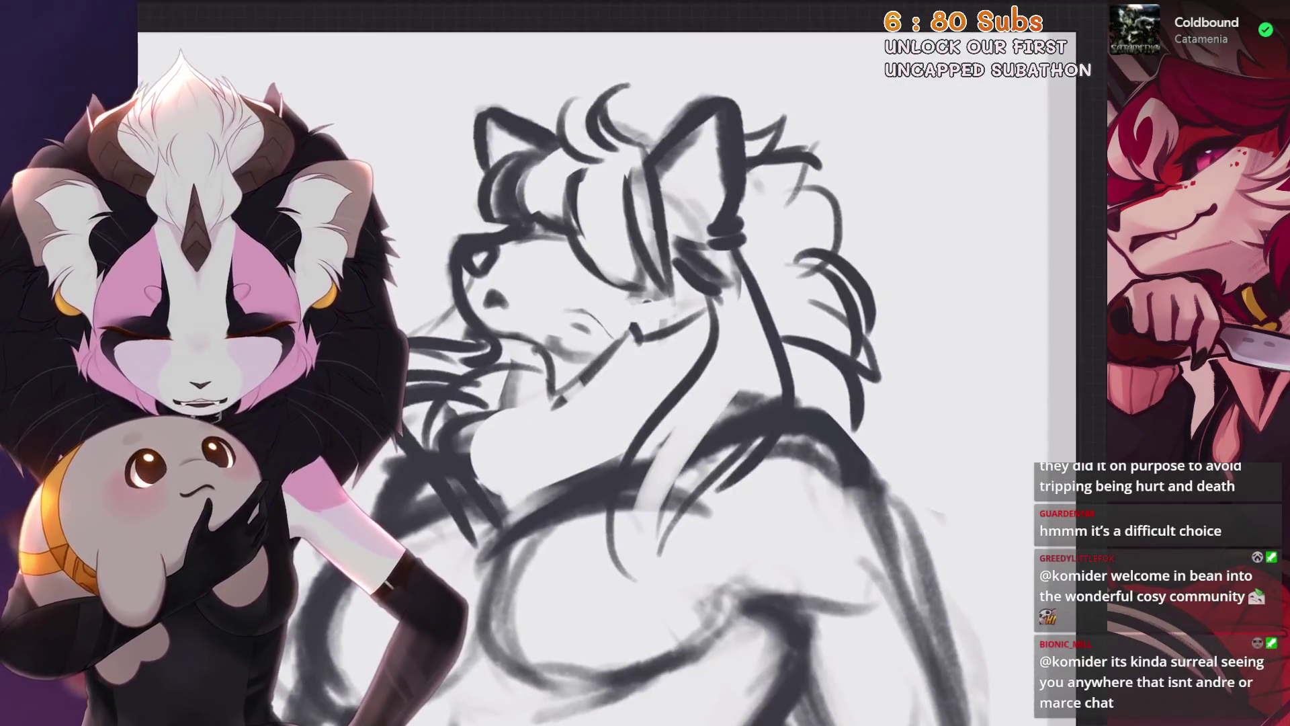
# Lighten the dark chest strokes, then undo the erase and the last paint stroke
pyautogui.moveTo(646, 504); pyautogui.dragTo(746, 403)
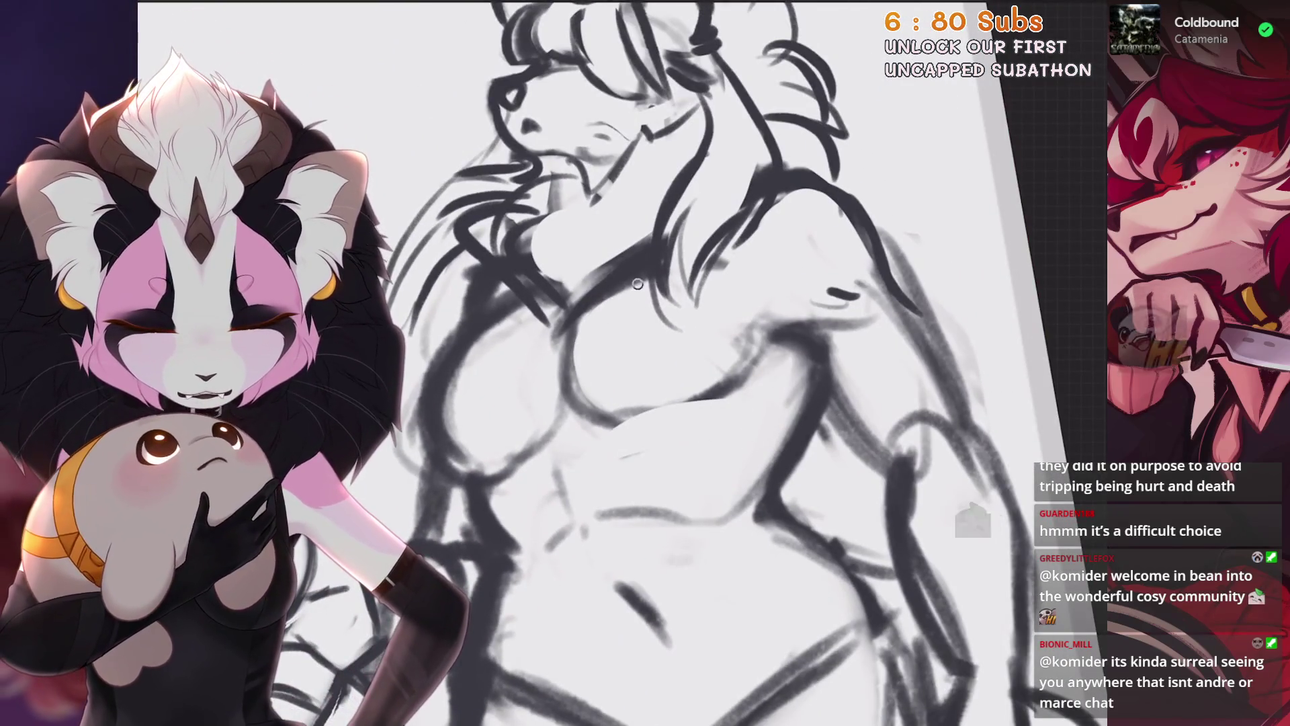
pyautogui.hotkey('ctrl', 'z')
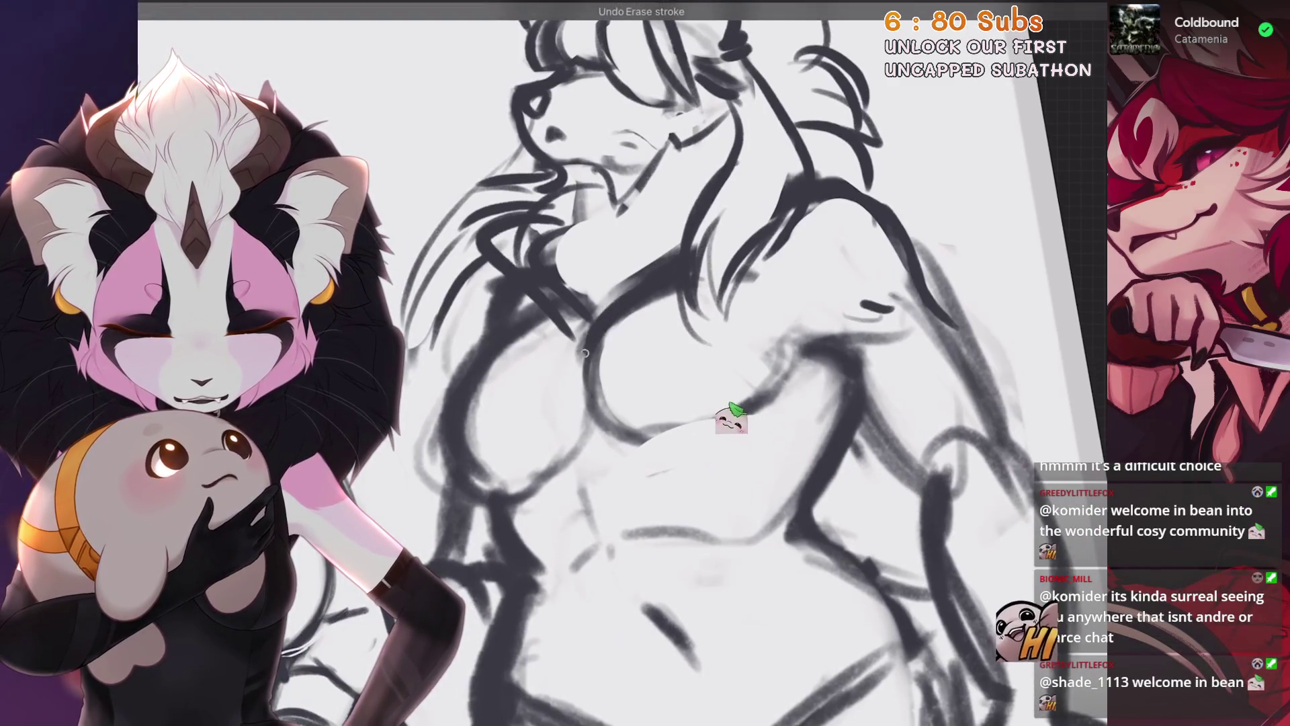
pyautogui.hotkey('ctrl', 'z')
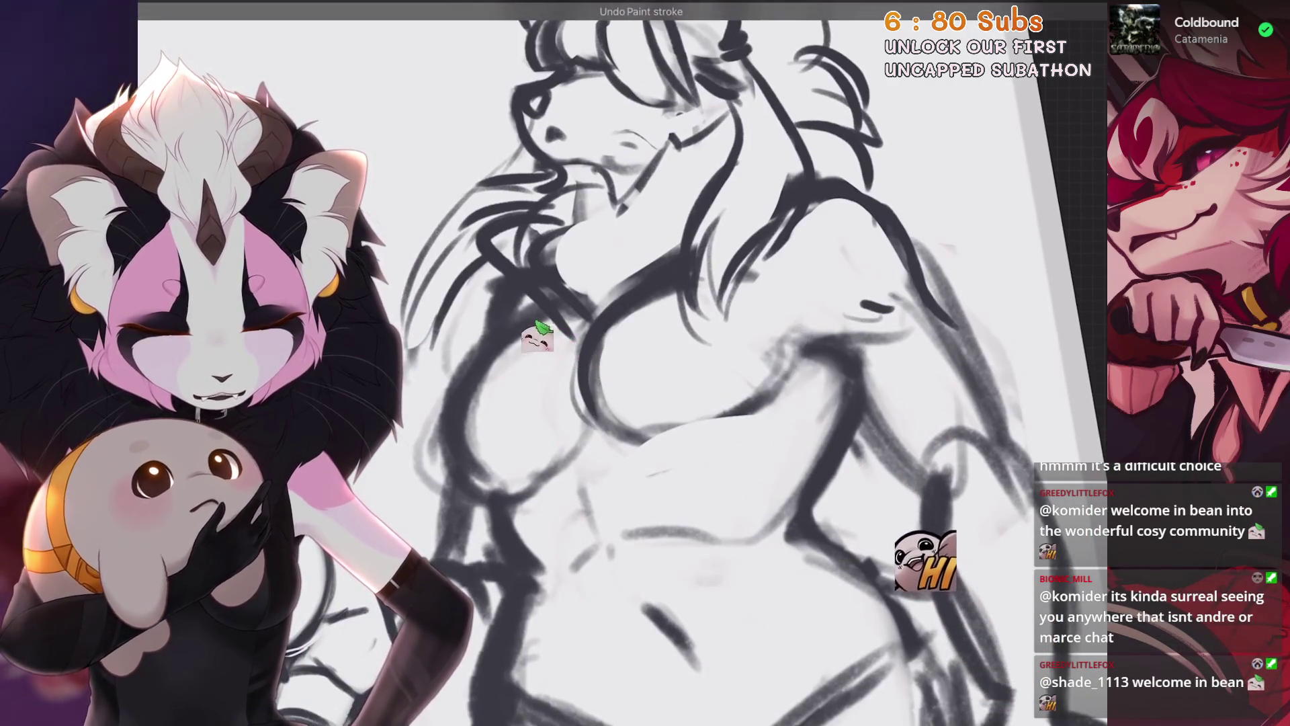
pyautogui.scroll(2, 665, 363)
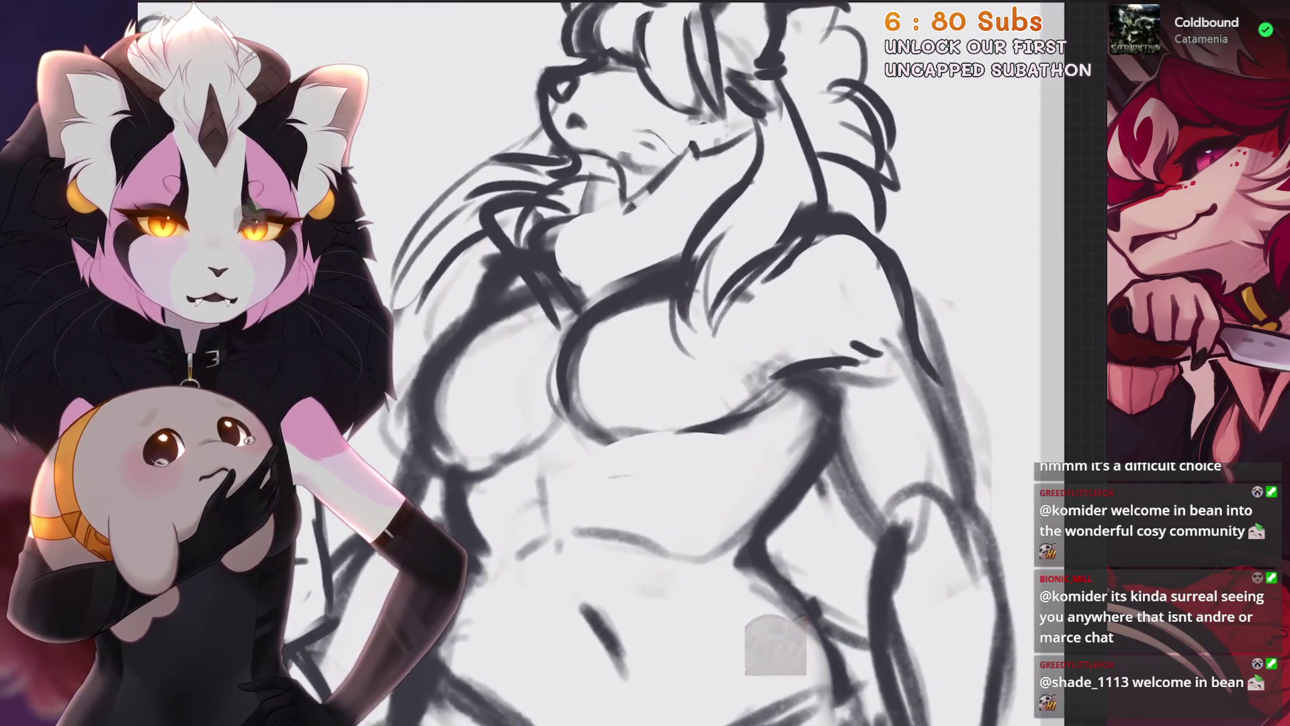
pyautogui.scroll(1, 666, 364)
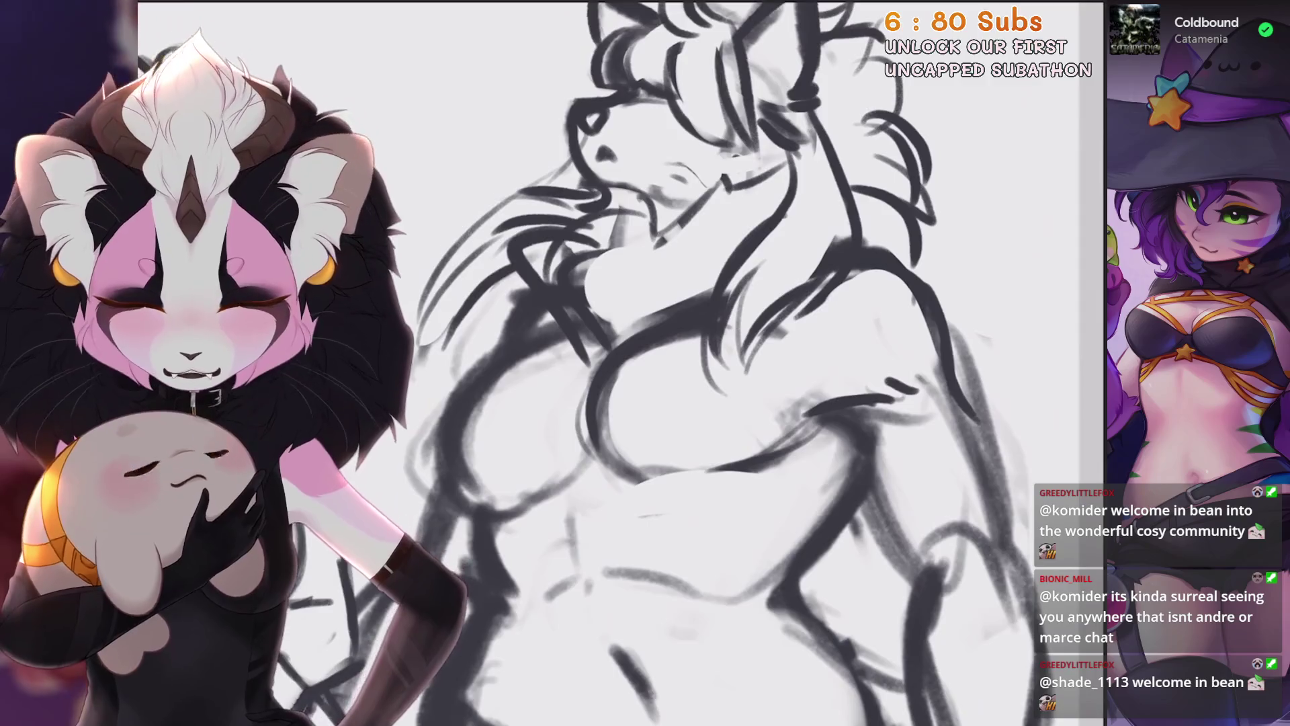
pyautogui.scroll(-3, 620, 363)
pyautogui.scroll(5, 621, 363)
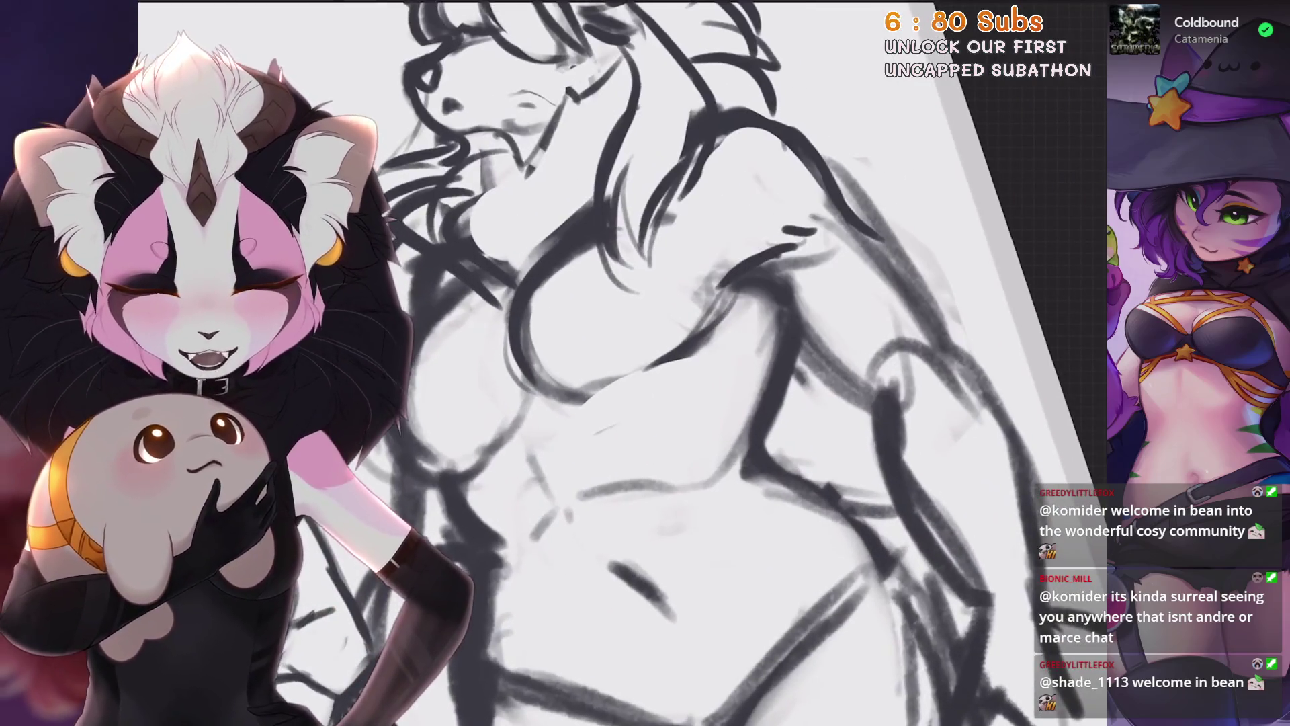
pyautogui.scroll(-3, 724, 410)
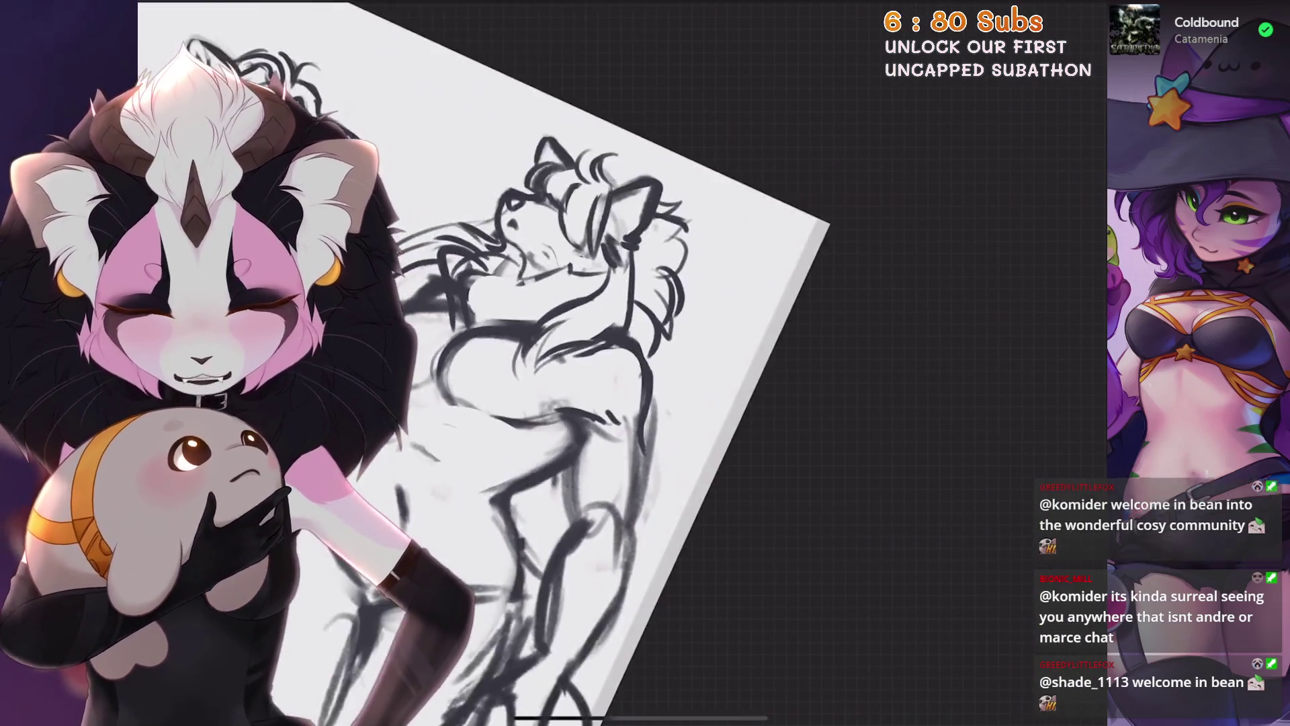
pyautogui.scroll(5, 620, 363)
# Soften the lines along the wolf's side and erase the grey stroke beside the arm contour
pyautogui.moveTo(678, 303)
pyautogui.mouseDown()
pyautogui.moveTo(646, 424)
pyautogui.moveTo(605, 505)
pyautogui.mouseUp()
pyautogui.moveTo(606, 458); pyautogui.dragTo(615, 520)
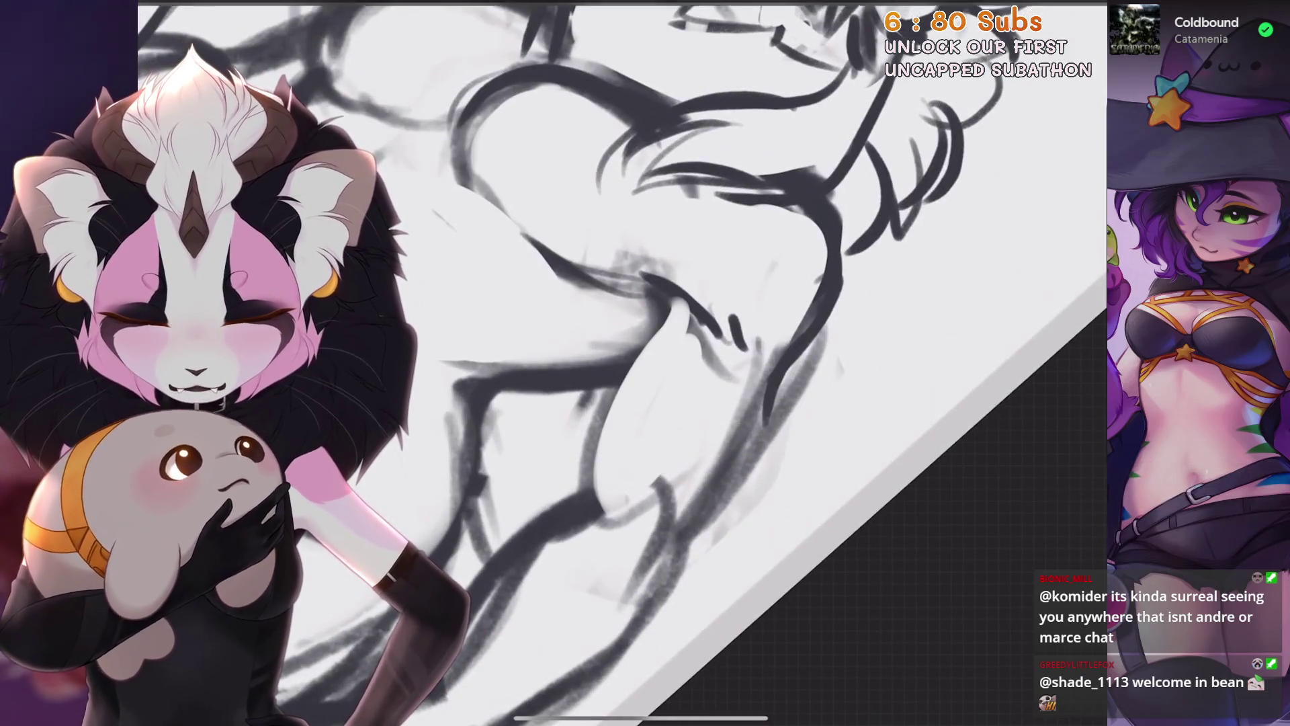
pyautogui.moveTo(724, 343); pyautogui.dragTo(708, 379)
pyautogui.scroll(1, 620, 363)
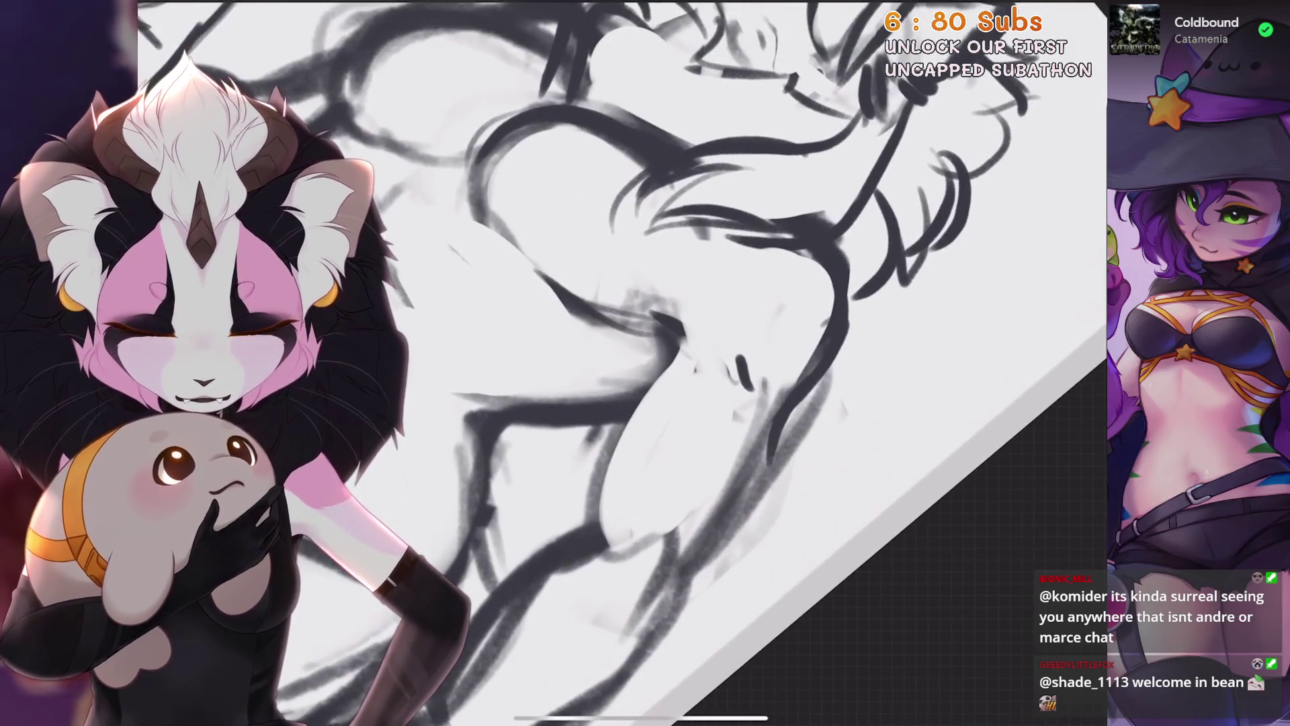
pyautogui.scroll(1, 620, 363)
pyautogui.scroll(1, 621, 363)
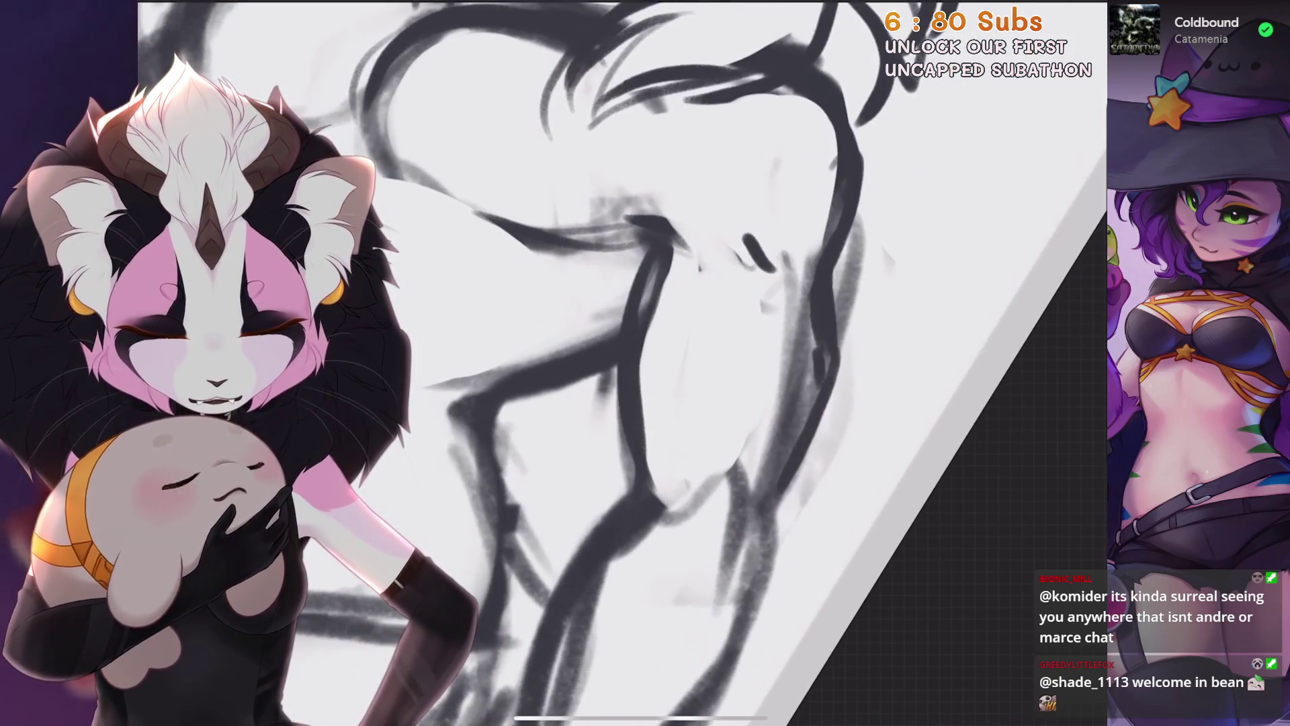
pyautogui.scroll(-2, 621, 363)
pyautogui.scroll(-1, 620, 363)
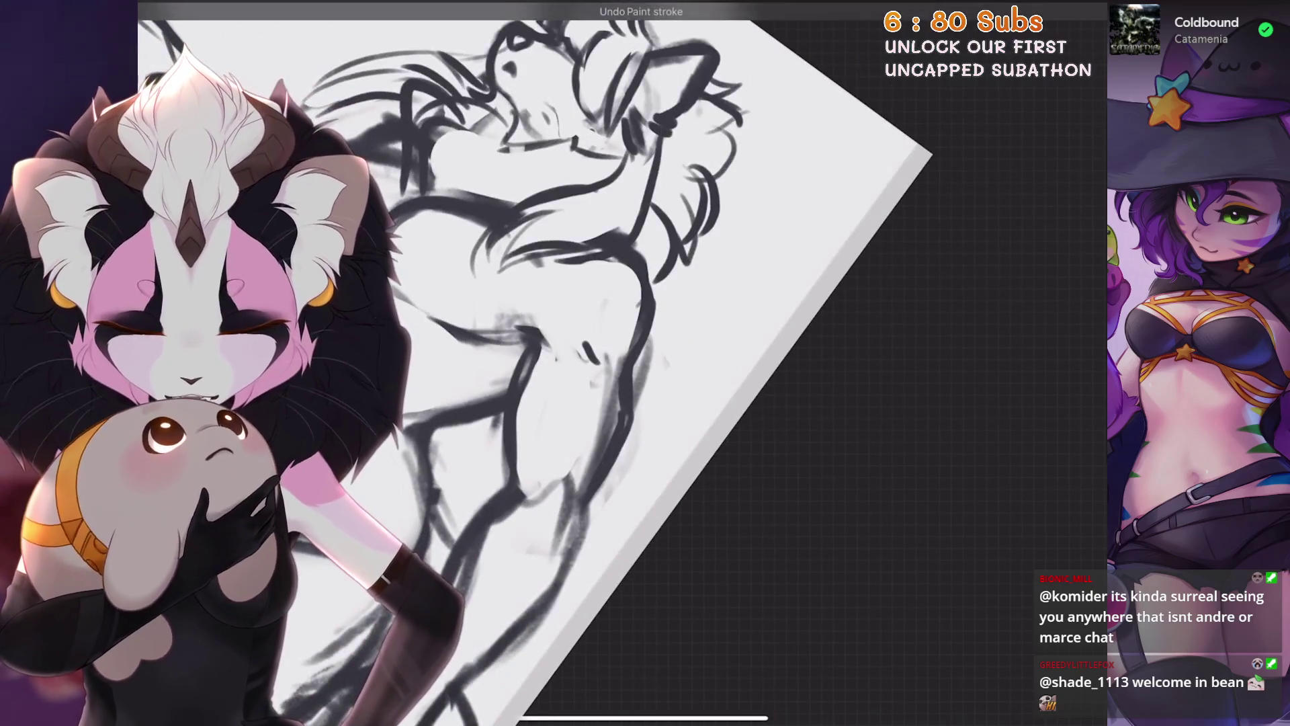
pyautogui.scroll(2, 620, 364)
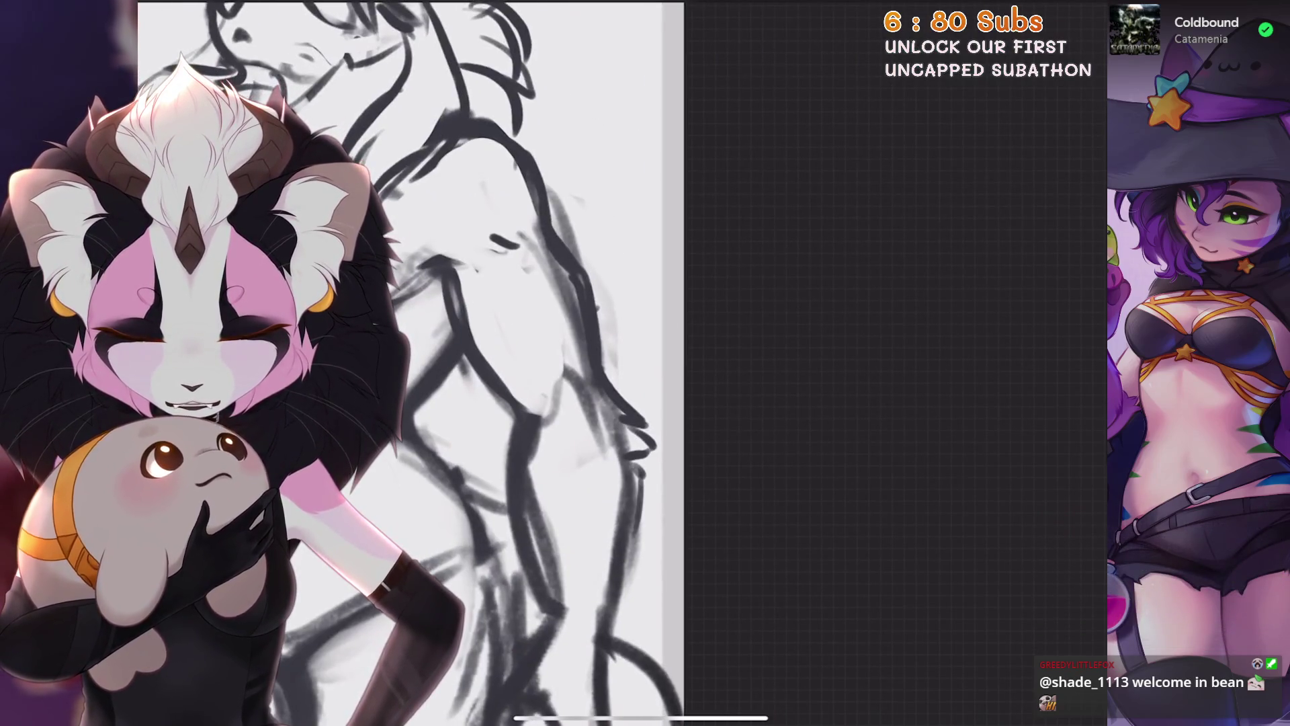
pyautogui.scroll(2, 620, 363)
pyautogui.scroll(1, 621, 363)
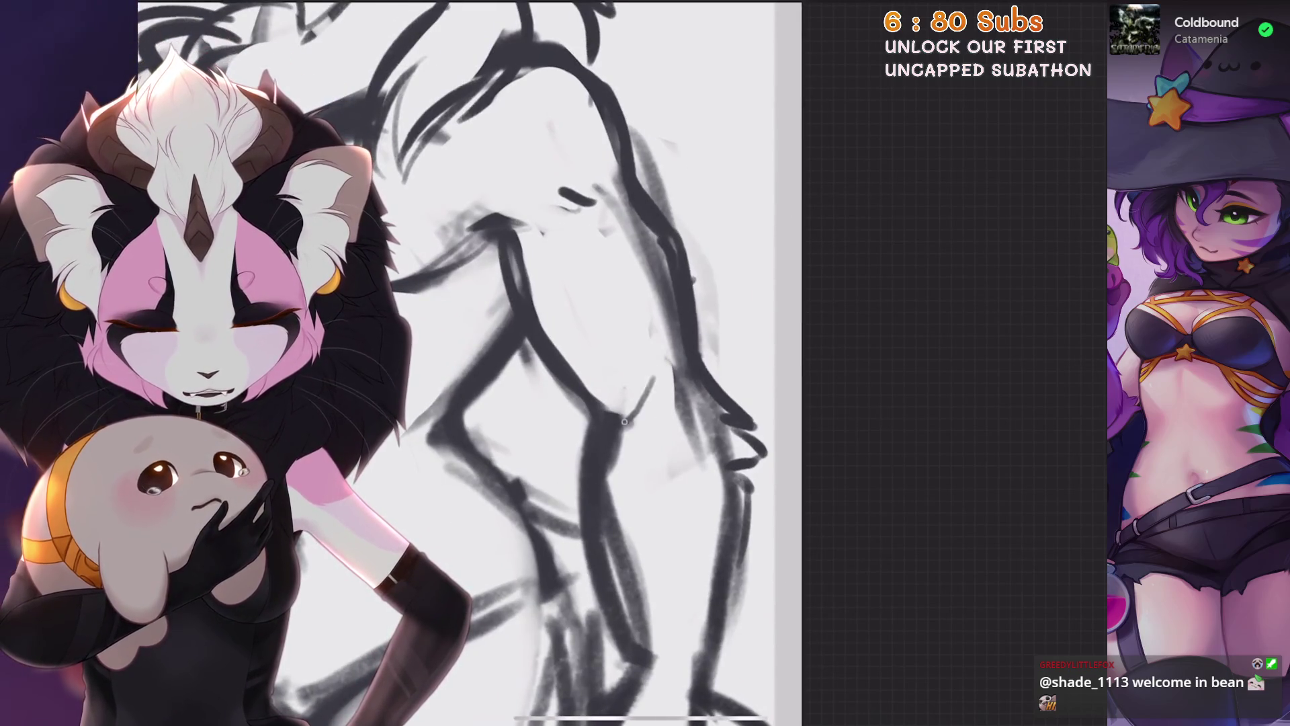
pyautogui.scroll(-2, 624, 420)
pyautogui.scroll(-1, 624, 421)
pyautogui.scroll(2, 620, 364)
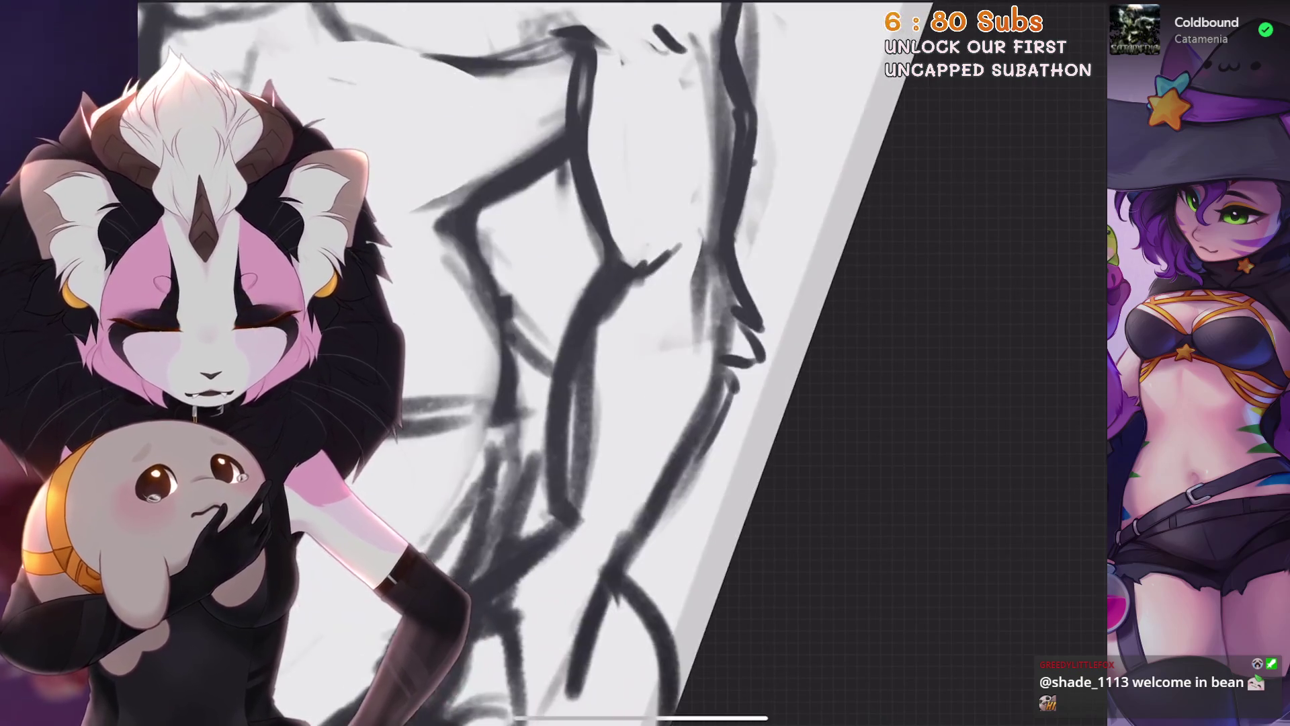
pyautogui.moveTo(628, 297); pyautogui.dragTo(589, 462)
pyautogui.scroll(1, 626, 363)
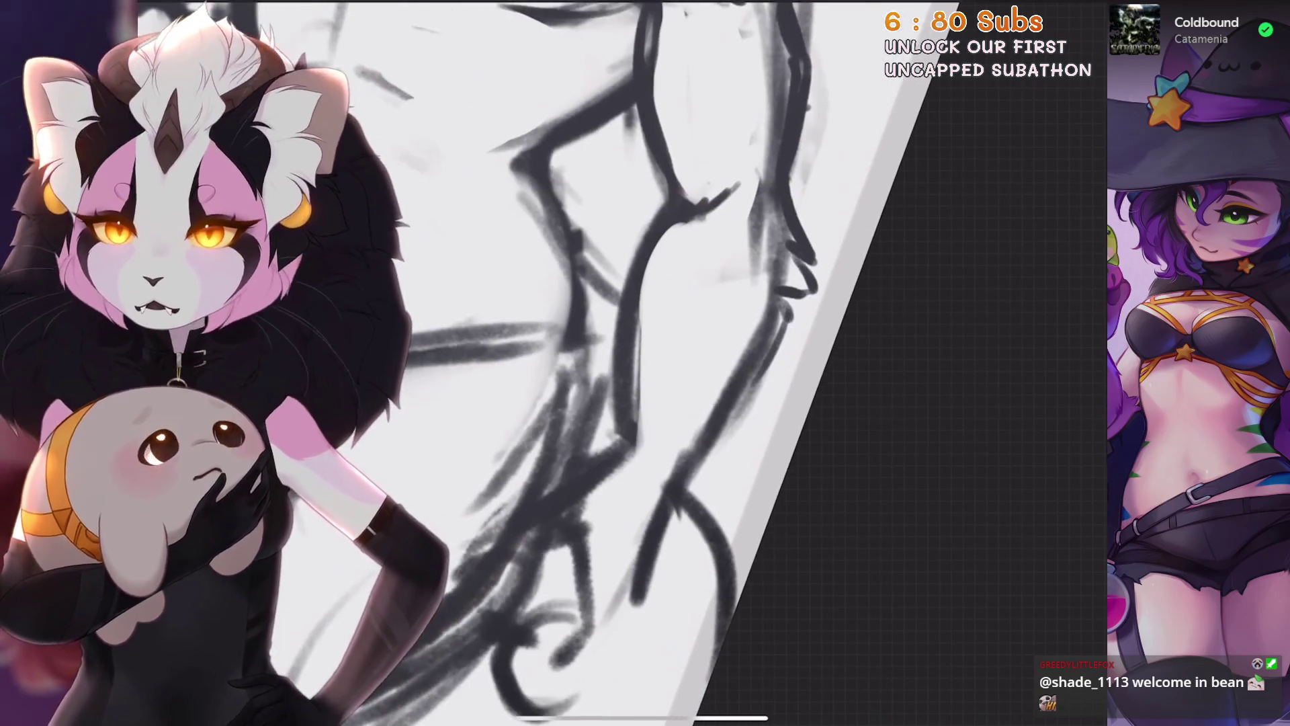
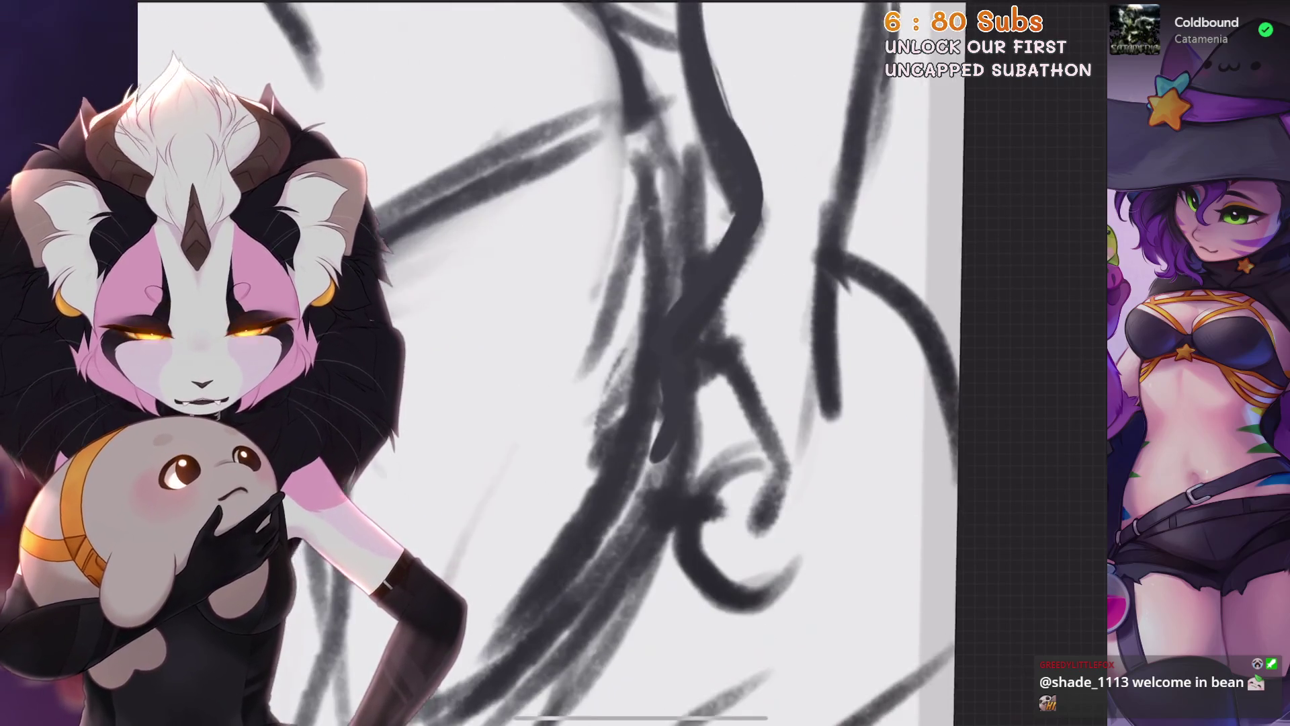
pyautogui.scroll(1, 578, 509)
# Erase the thick line by the hand, redraw its edge and add finger strokes, undoing a stray one
pyautogui.moveTo(734, 332)
pyautogui.mouseDown()
pyautogui.moveTo(666, 424)
pyautogui.moveTo(664, 492)
pyautogui.mouseUp()
pyautogui.moveTo(716, 383); pyautogui.dragTo(696, 471)
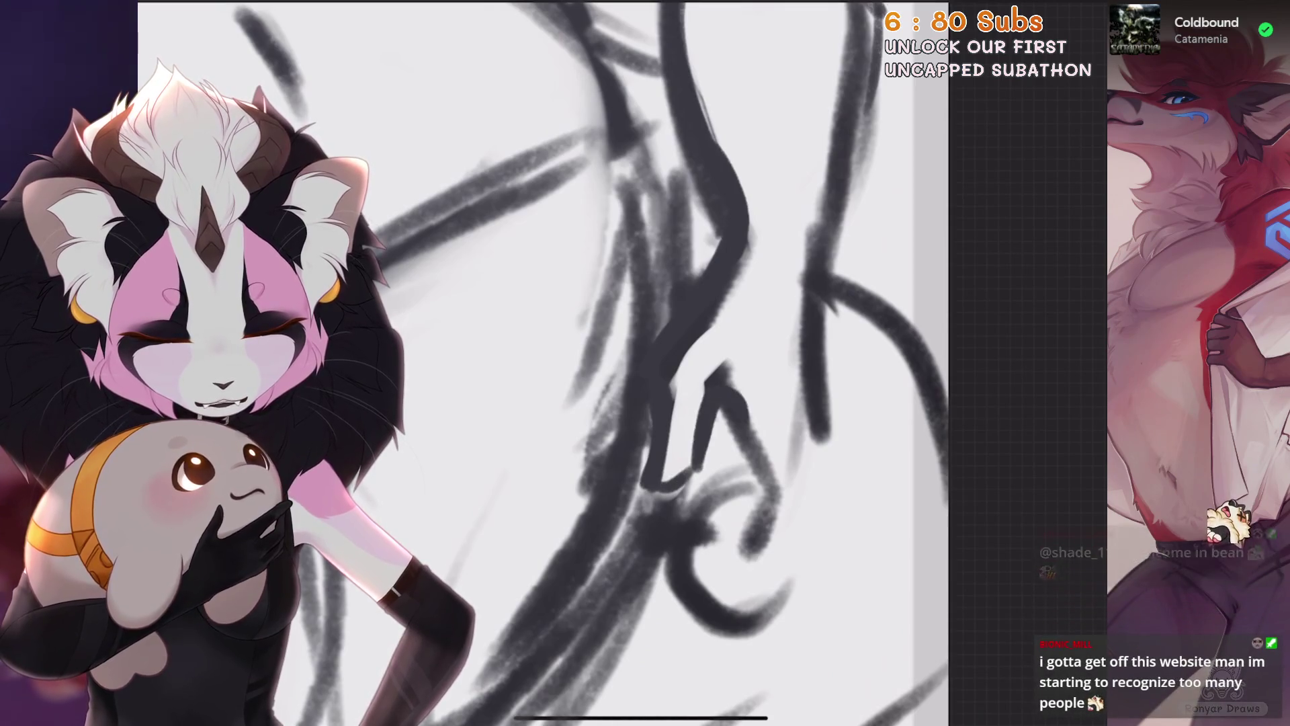
pyautogui.scroll(-1, 645, 364)
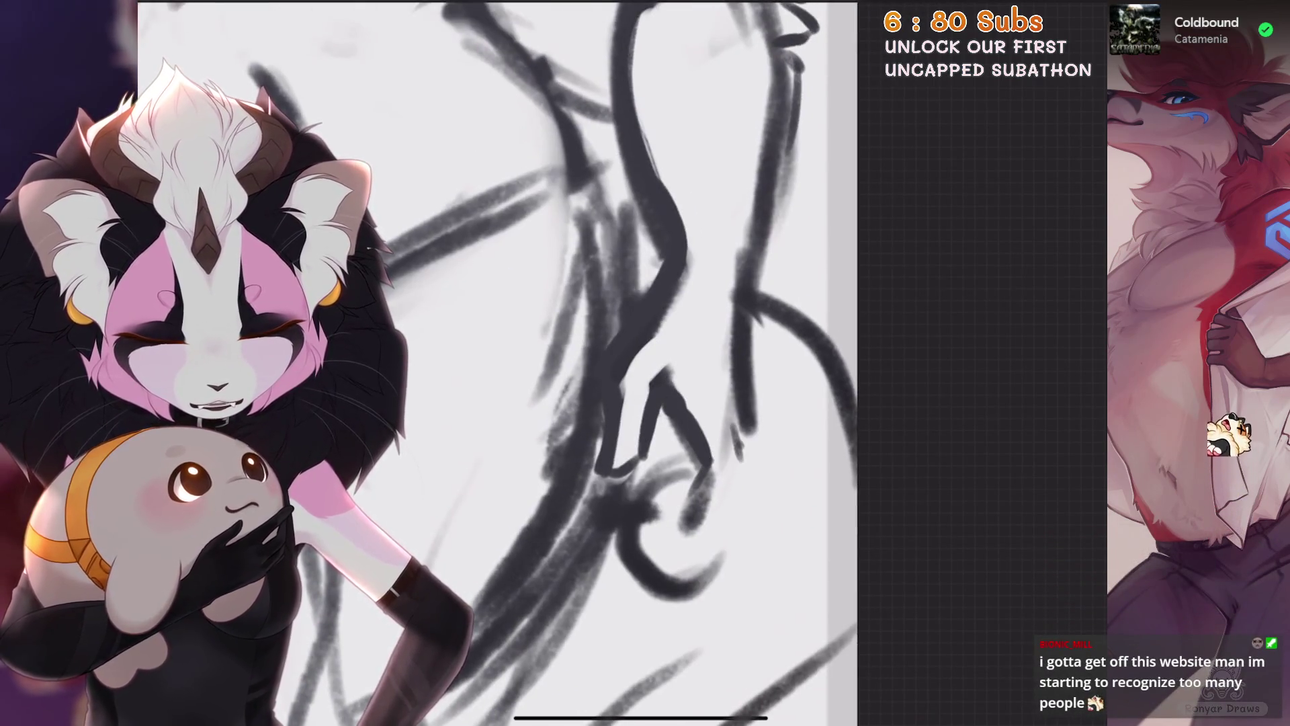
pyautogui.moveTo(698, 535); pyautogui.dragTo(758, 480)
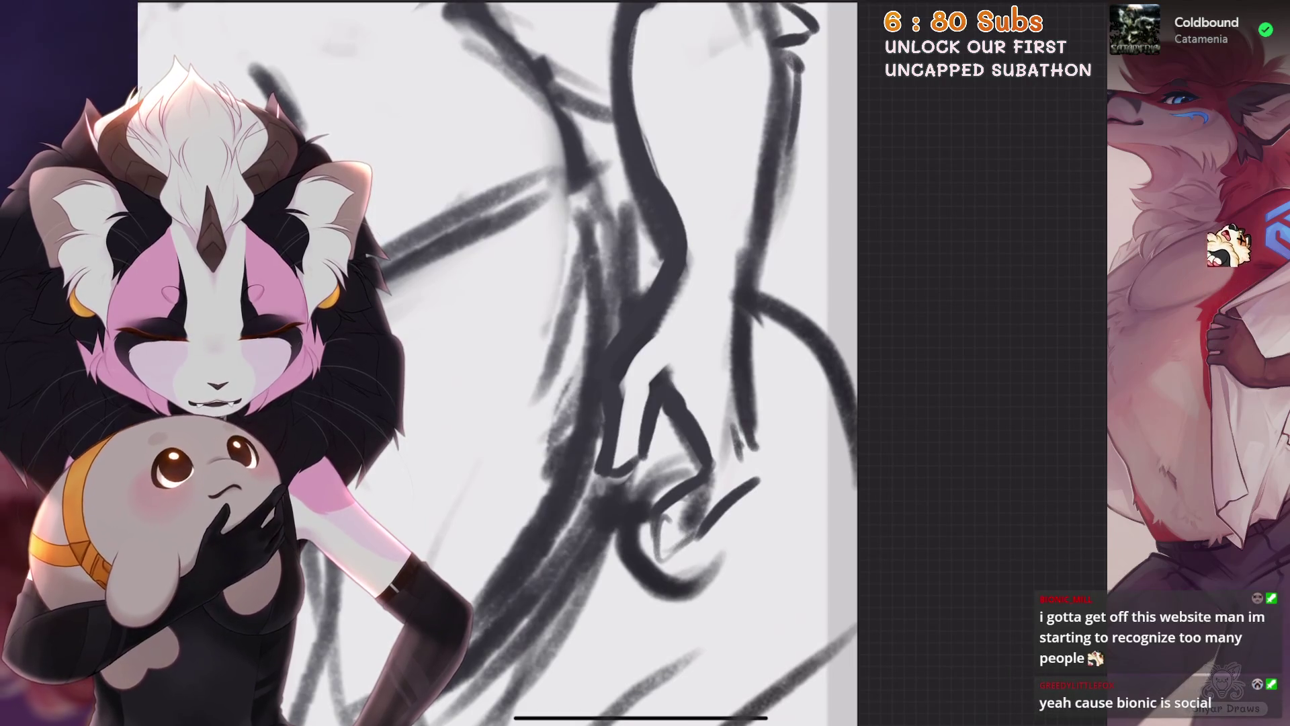
pyautogui.moveTo(751, 411)
pyautogui.mouseDown()
pyautogui.moveTo(762, 472)
pyautogui.moveTo(713, 550)
pyautogui.mouseUp()
pyautogui.moveTo(758, 491); pyautogui.dragTo(633, 627)
pyautogui.hotkey('ctrl', 'z')
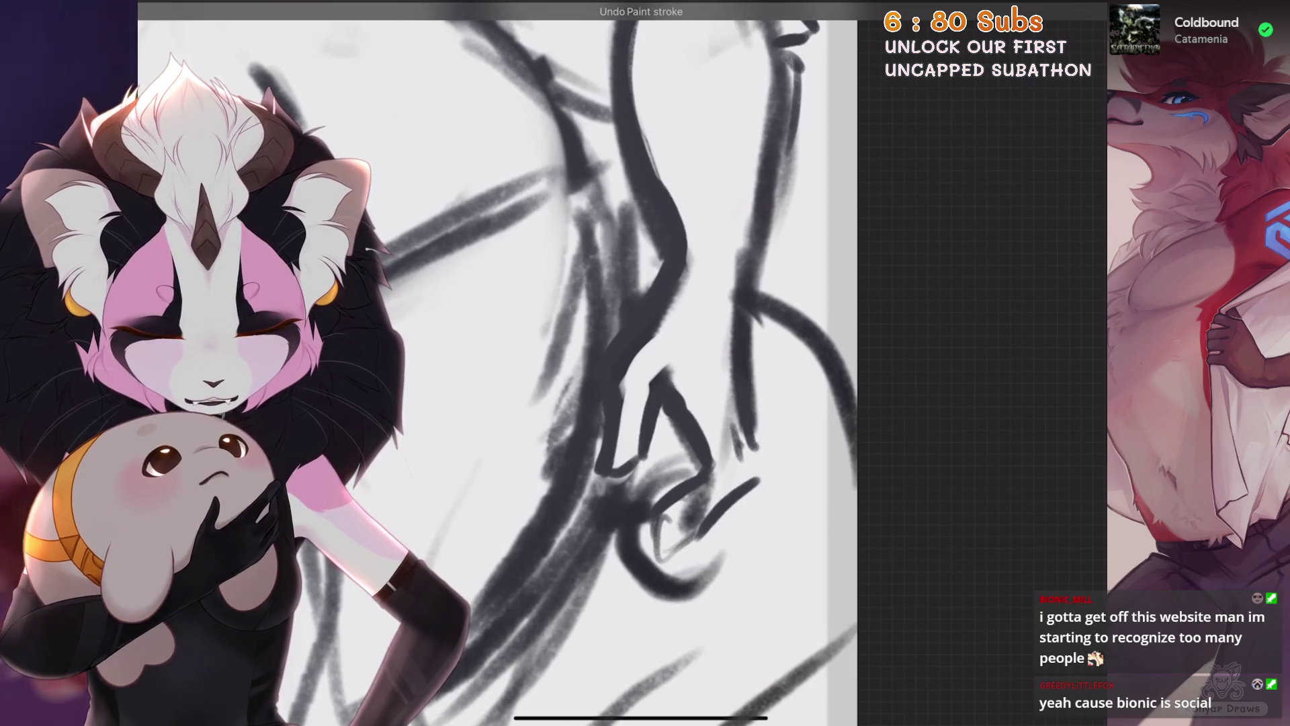
pyautogui.scroll(-3, 494, 363)
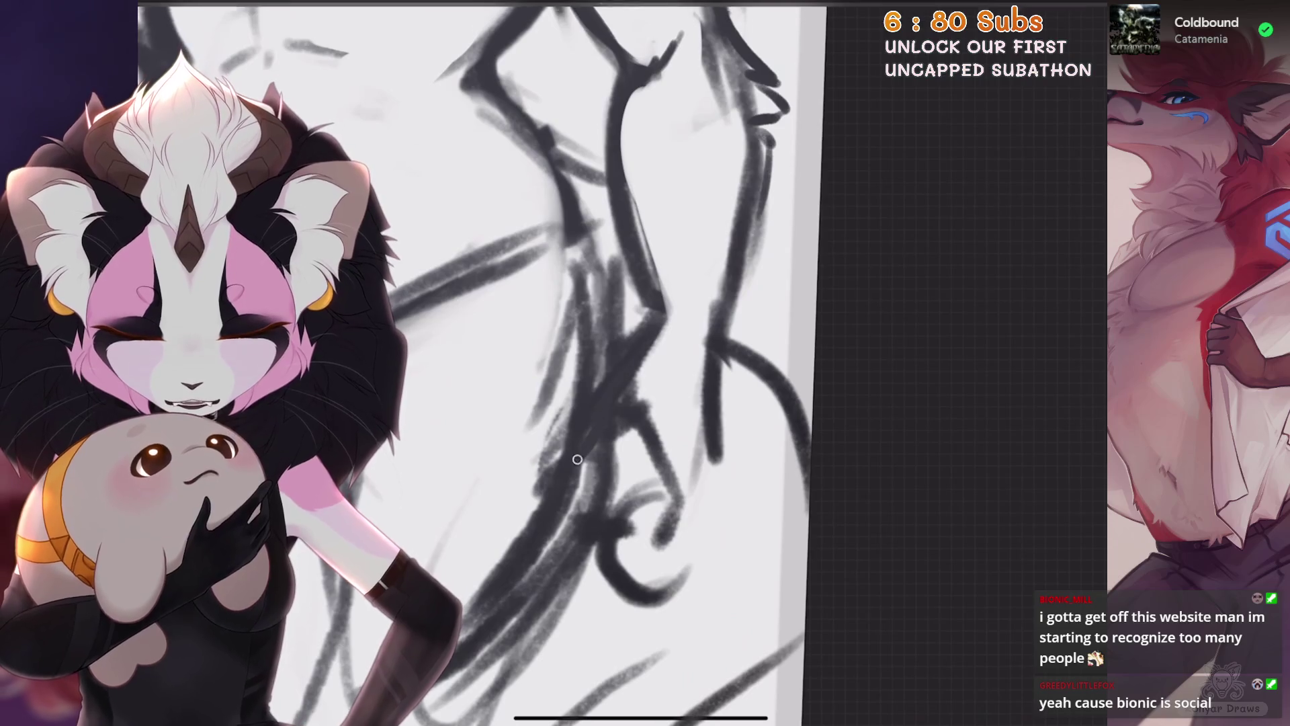
# Sketch the fingers around the ring, discarding two strokes and an erase inside the ring
pyautogui.moveTo(633, 399); pyautogui.dragTo(620, 401)
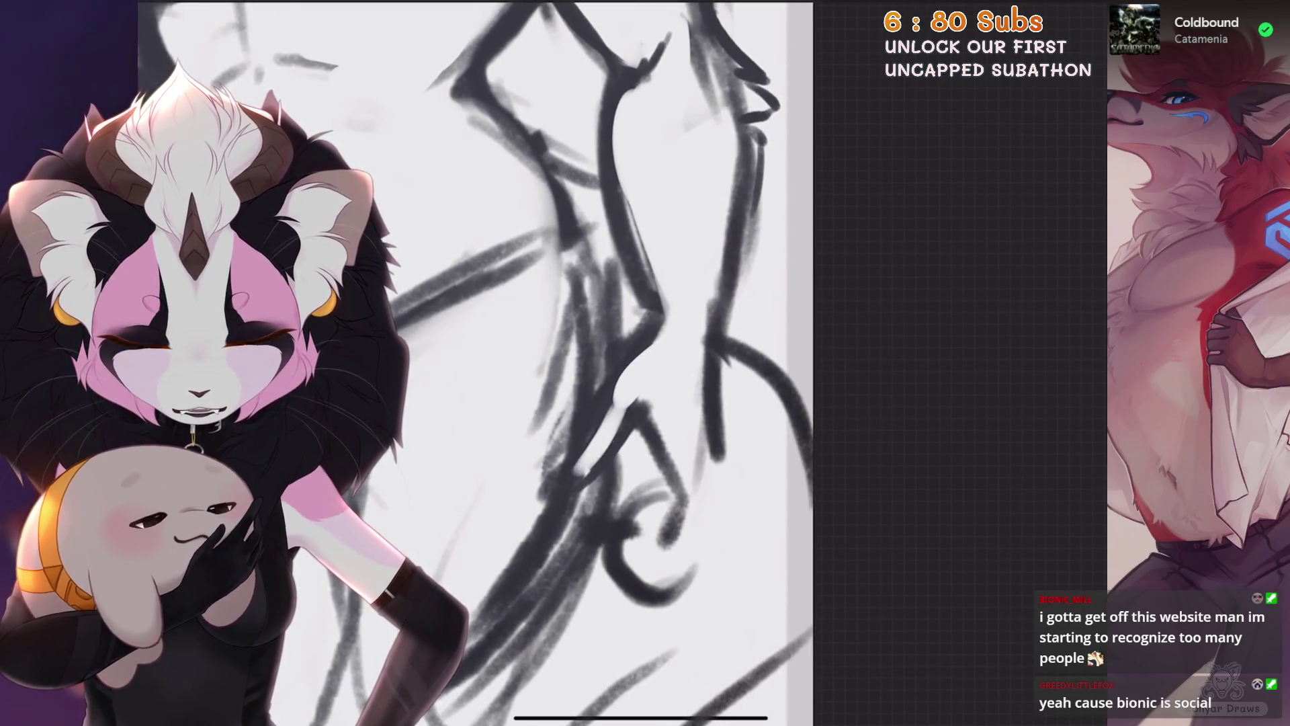
pyautogui.scroll(-2, 619, 402)
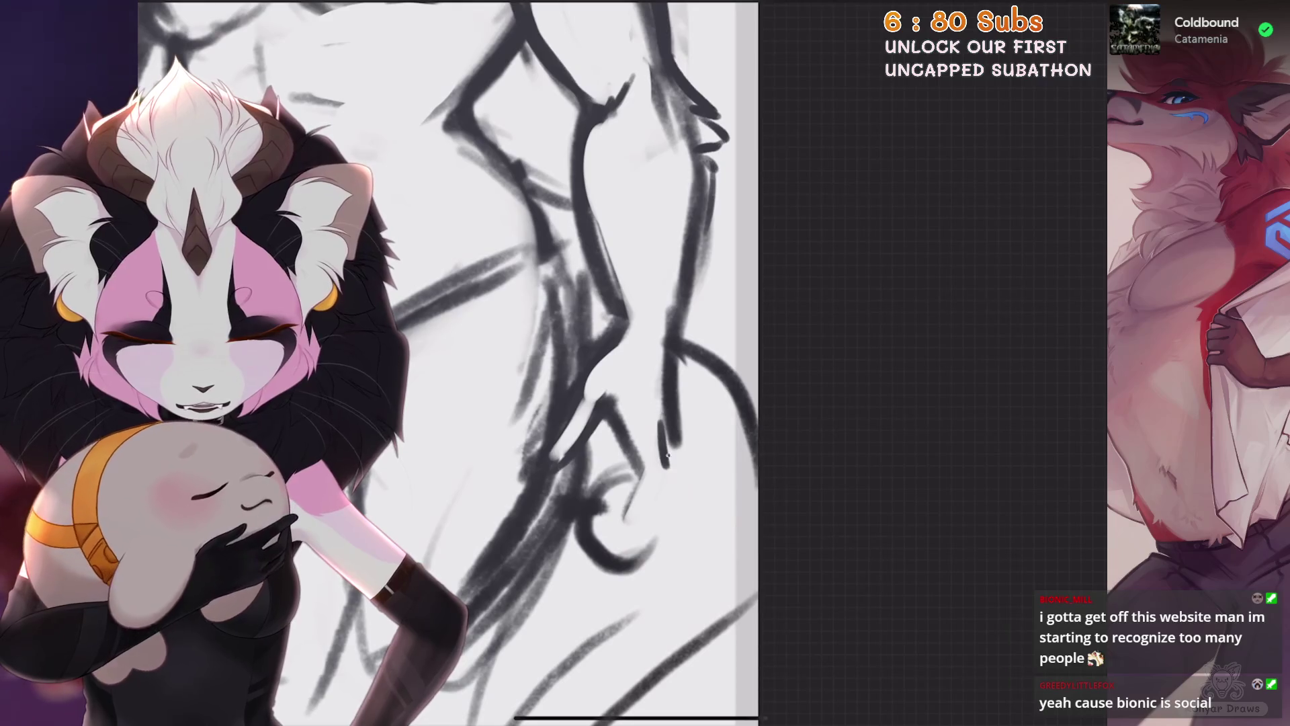
pyautogui.moveTo(670, 419); pyautogui.dragTo(656, 519)
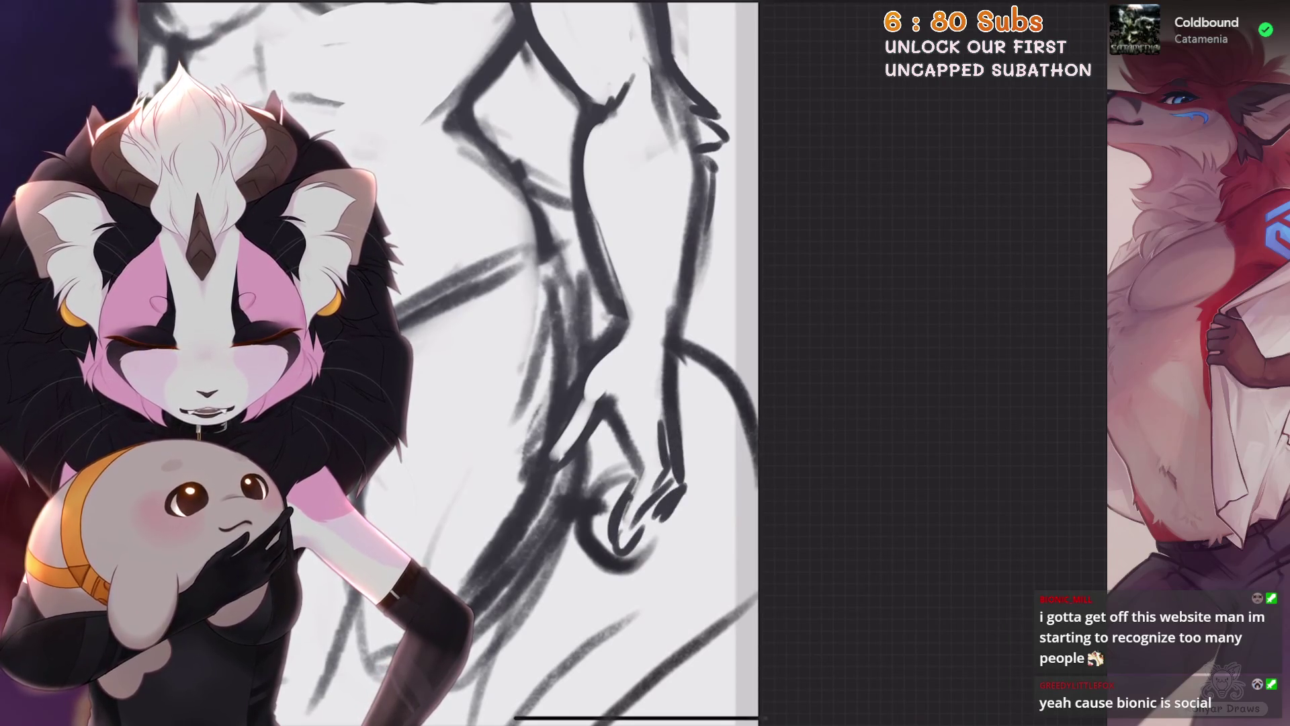
pyautogui.hotkey('ctrl', 'z')
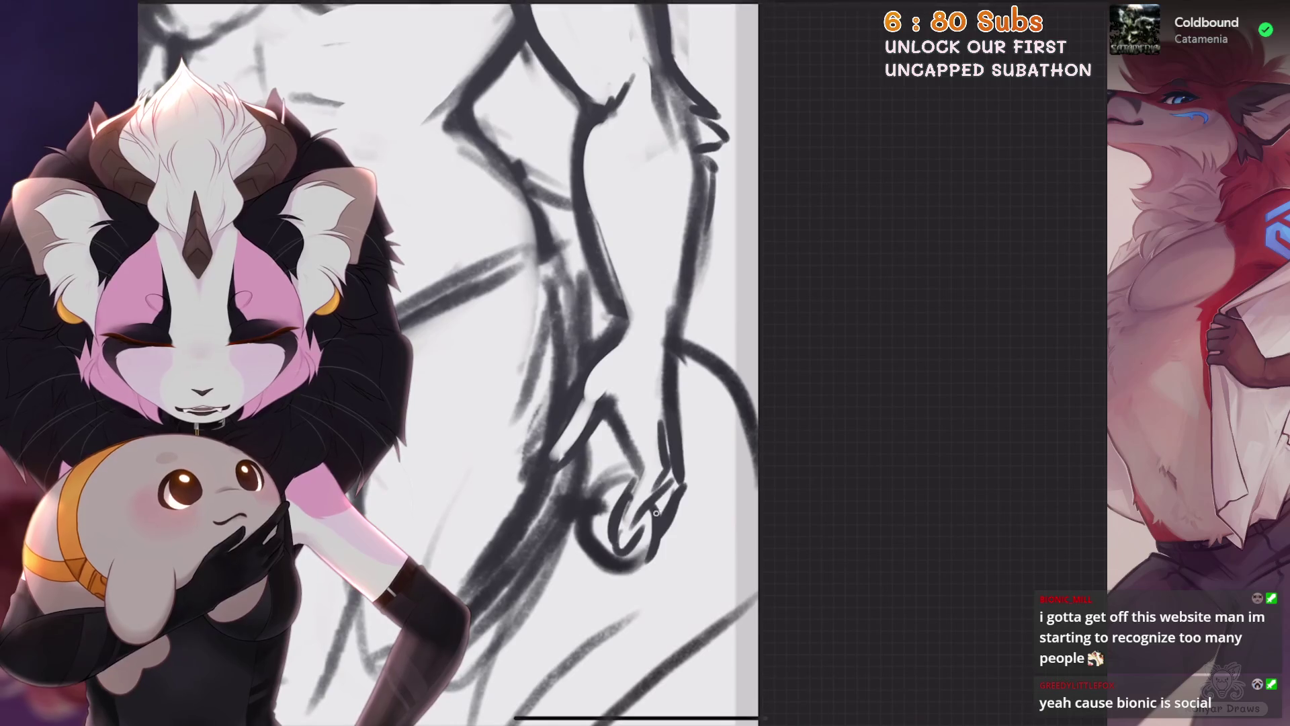
pyautogui.hotkey('ctrl', 'z')
pyautogui.scroll(-2, 625, 403)
pyautogui.scroll(2, 625, 403)
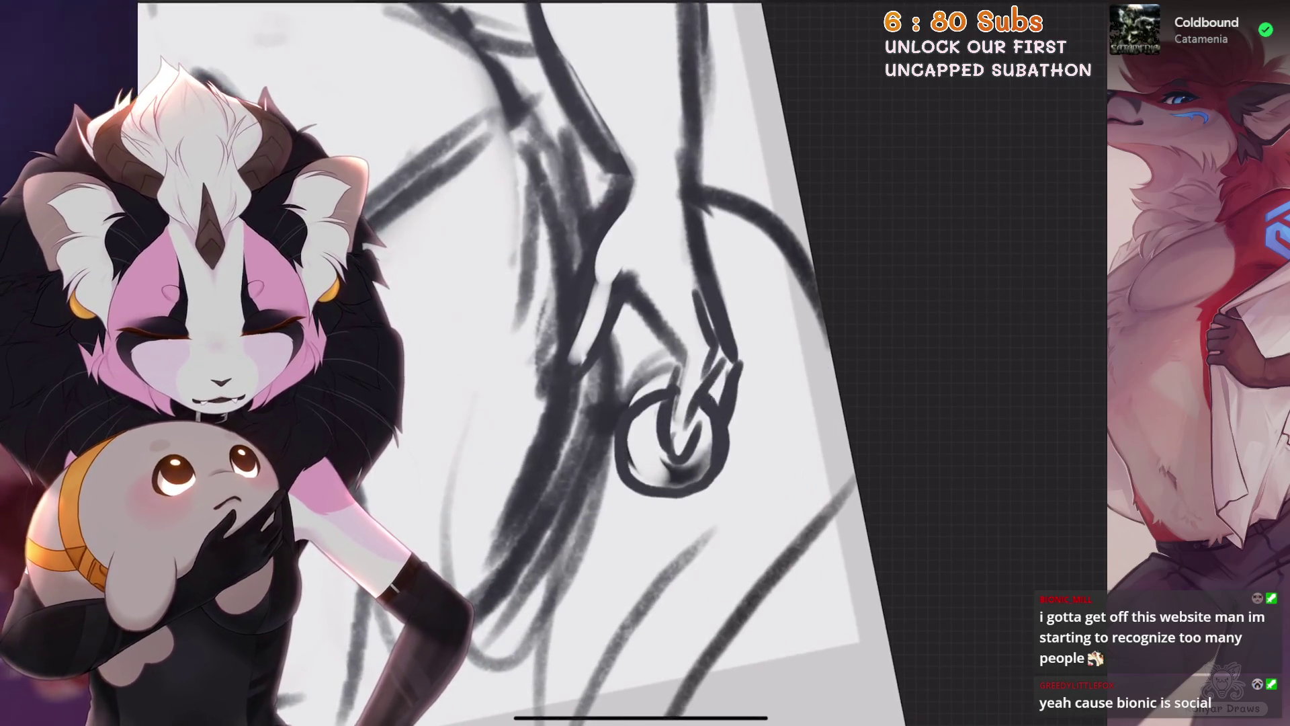
pyautogui.scroll(1, 685, 424)
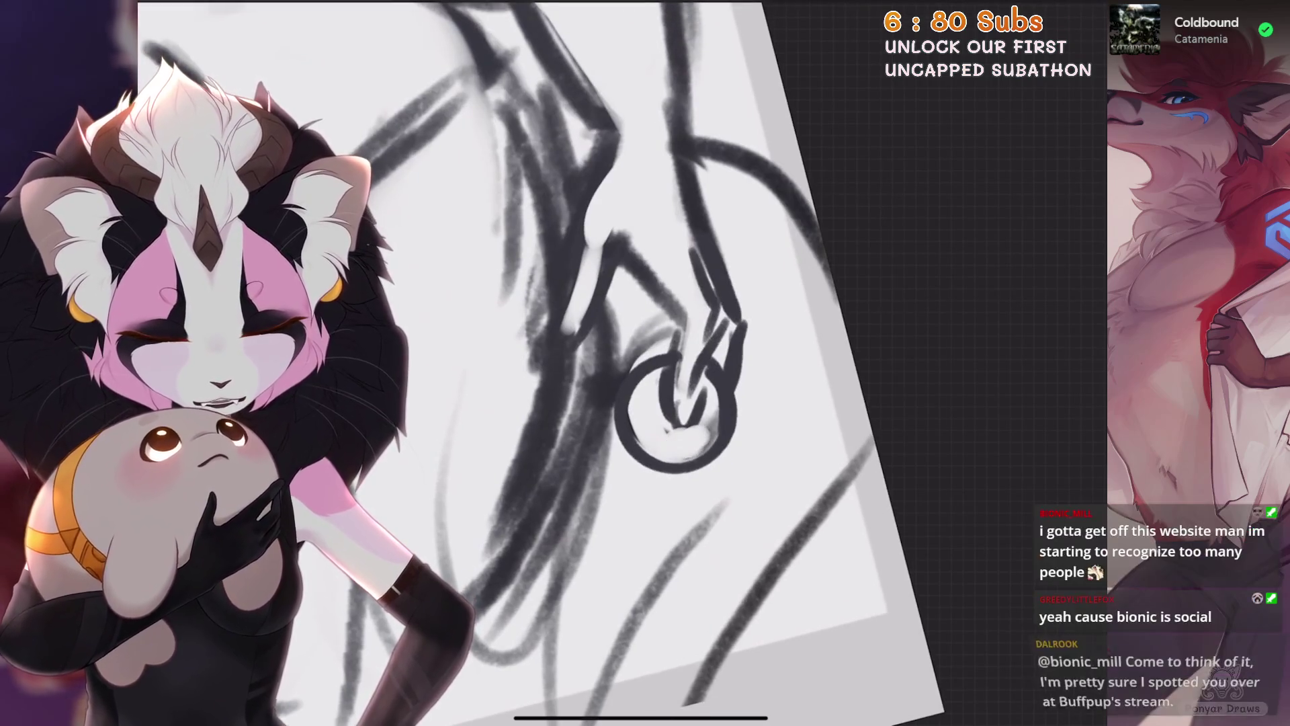
pyautogui.moveTo(707, 338); pyautogui.dragTo(673, 444)
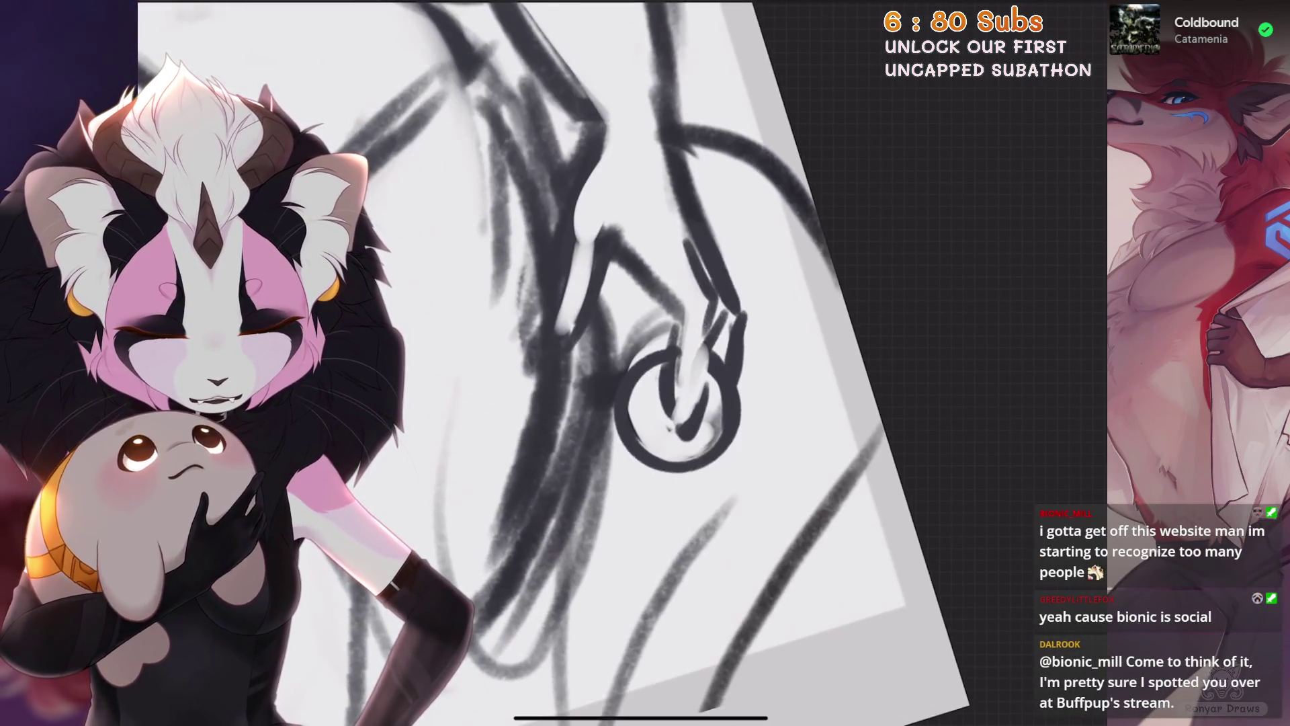
pyautogui.scroll(2, 626, 403)
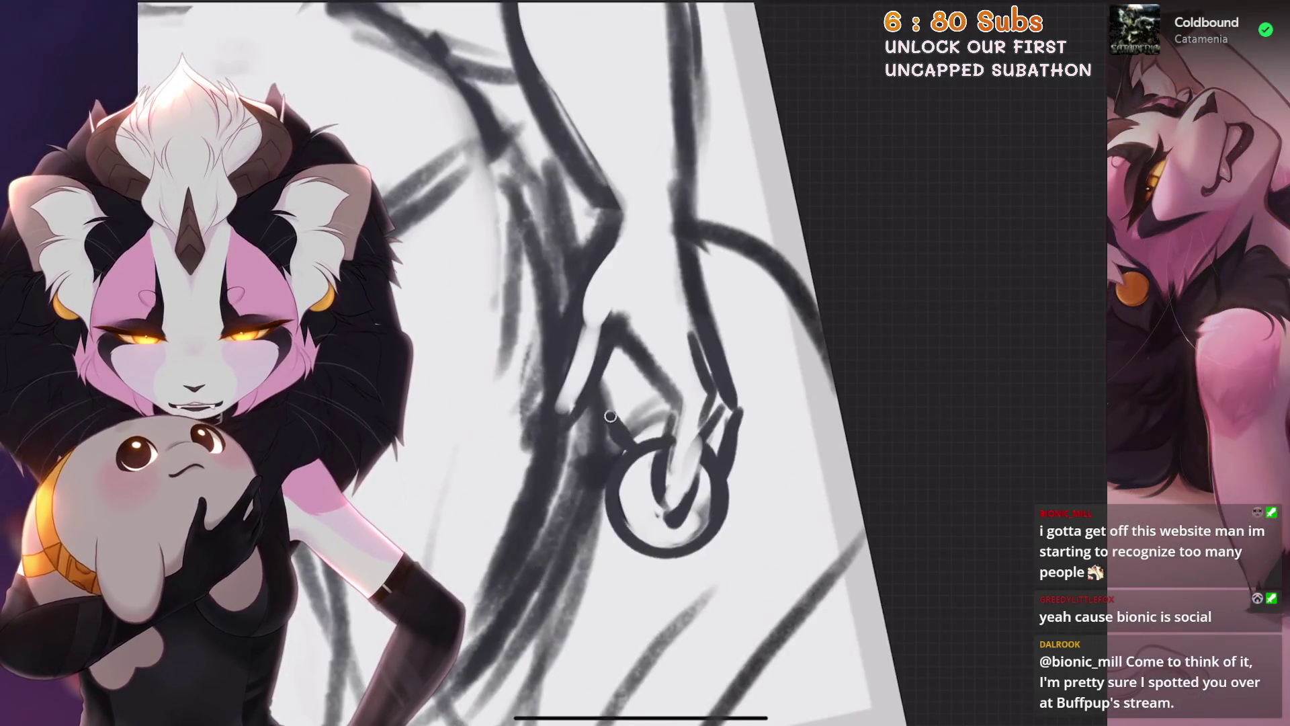
pyautogui.hotkey('ctrl', 'z')
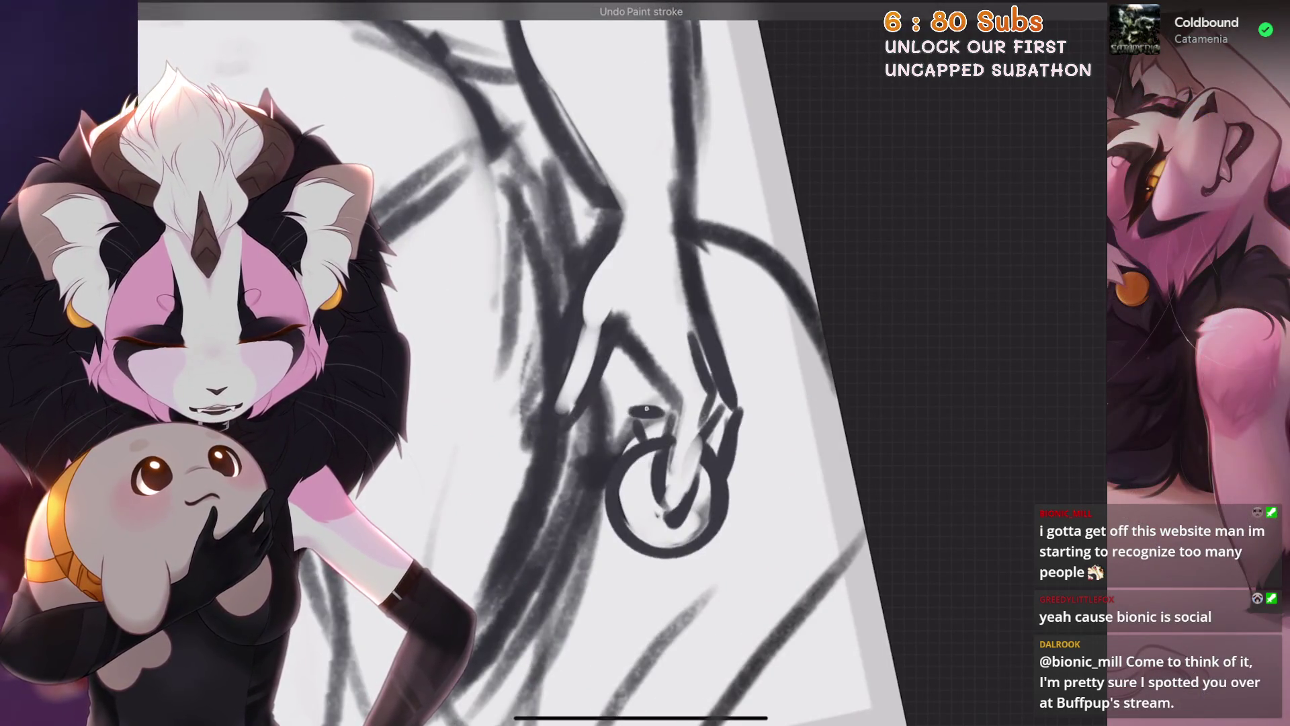
pyautogui.scroll(-3, 625, 403)
pyautogui.scroll(3, 625, 404)
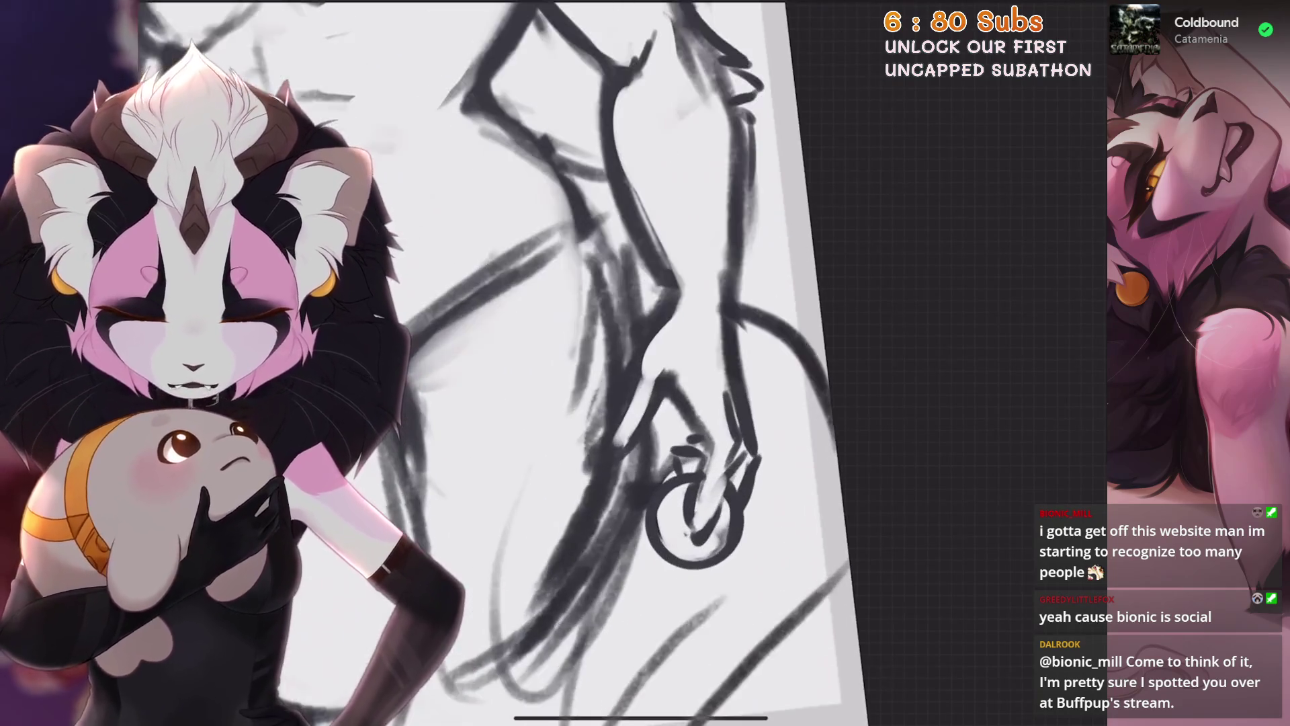
pyautogui.scroll(-5, 646, 363)
pyautogui.scroll(2, 645, 333)
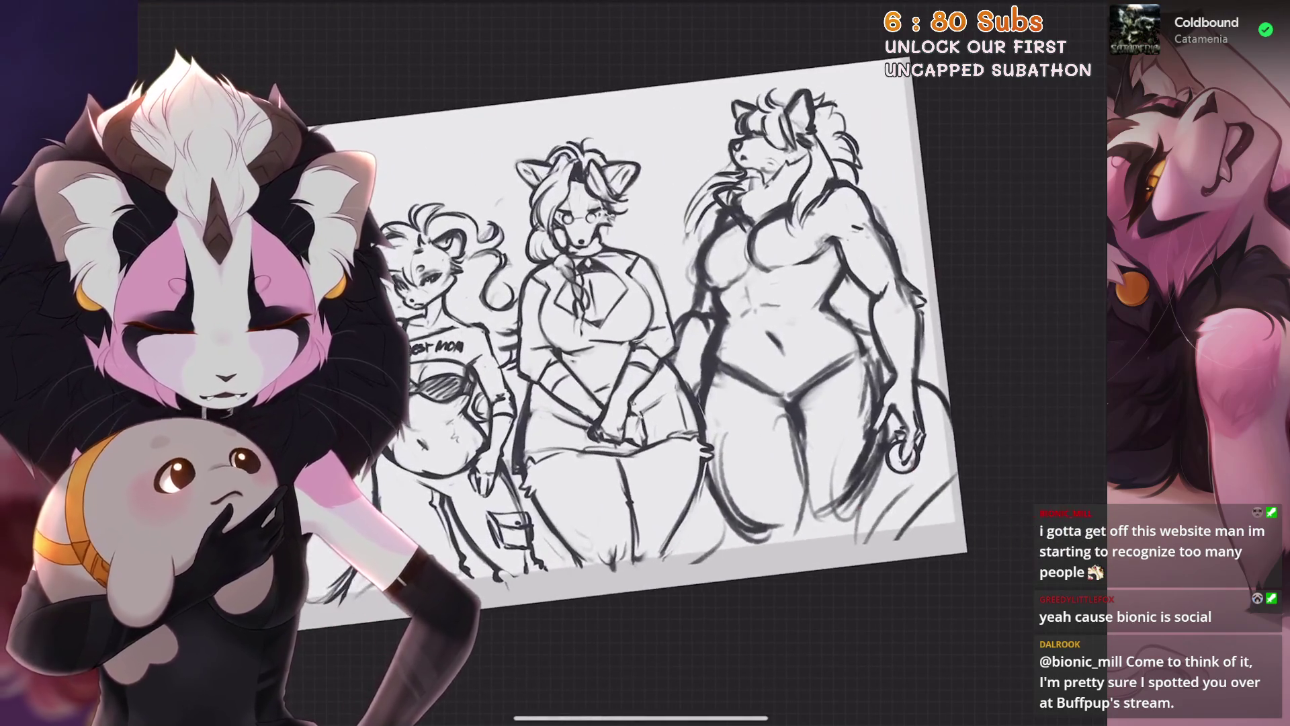
pyautogui.scroll(5, 796, 333)
# Lasso the muscular figure's arm and hand and resize the selection uniformly
pyautogui.press('s')
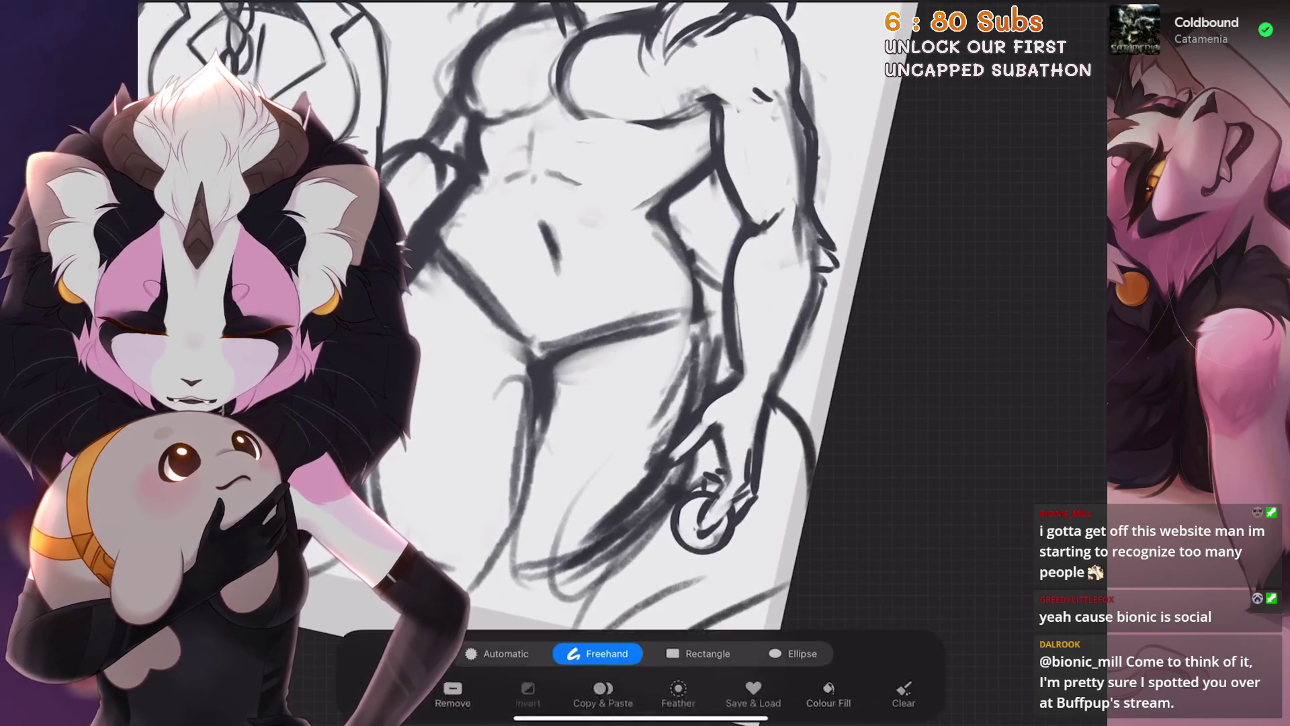
pyautogui.moveTo(853, 285); pyautogui.dragTo(768, 501)
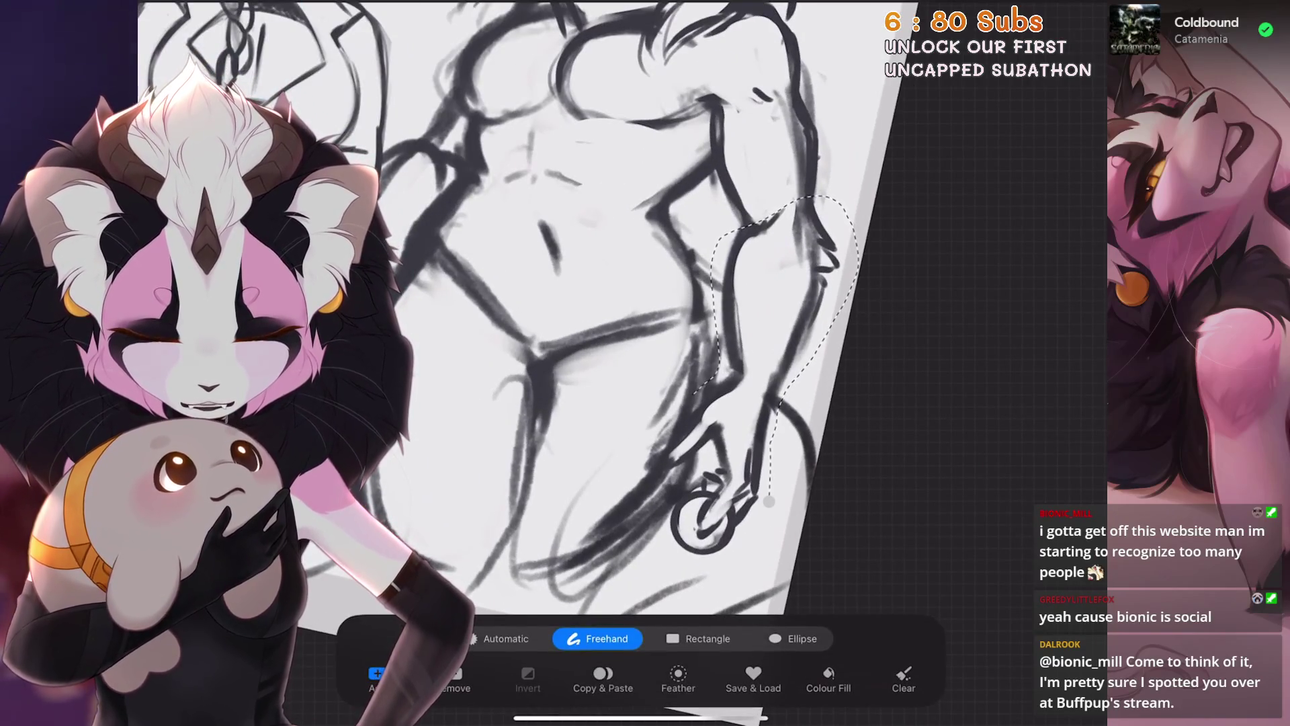
pyautogui.press('v')
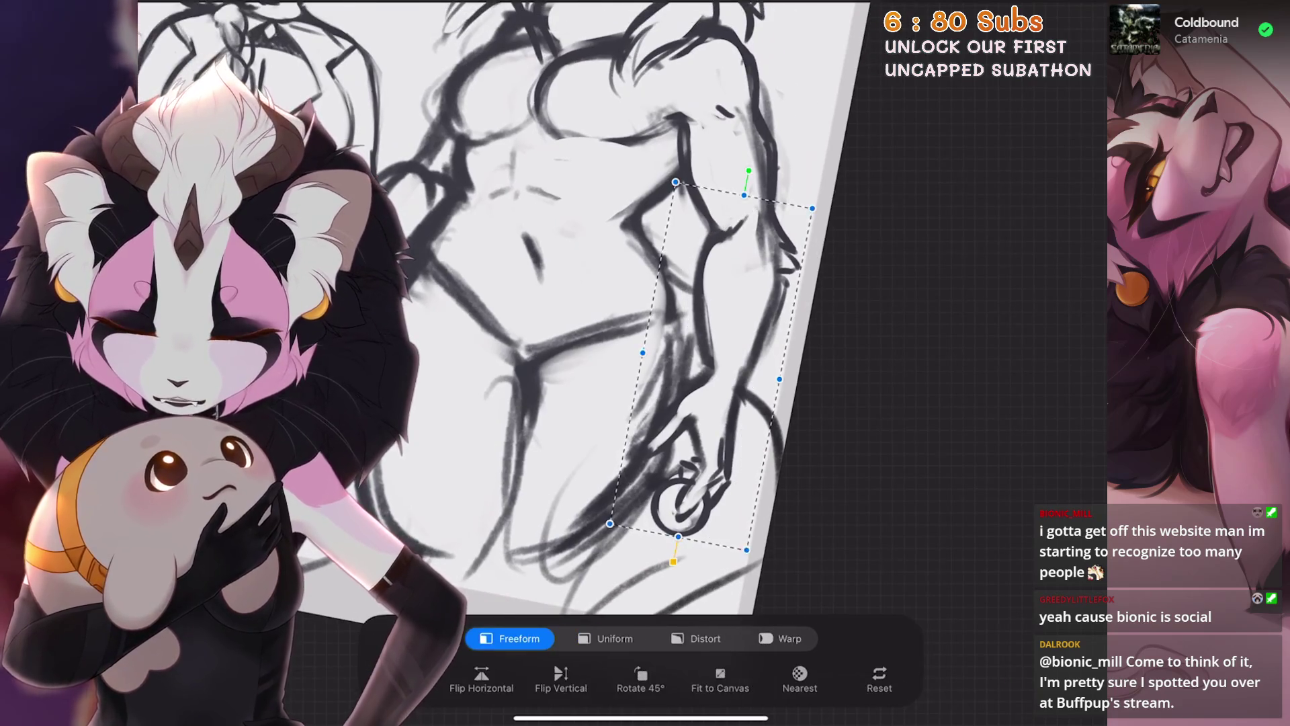
pyautogui.moveTo(610, 523); pyautogui.dragTo(627, 509)
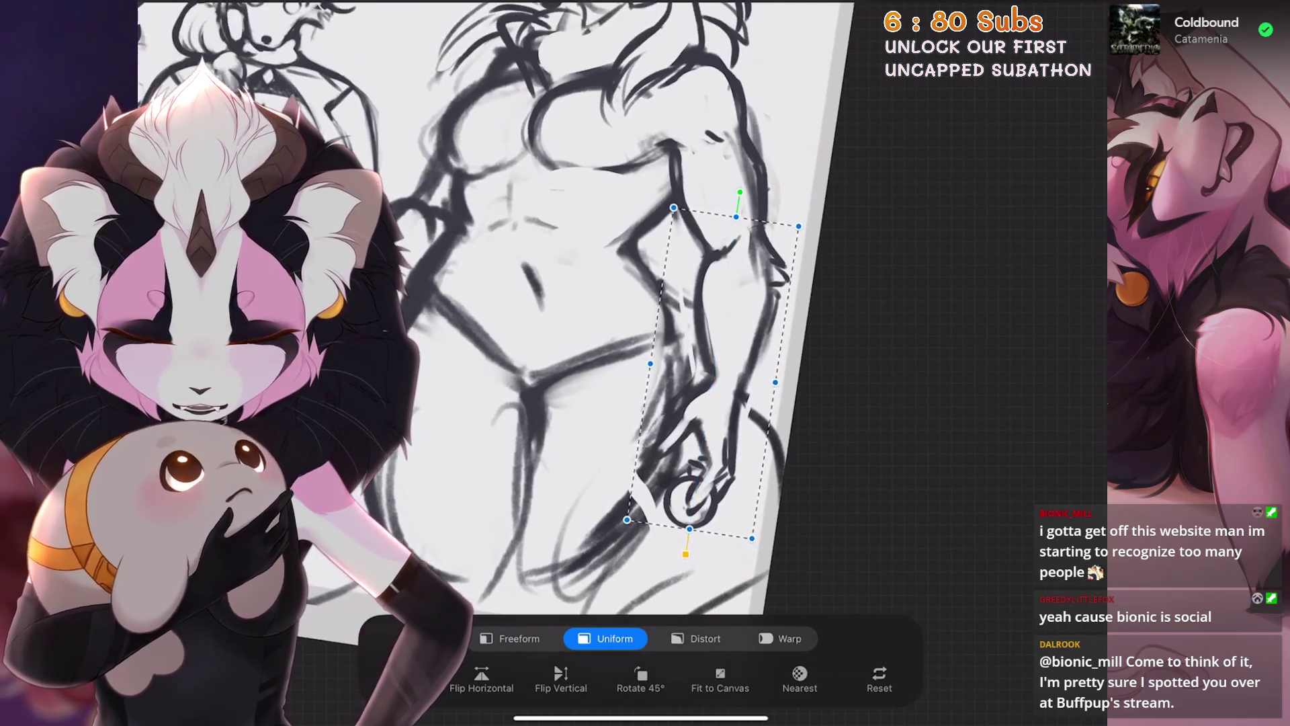
# Distort the selected arm by its corners, then continue reshaping it in Warp mode
pyautogui.click(698, 639)
pyautogui.moveTo(706, 383)
pyautogui.mouseDown()
pyautogui.moveTo(716, 428)
pyautogui.moveTo(701, 484)
pyautogui.mouseUp()
pyautogui.click(781, 638)
pyautogui.scroll(-5, 655, 384)
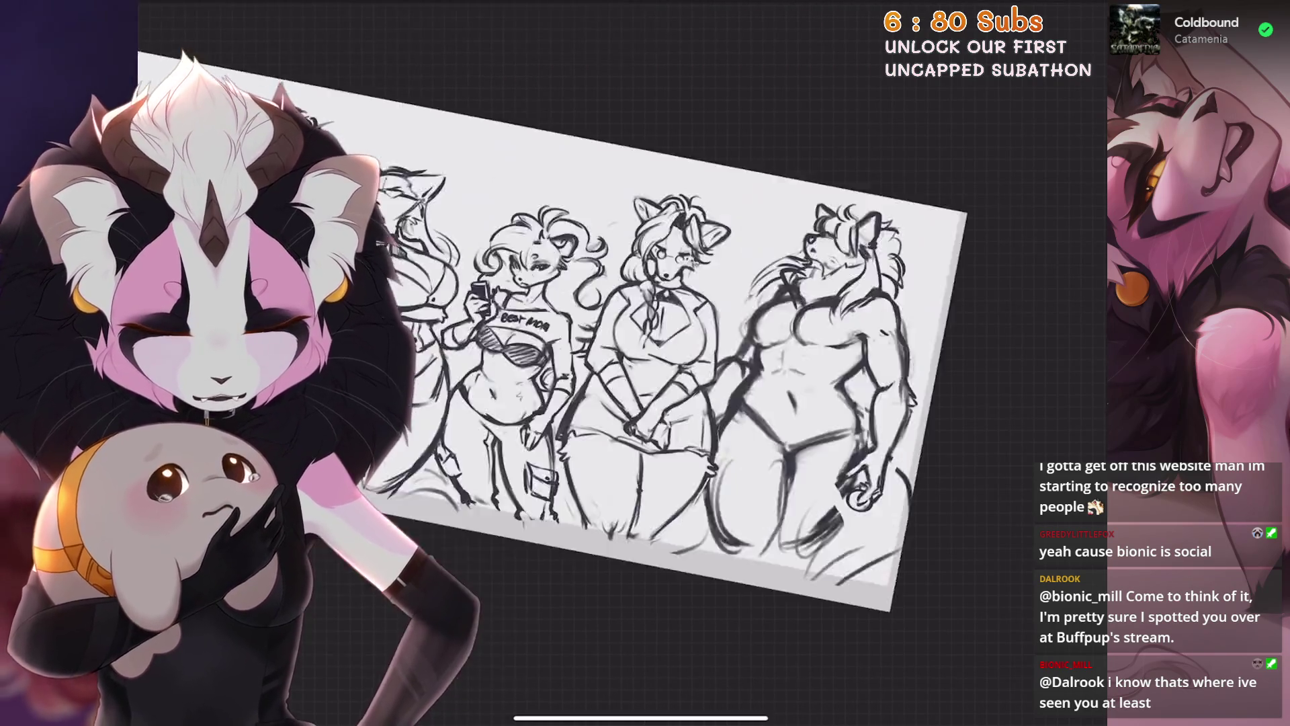
pyautogui.scroll(3, 656, 353)
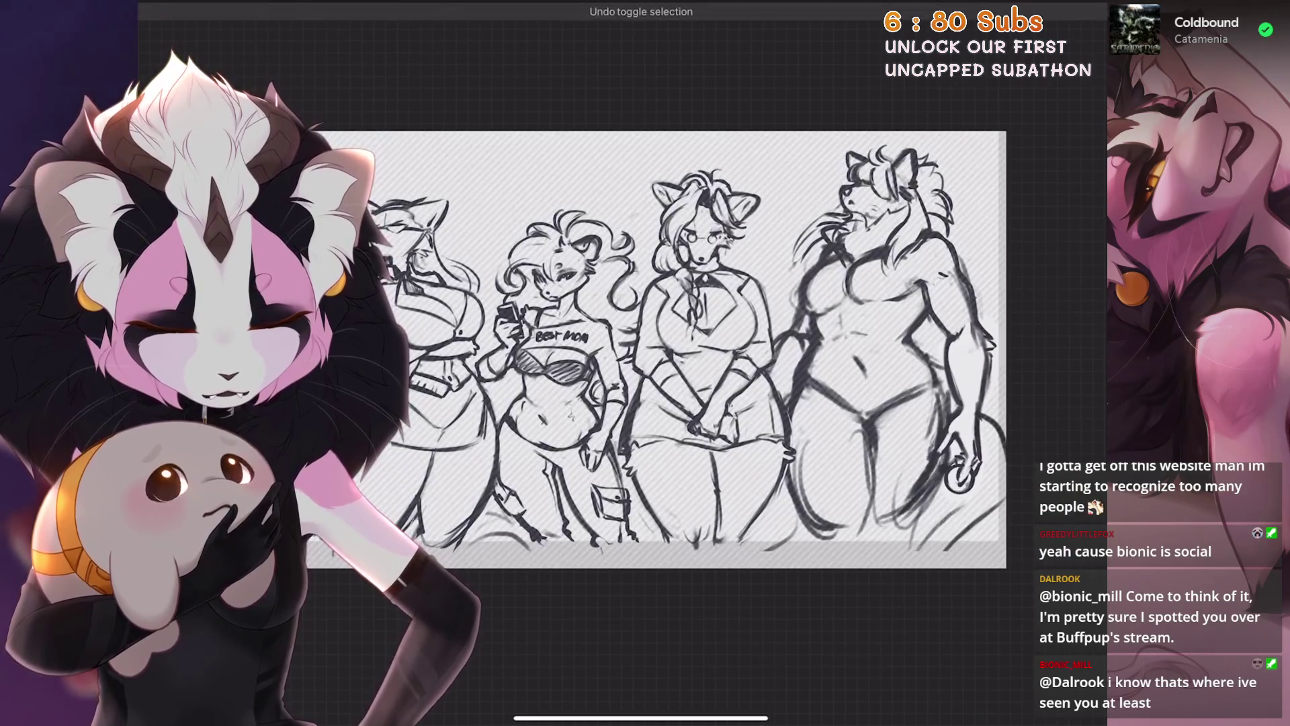
pyautogui.scroll(5, 908, 423)
# Touch up a stroke by the hand, move the view to the torso and undo the last torso stroke
pyautogui.moveTo(691, 418); pyautogui.dragTo(731, 375)
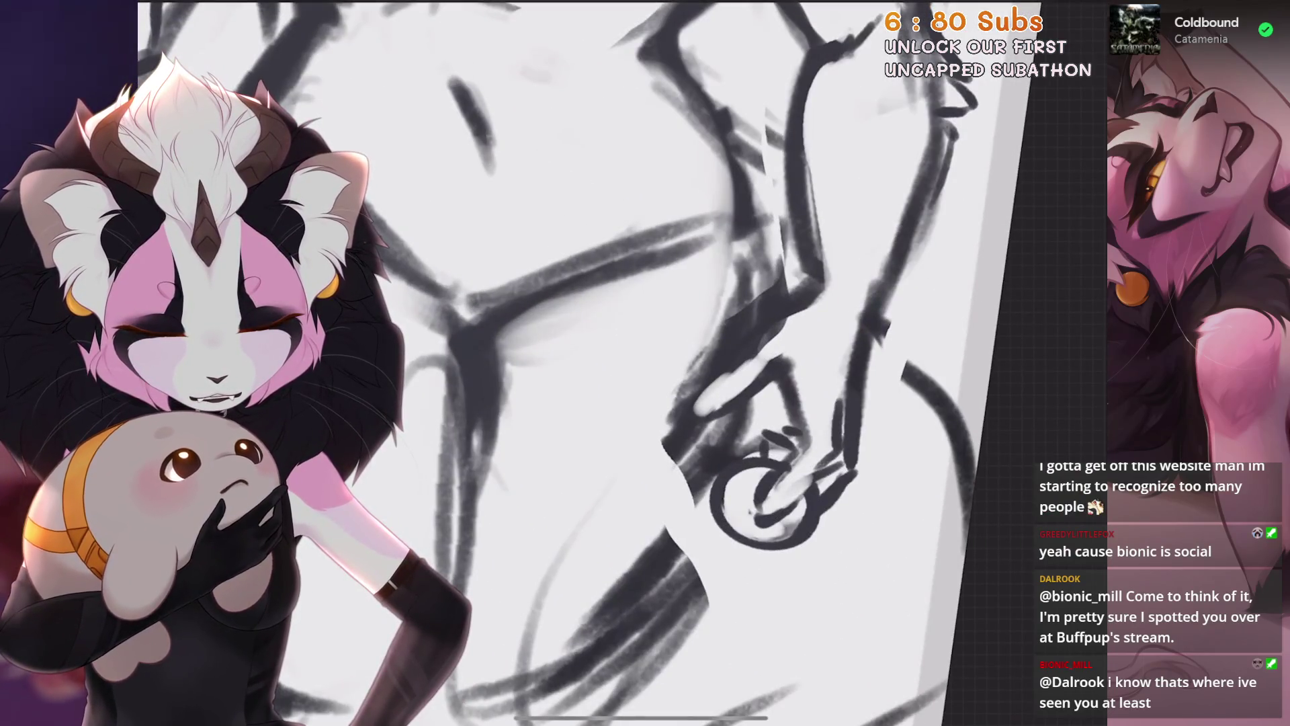
pyautogui.moveTo(762, 505)
pyautogui.mouseDown()
pyautogui.moveTo(731, 544)
pyautogui.moveTo(903, 514)
pyautogui.mouseUp()
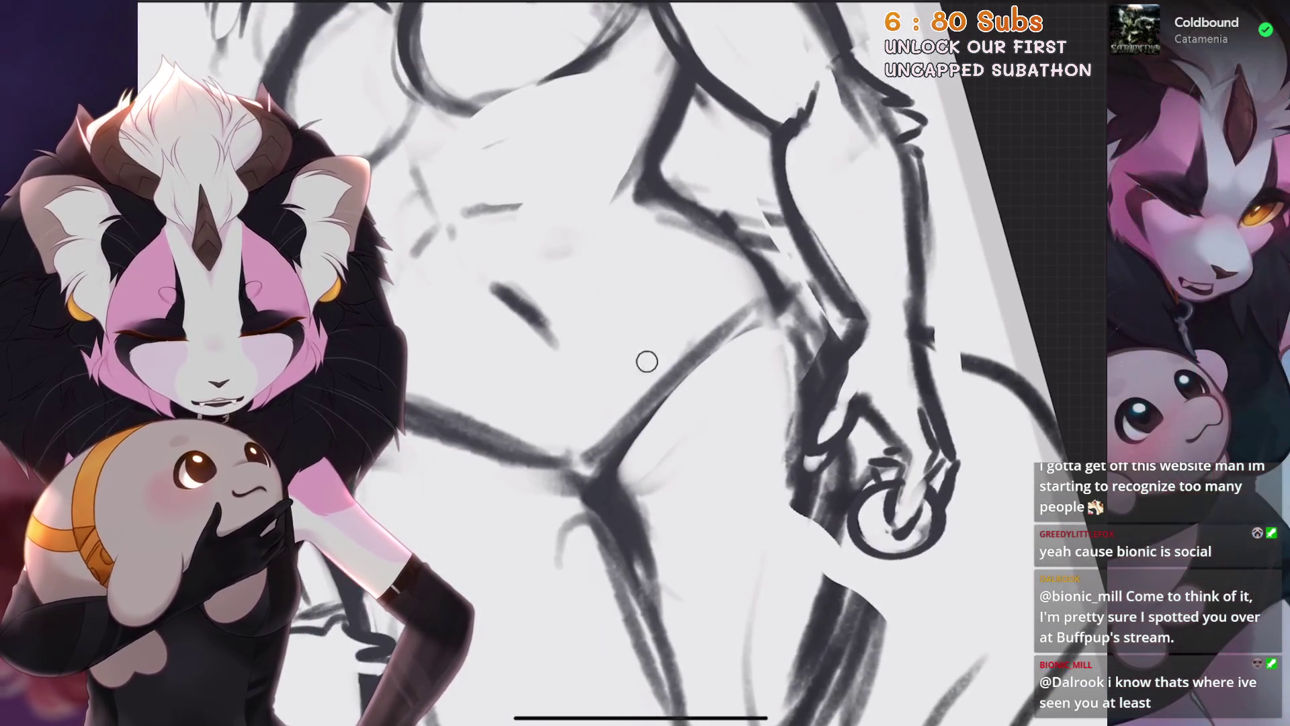
pyautogui.scroll(-3, 645, 364)
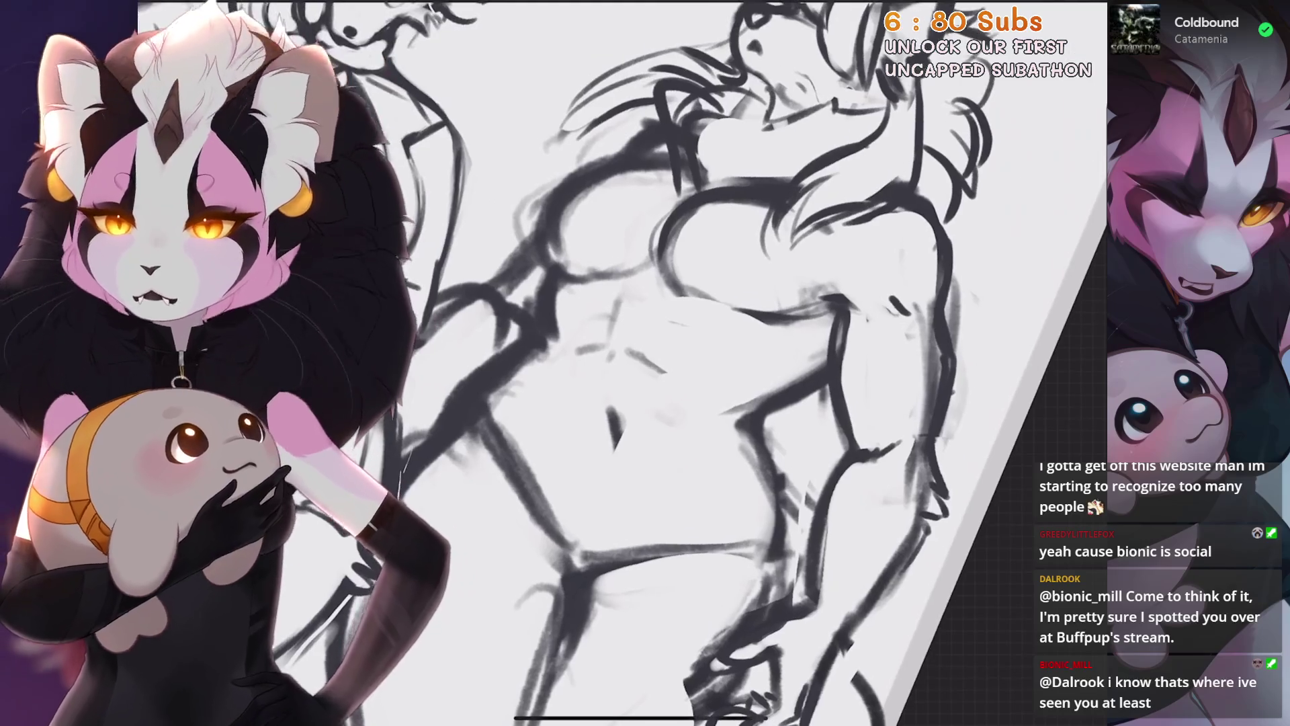
pyautogui.scroll(1, 645, 363)
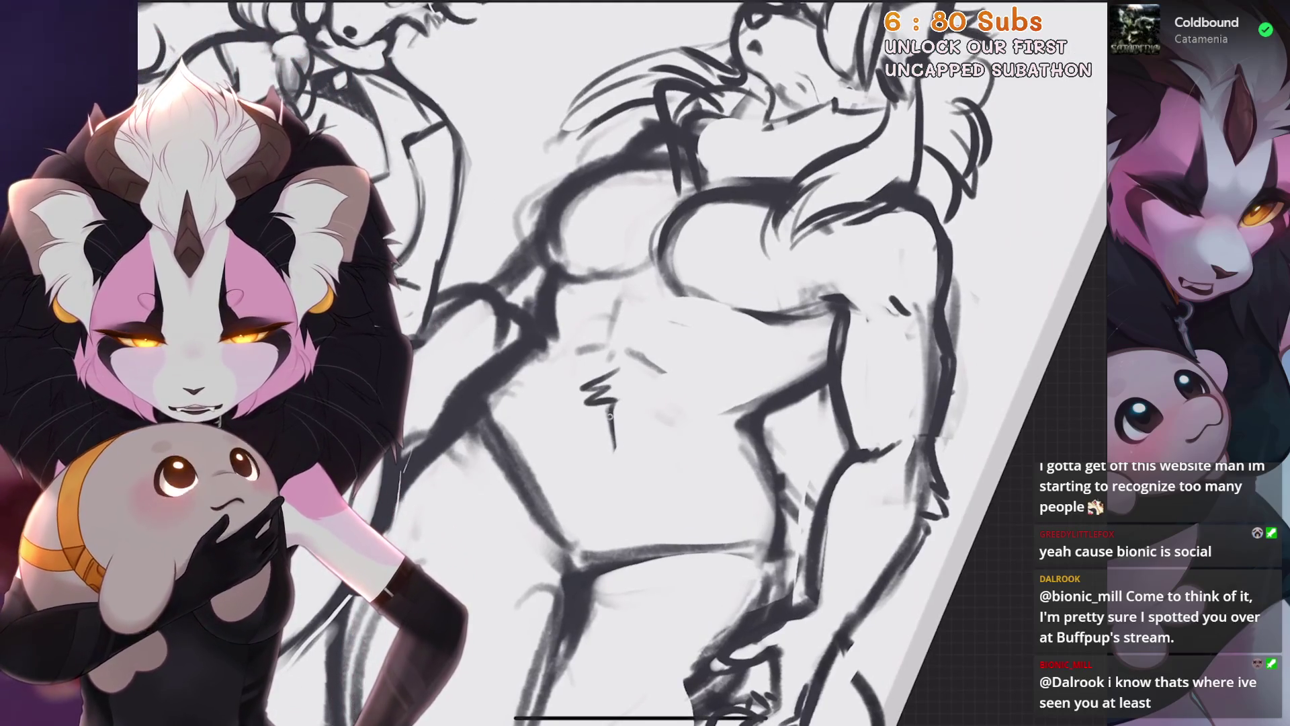
pyautogui.moveTo(606, 394)
pyautogui.mouseDown()
pyautogui.moveTo(625, 314)
pyautogui.moveTo(706, 317)
pyautogui.mouseUp()
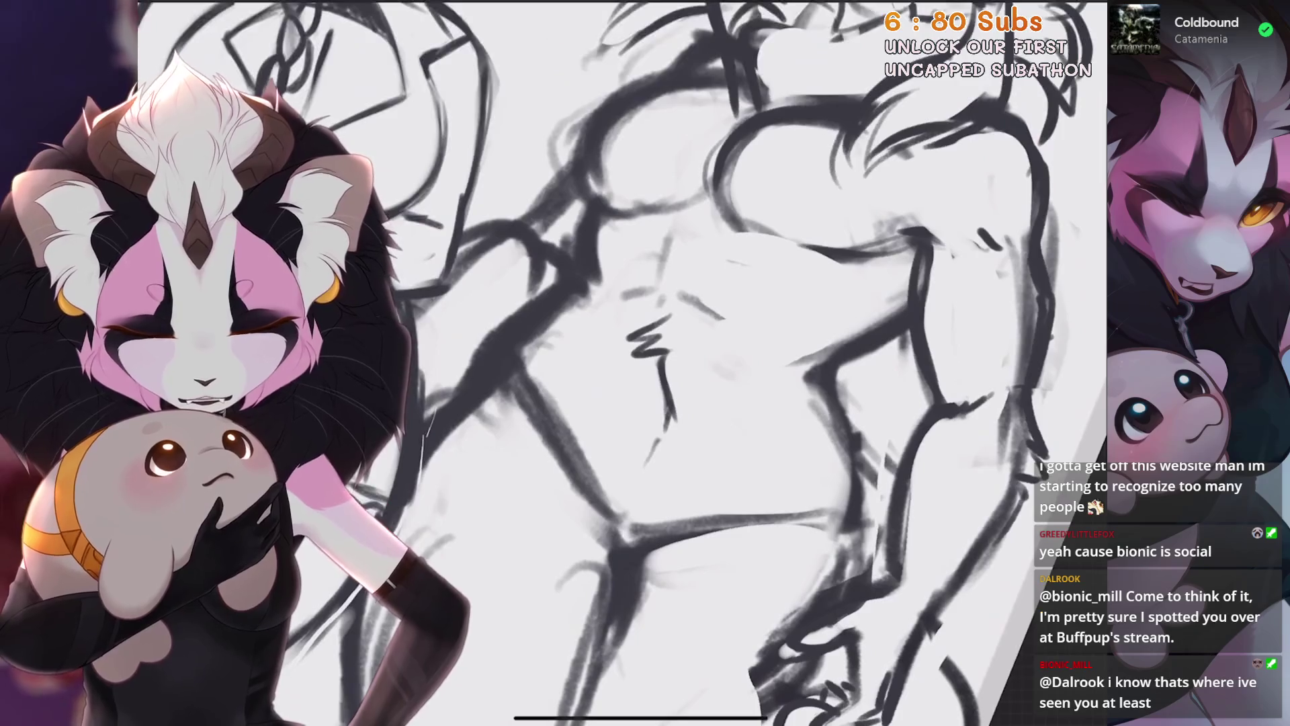
pyautogui.scroll(2, 706, 317)
pyautogui.moveTo(837, 375)
pyautogui.mouseDown()
pyautogui.moveTo(767, 363)
pyautogui.moveTo(716, 423)
pyautogui.mouseUp()
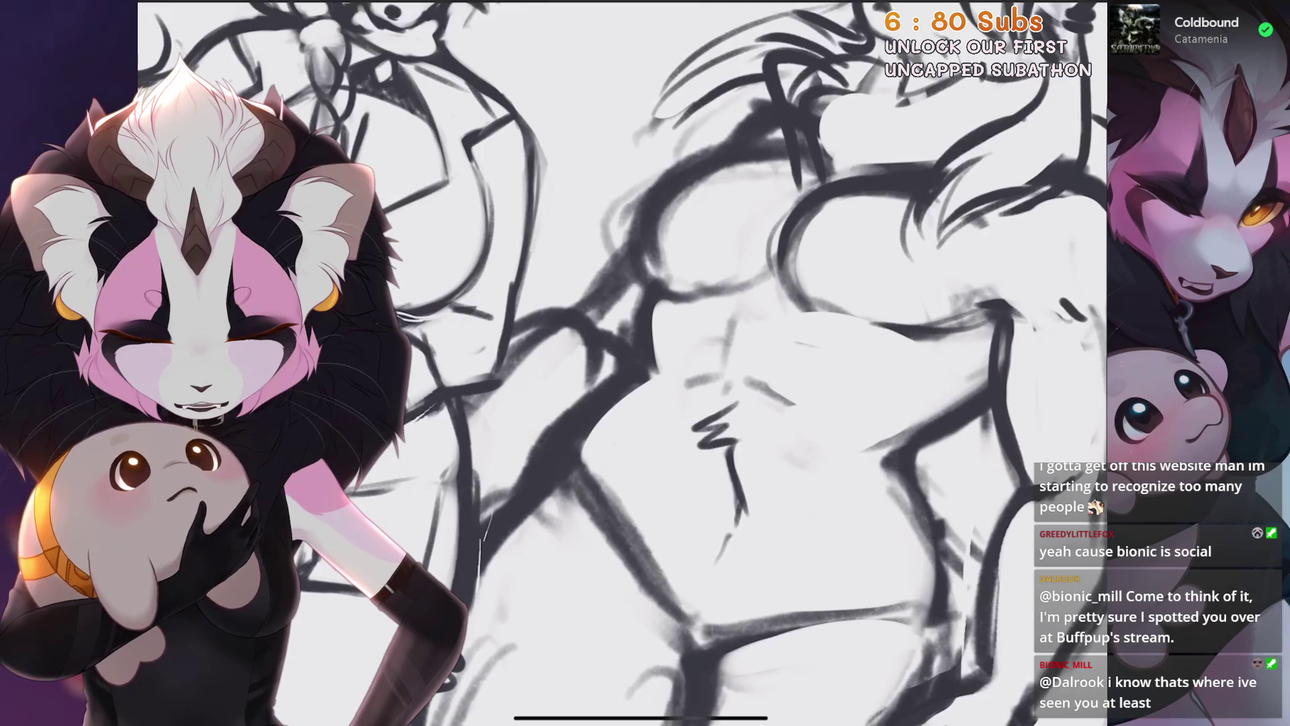
pyautogui.hotkey('ctrl', 'z')
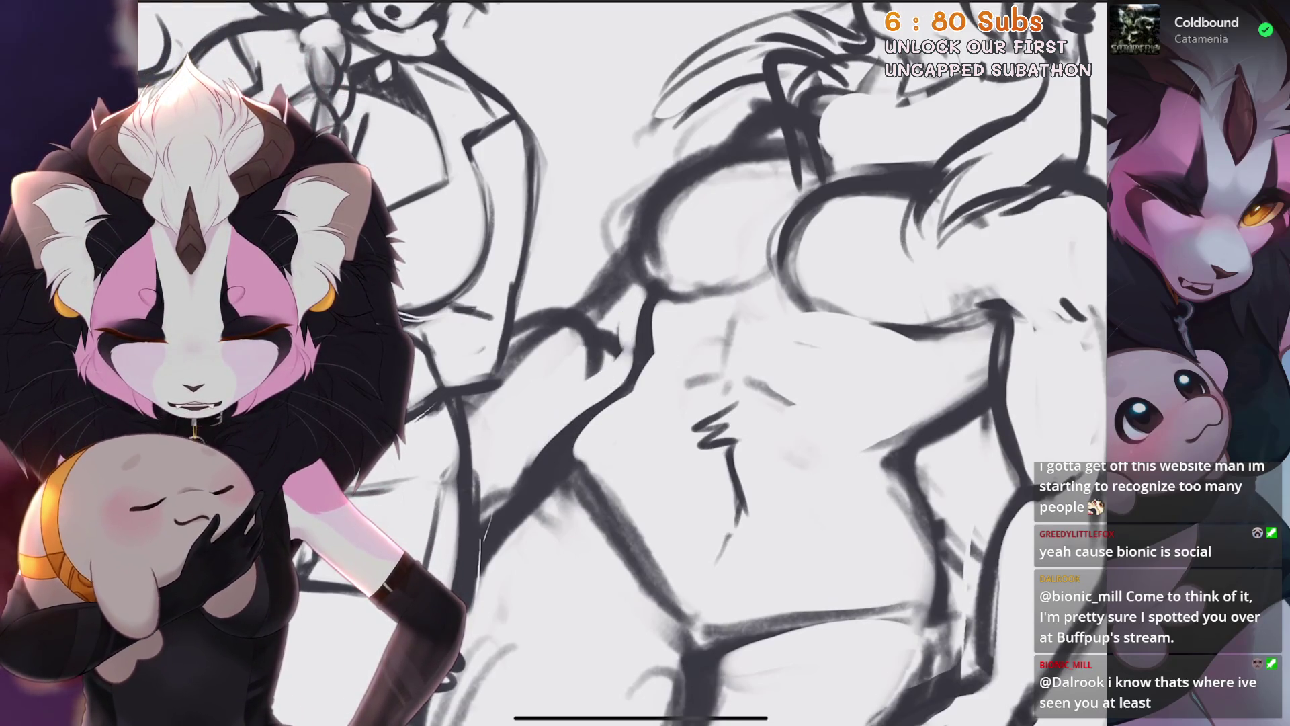
pyautogui.scroll(-2, 645, 363)
pyautogui.scroll(2, 645, 363)
# Undo the last erase on the torso and rotate the canvas upright on the figure
pyautogui.moveTo(645, 364); pyautogui.dragTo(564, 368)
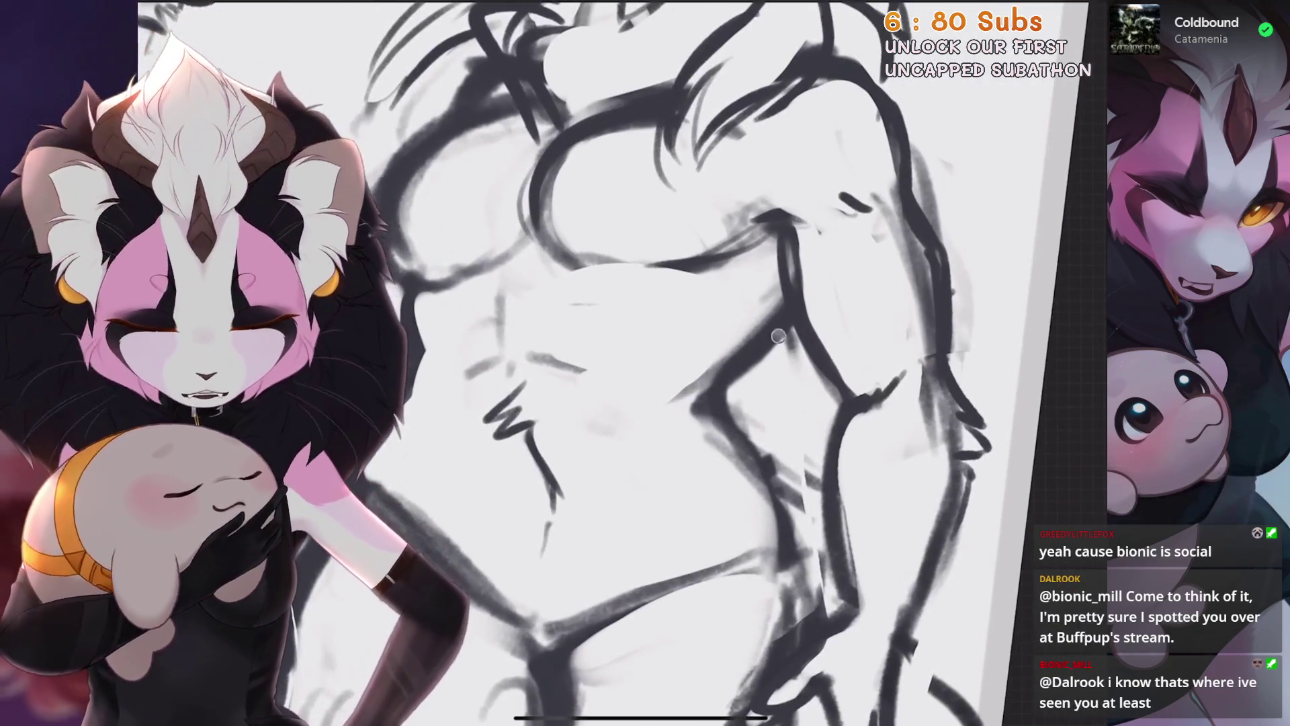
pyautogui.hotkey('ctrl', 'z')
pyautogui.scroll(-2, 646, 363)
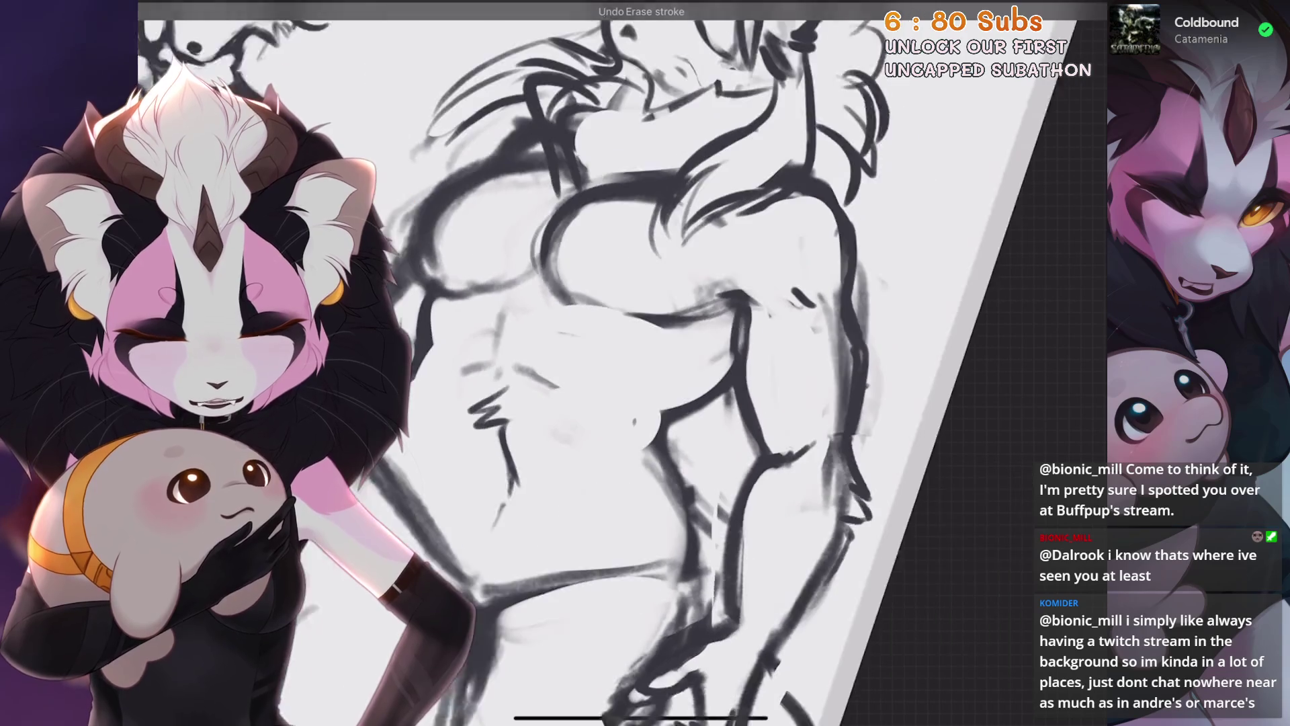
pyautogui.moveTo(691, 412)
pyautogui.mouseDown()
pyautogui.moveTo(605, 332)
pyautogui.moveTo(626, 303)
pyautogui.mouseUp()
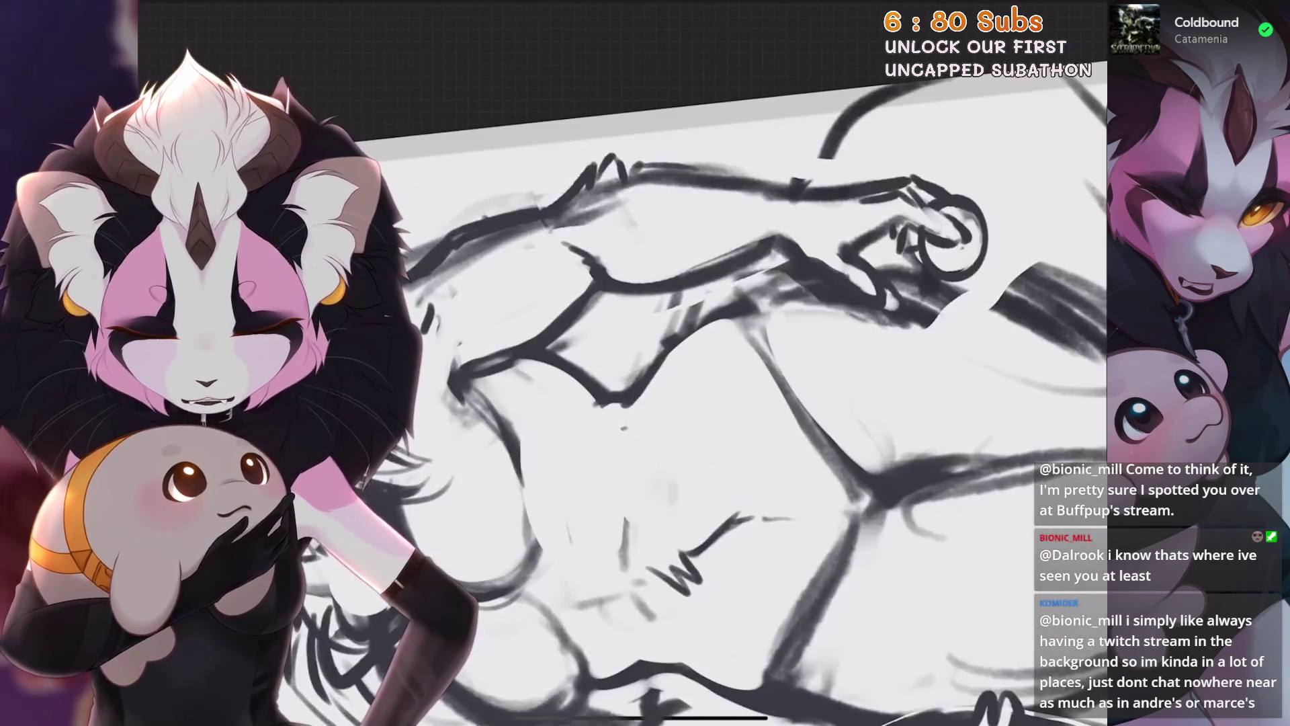
pyautogui.moveTo(646, 363)
pyautogui.mouseDown()
pyautogui.moveTo(606, 403)
pyautogui.moveTo(646, 363)
pyautogui.mouseUp()
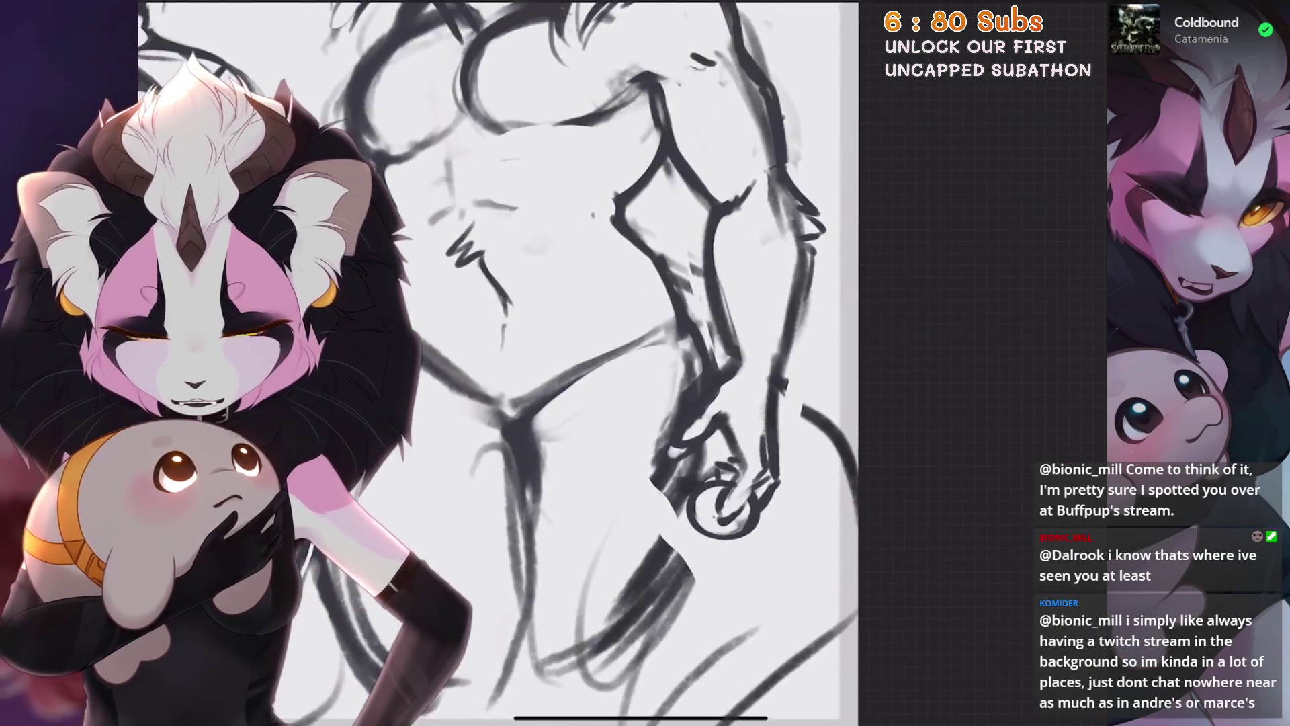
pyautogui.scroll(2, 645, 363)
pyautogui.scroll(-3, 646, 363)
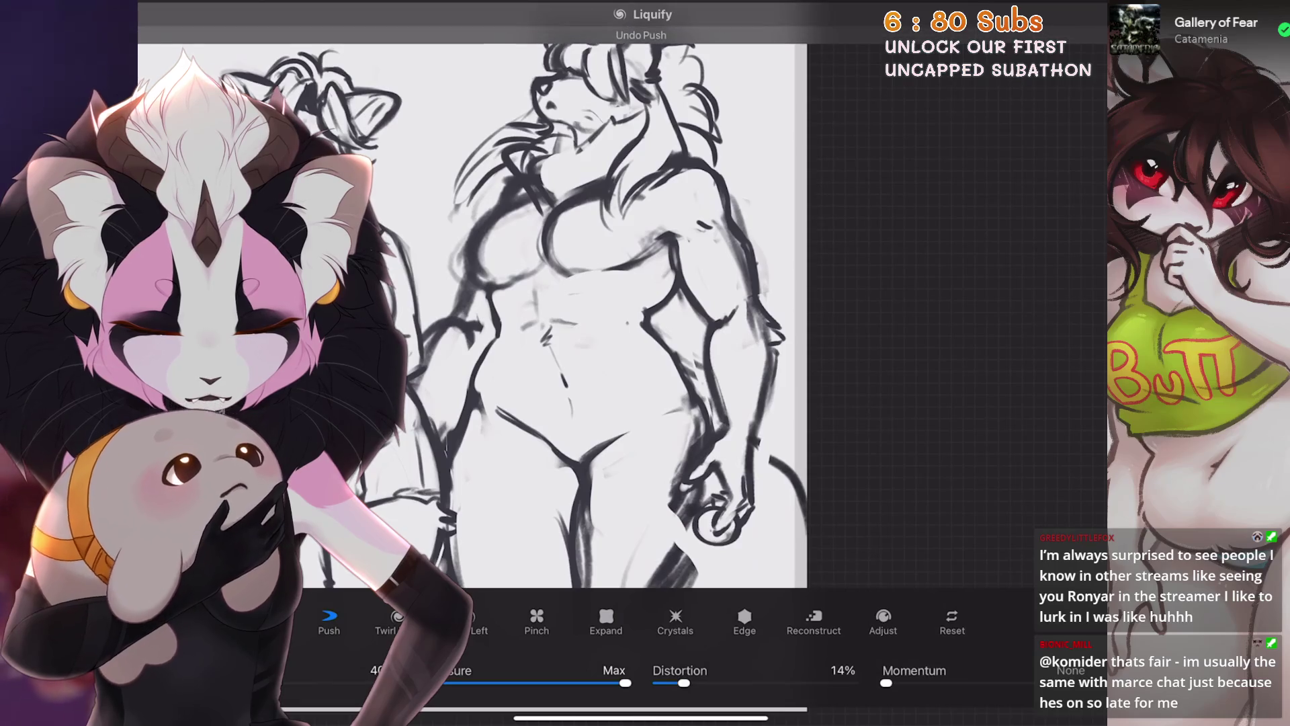
pyautogui.scroll(2, 564, 363)
pyautogui.scroll(2, 565, 364)
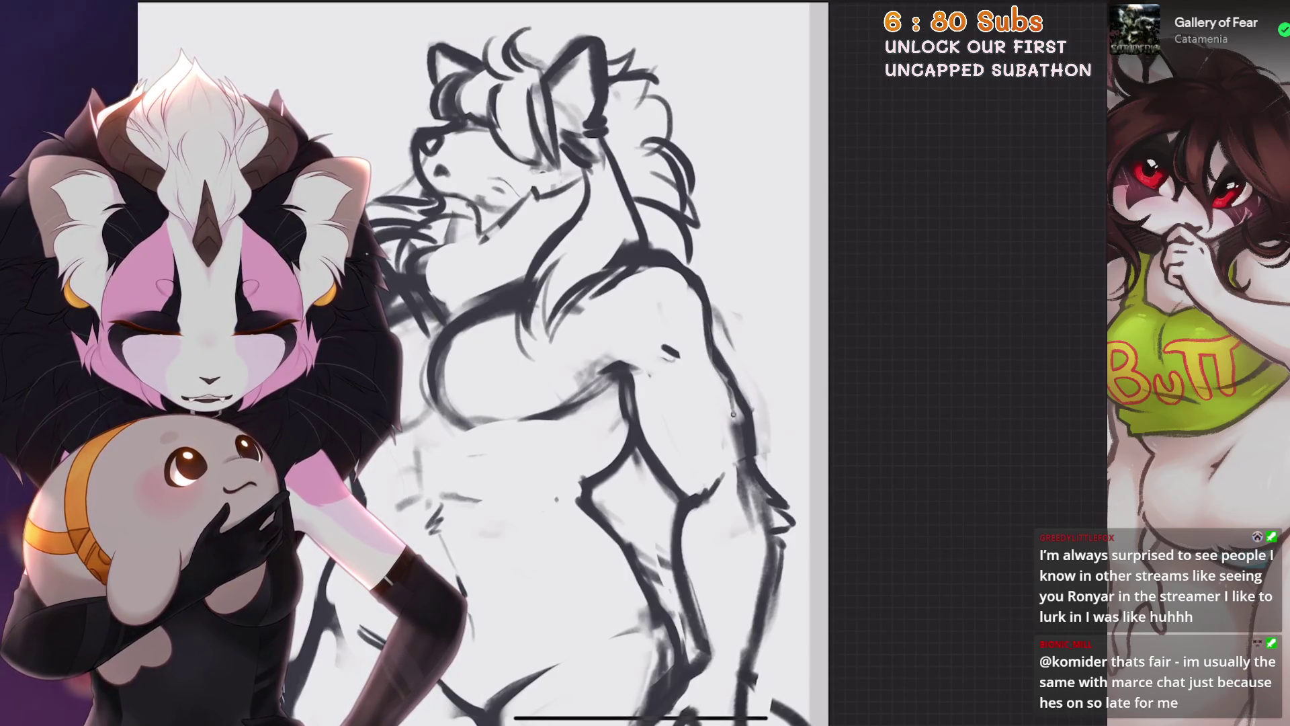
pyautogui.scroll(-1, 484, 363)
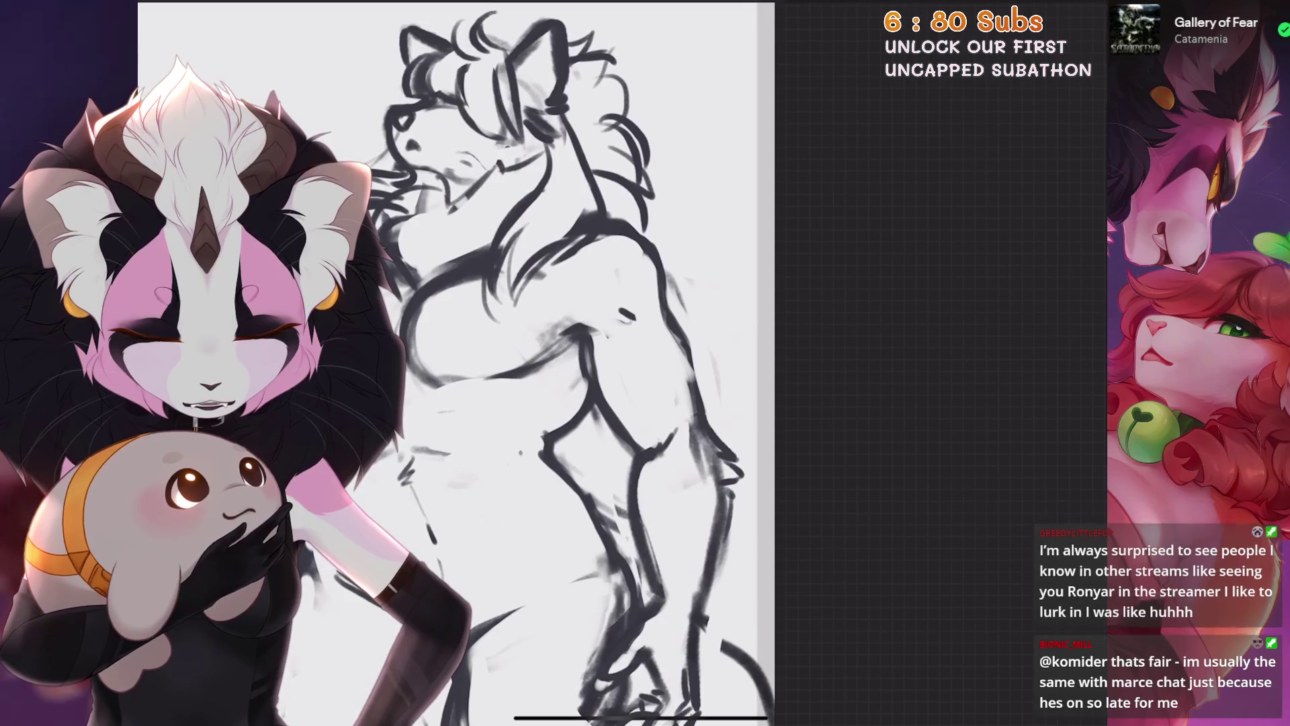
pyautogui.scroll(3, 564, 364)
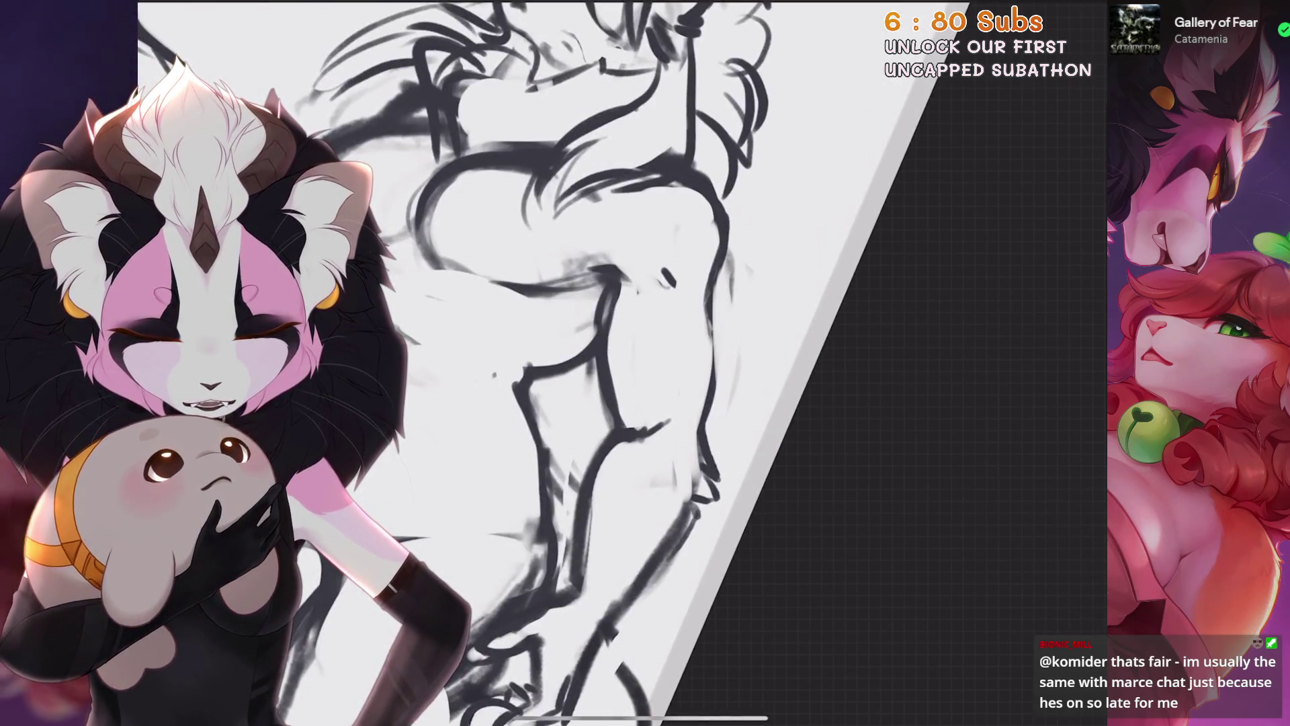
# Restore the erased line, sketch new arm contour lines and undo the last paint stroke
pyautogui.hotkey('ctrl', 'z')
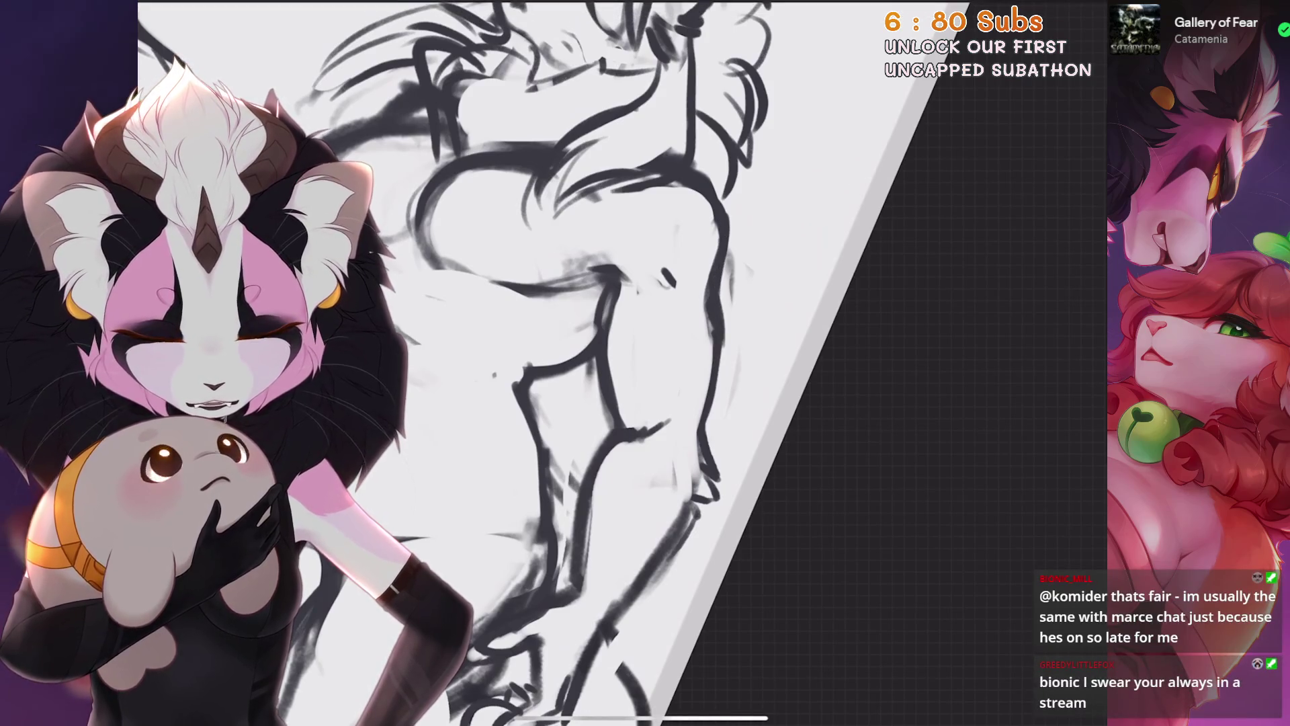
pyautogui.scroll(1, 566, 363)
pyautogui.scroll(2, 564, 363)
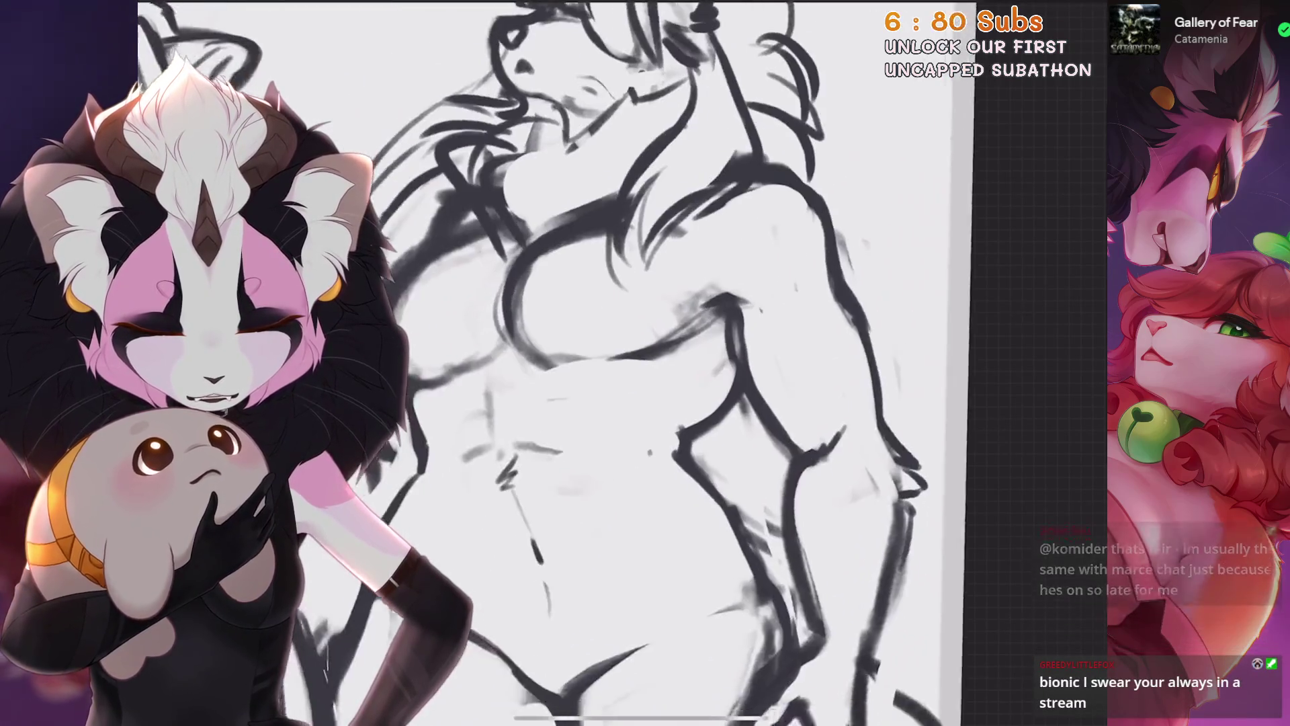
pyautogui.scroll(1, 564, 364)
pyautogui.scroll(1, 564, 363)
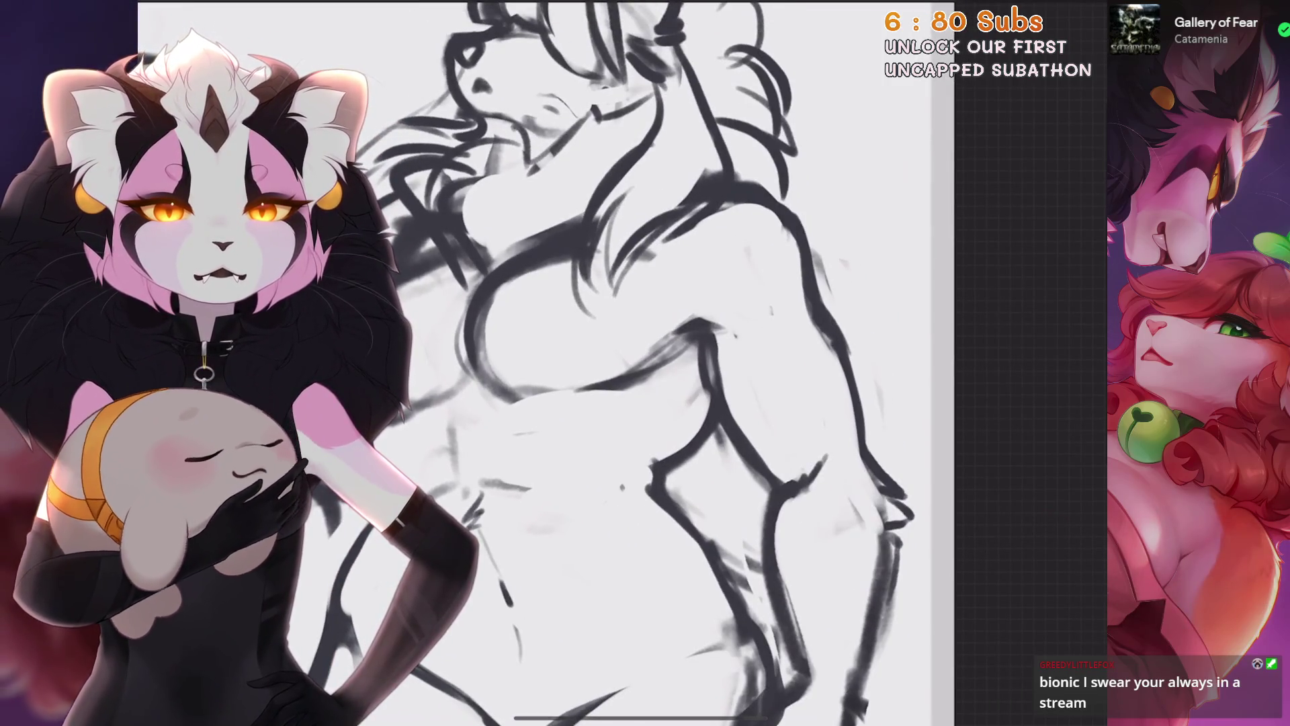
pyautogui.scroll(-2, 646, 363)
pyautogui.scroll(-1, 646, 363)
pyautogui.scroll(1, 646, 364)
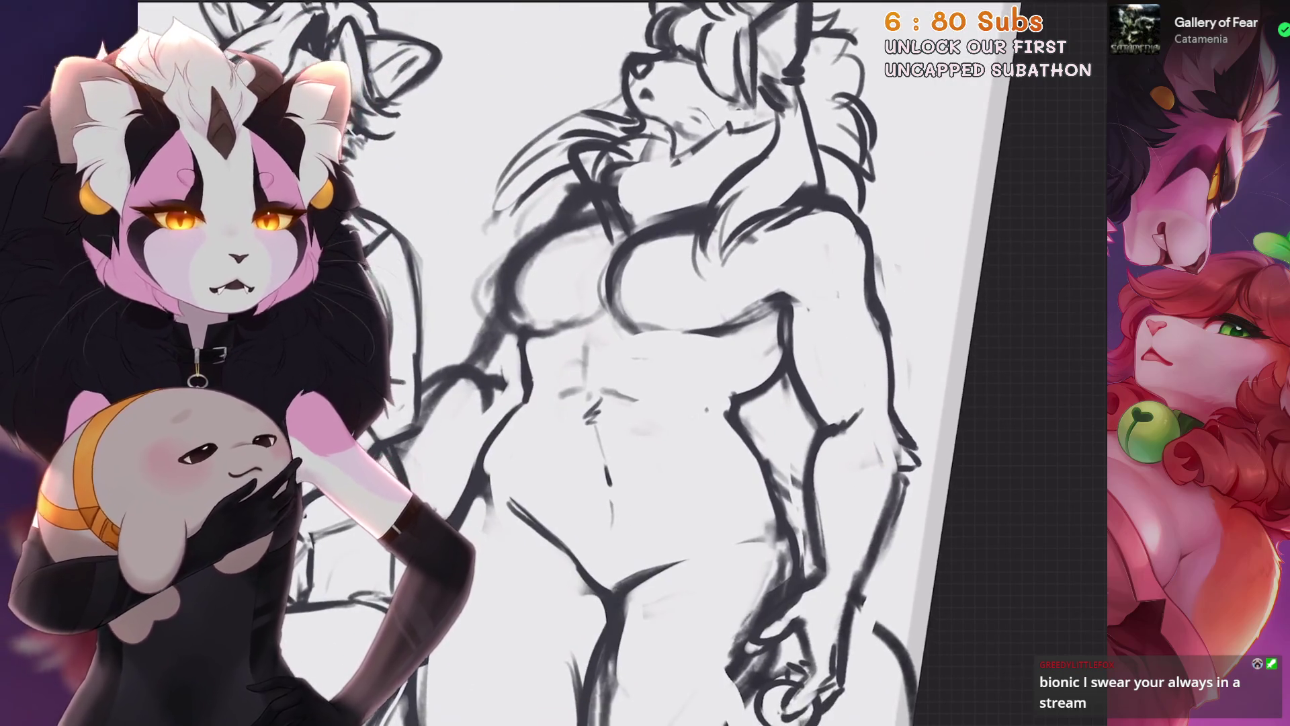
pyautogui.scroll(1, 646, 363)
pyautogui.scroll(1, 645, 363)
pyautogui.scroll(1, 646, 363)
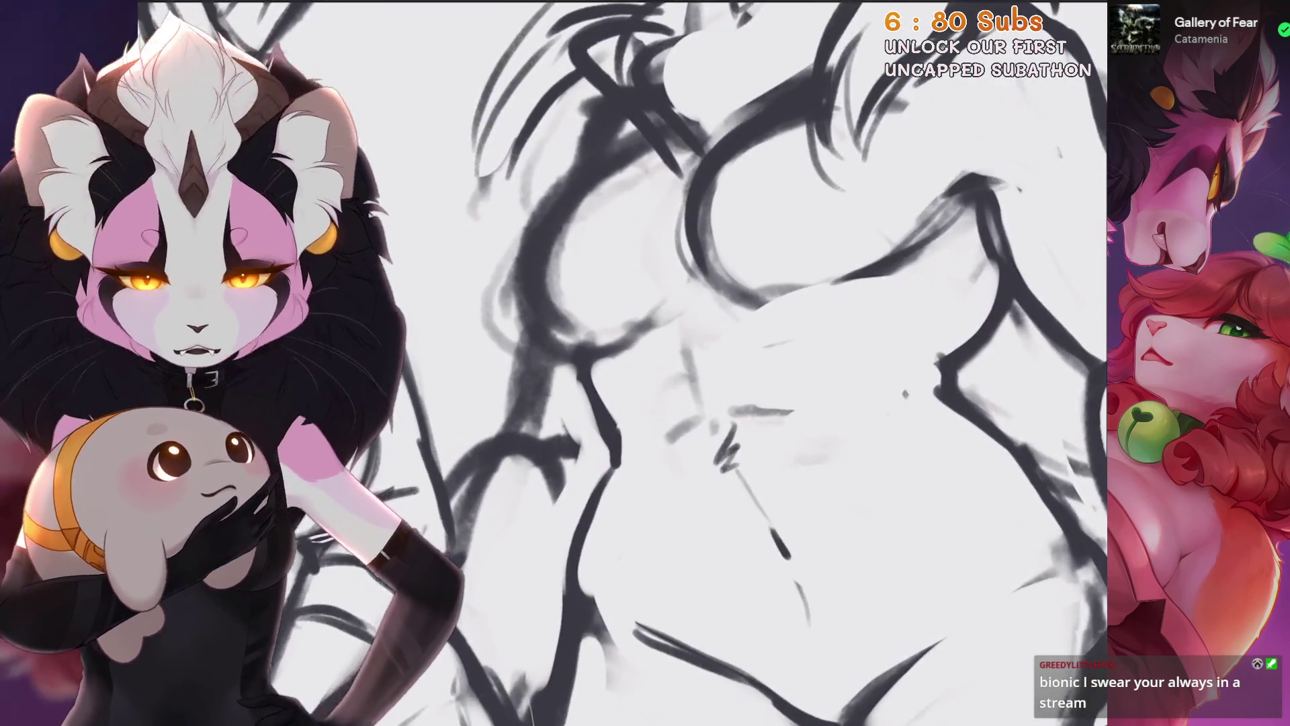
pyautogui.moveTo(633, 295)
pyautogui.mouseDown()
pyautogui.moveTo(688, 350)
pyautogui.moveTo(706, 412)
pyautogui.mouseUp()
pyautogui.scroll(-1, 646, 364)
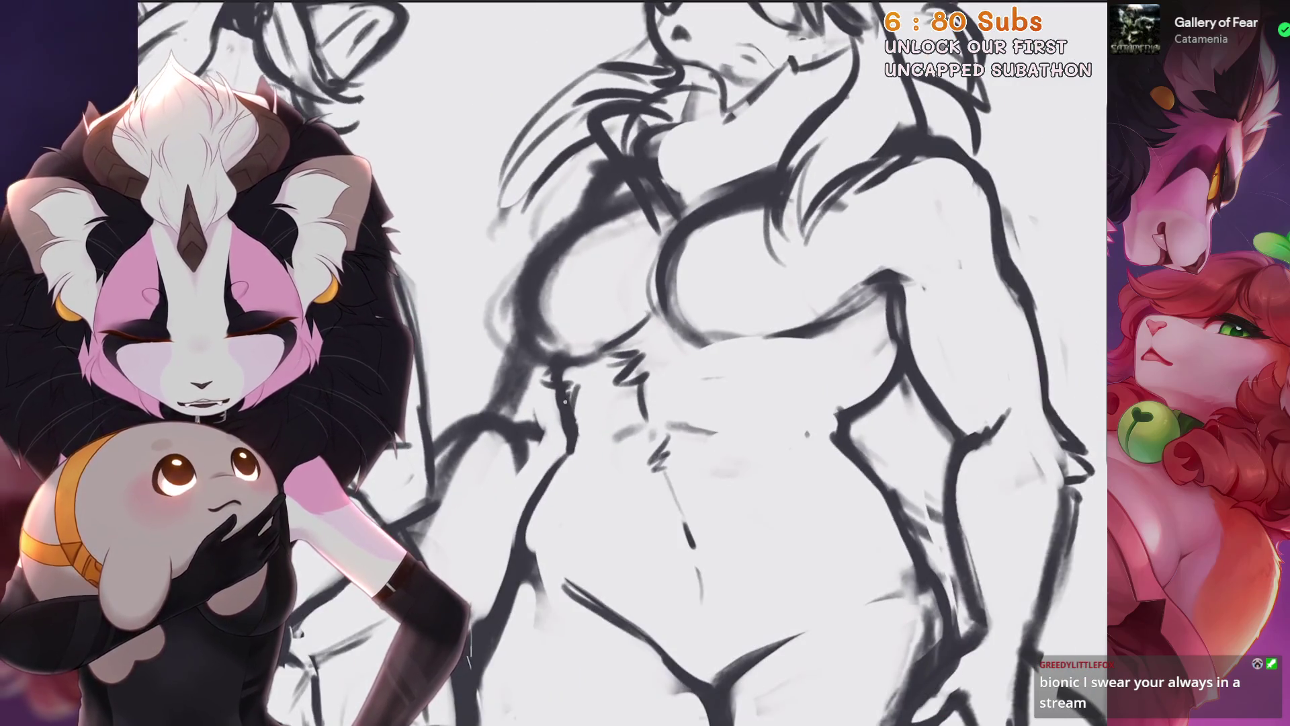
pyautogui.scroll(-3, 646, 363)
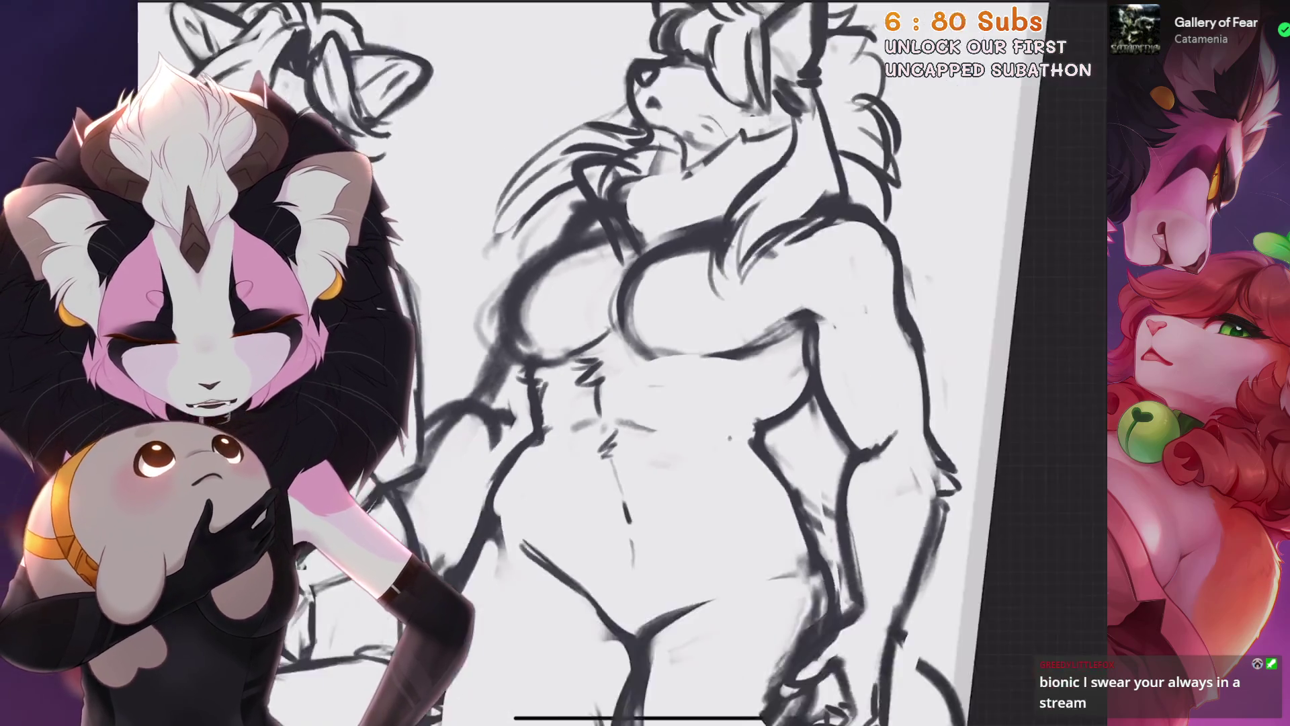
pyautogui.scroll(3, 645, 363)
pyautogui.scroll(2, 645, 363)
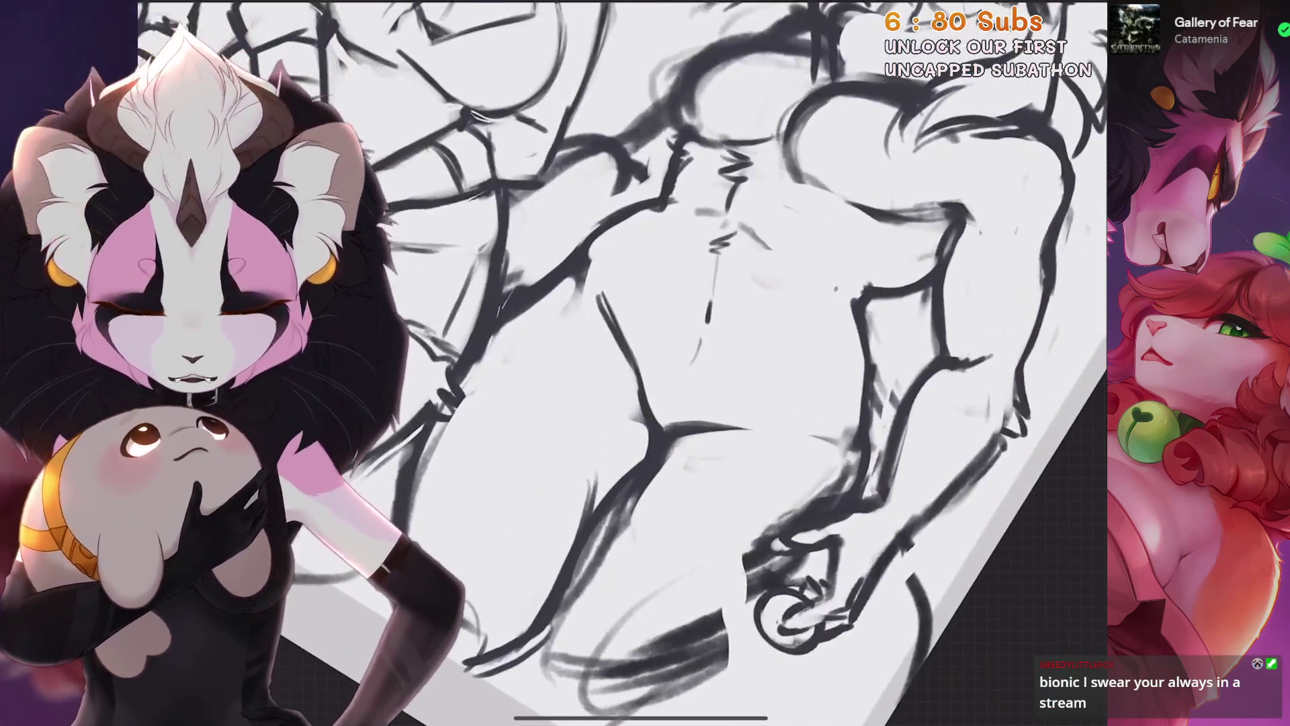
pyautogui.scroll(2, 645, 363)
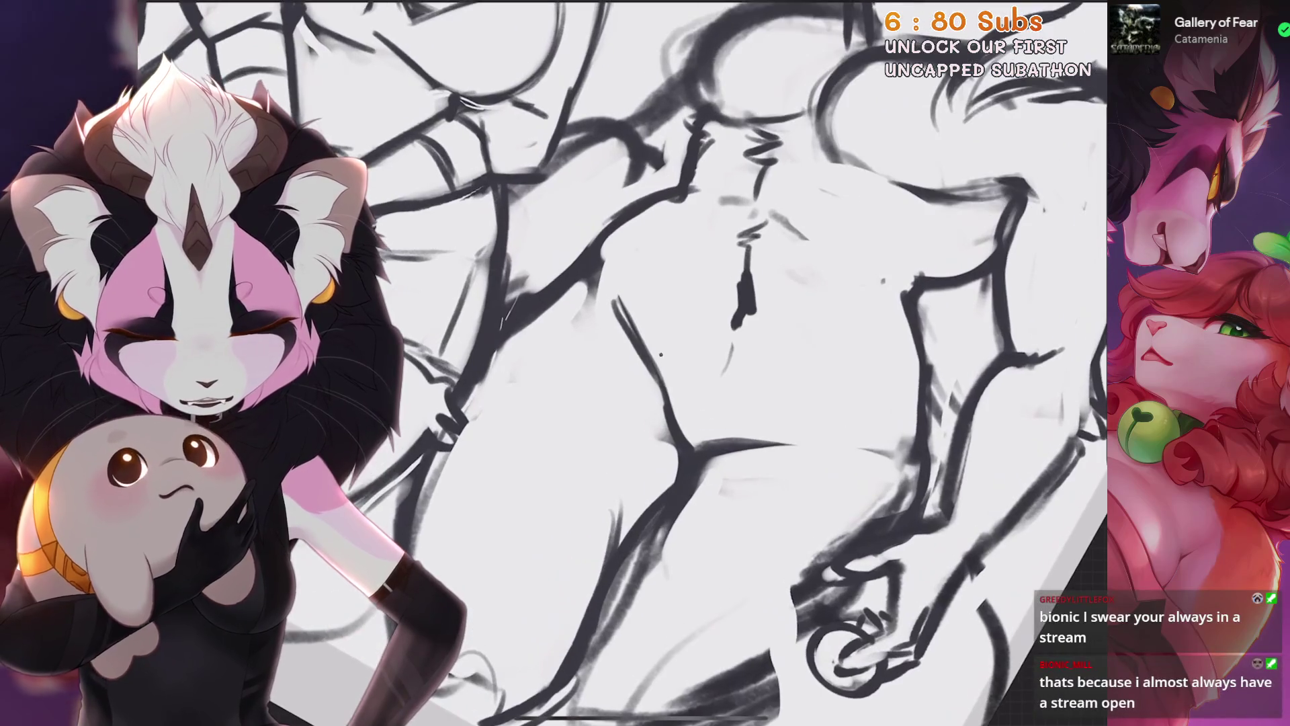
pyautogui.hotkey('ctrl', 'z')
pyautogui.scroll(-2, 638, 345)
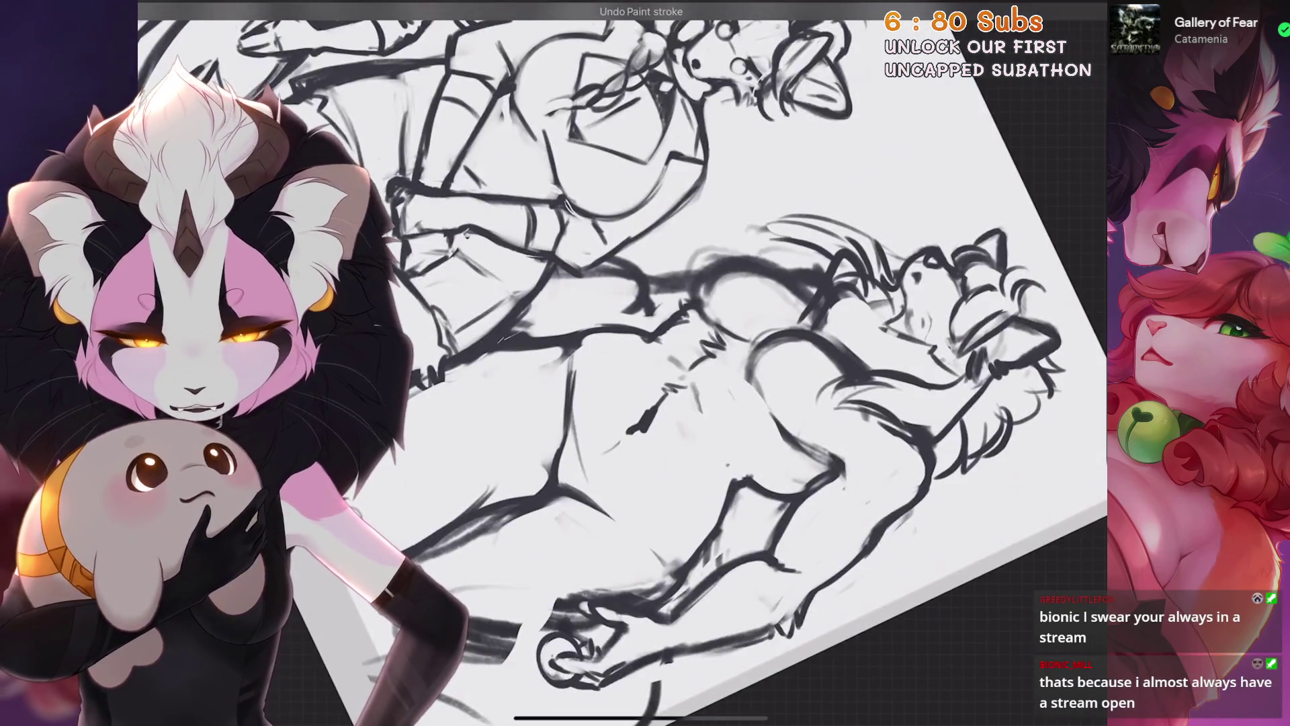
pyautogui.scroll(3, 645, 363)
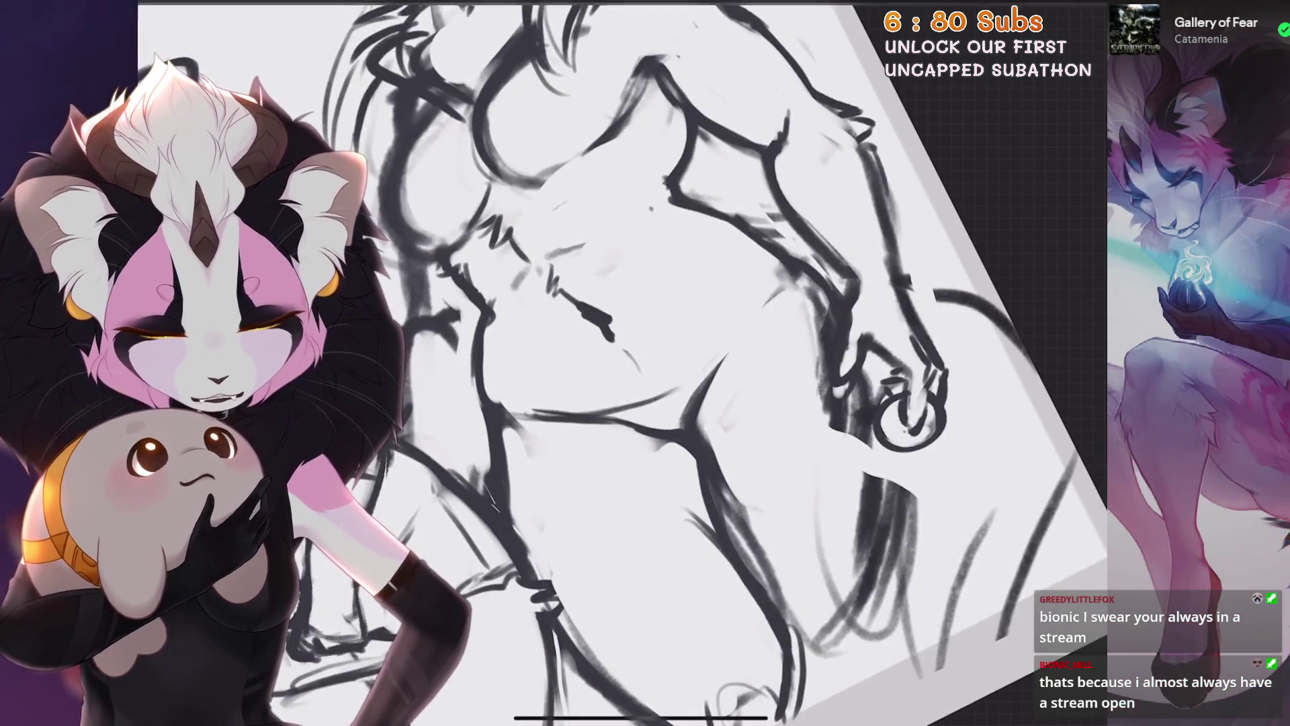
# Undo an arm stroke, redraw the arm contour and discard that attempt too
pyautogui.hotkey('ctrl', 'z')
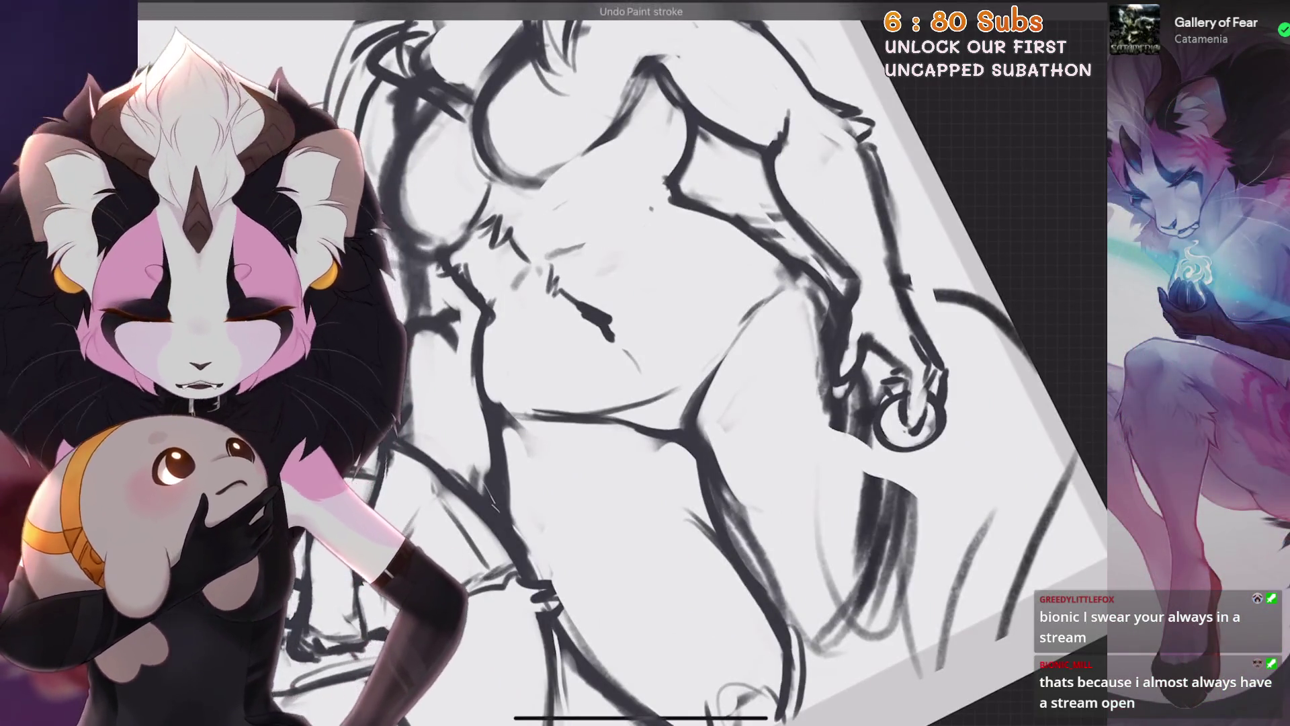
pyautogui.moveTo(762, 300); pyautogui.dragTo(707, 389)
pyautogui.hotkey('ctrl', 'z')
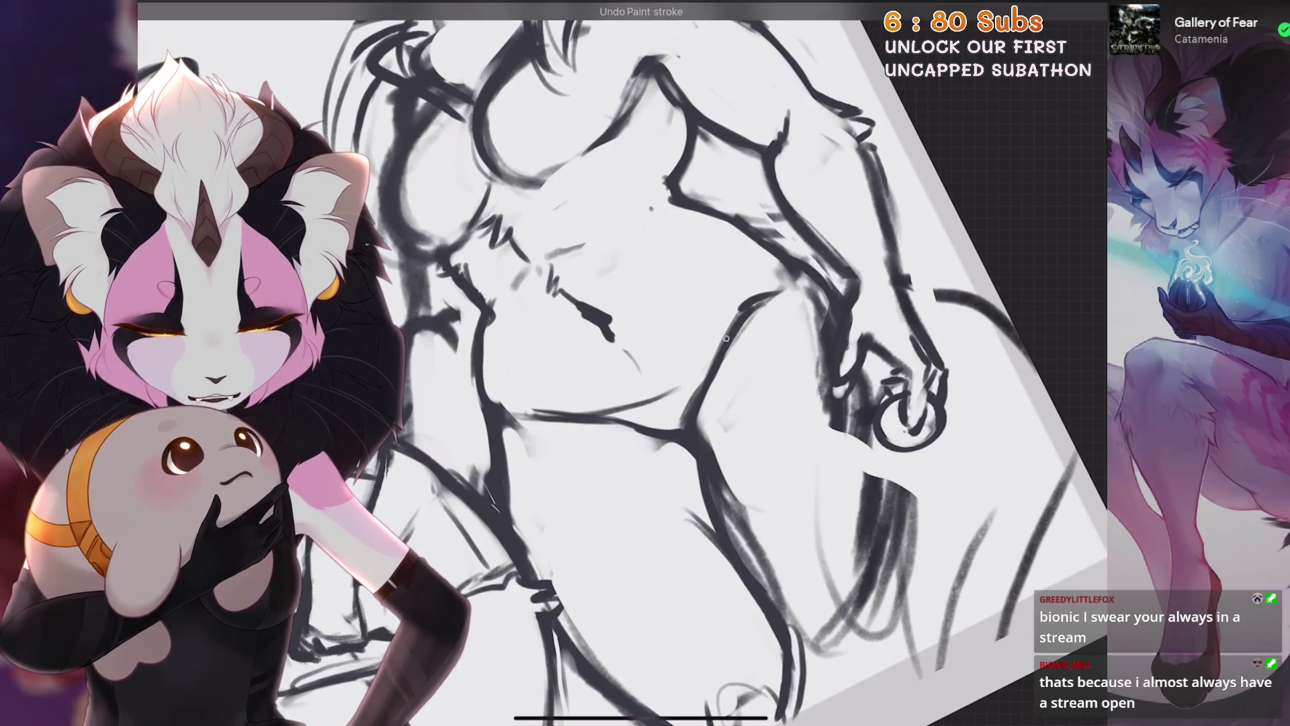
pyautogui.scroll(-3, 646, 363)
pyautogui.scroll(3, 645, 363)
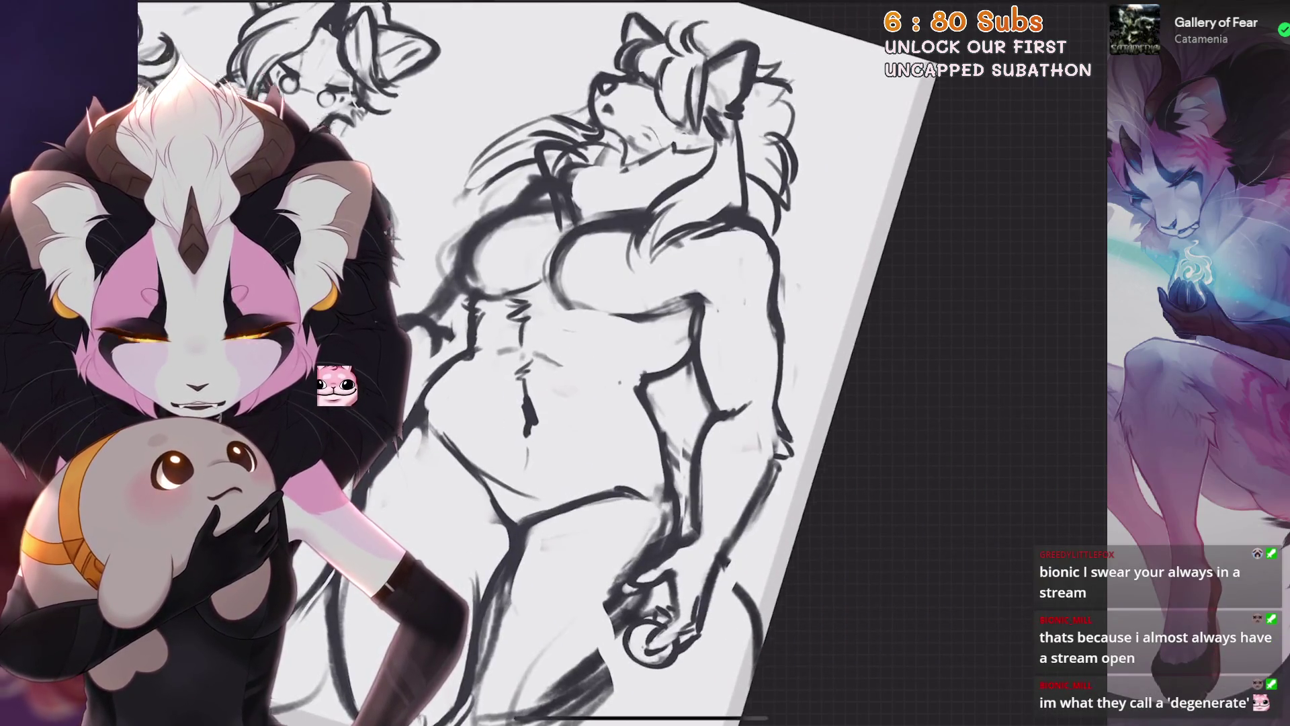
pyautogui.scroll(2, 645, 363)
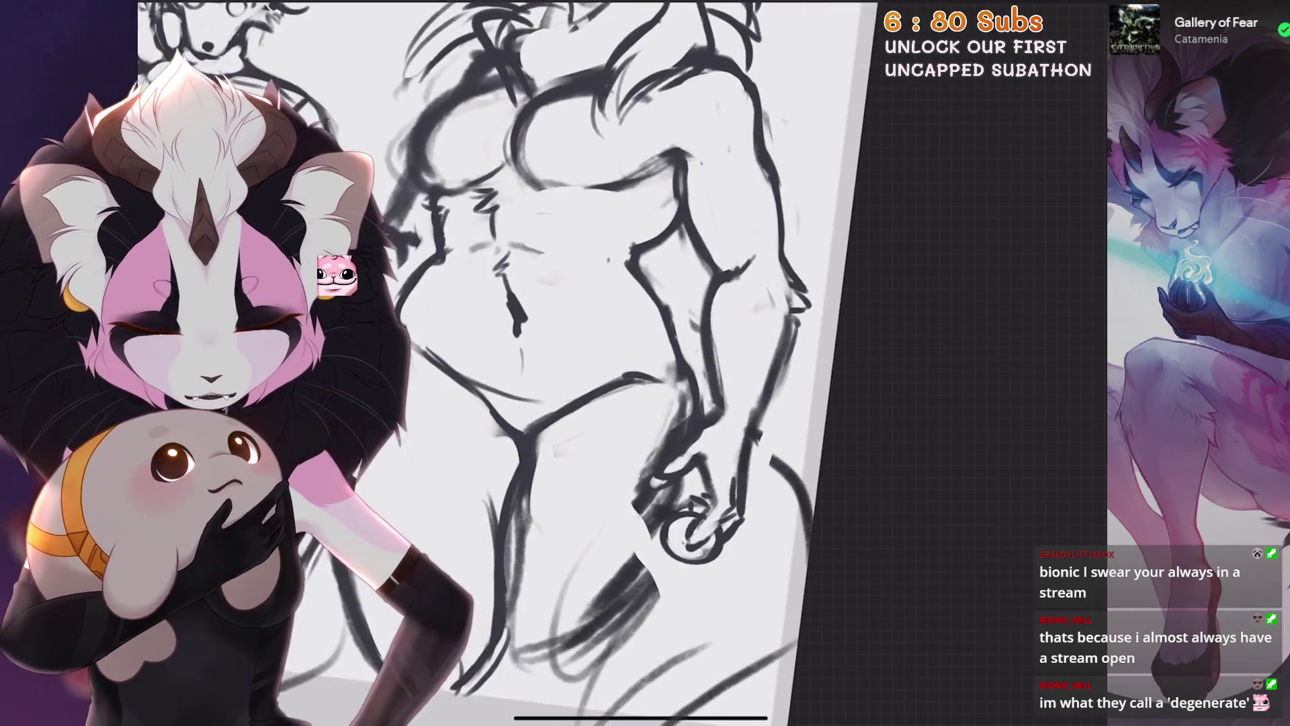
pyautogui.scroll(-5, 646, 363)
pyautogui.scroll(1, 645, 364)
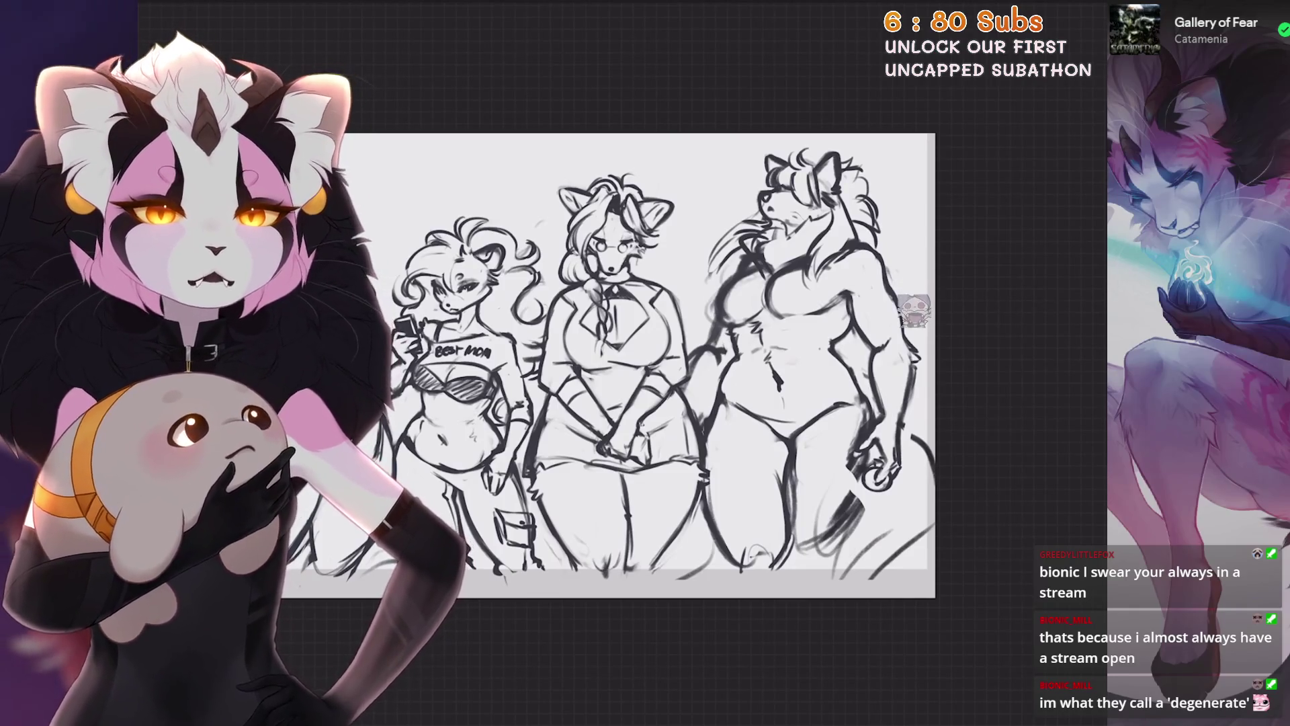
pyautogui.scroll(2, 913, 308)
pyautogui.scroll(2, 913, 302)
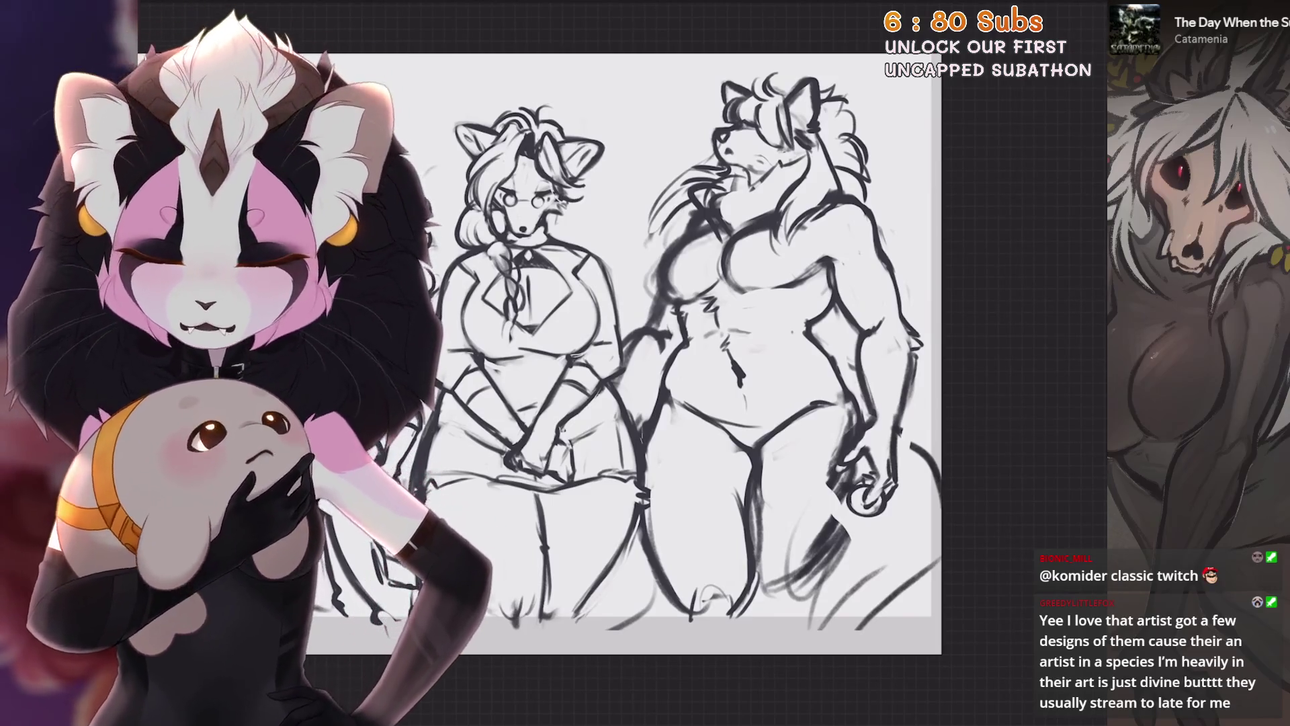
pyautogui.scroll(2, 738, 224)
# Undo the last stroke and erase the old rough lines around the neck and chest
pyautogui.click(1008, 6)
pyautogui.scroll(3, 706, 201)
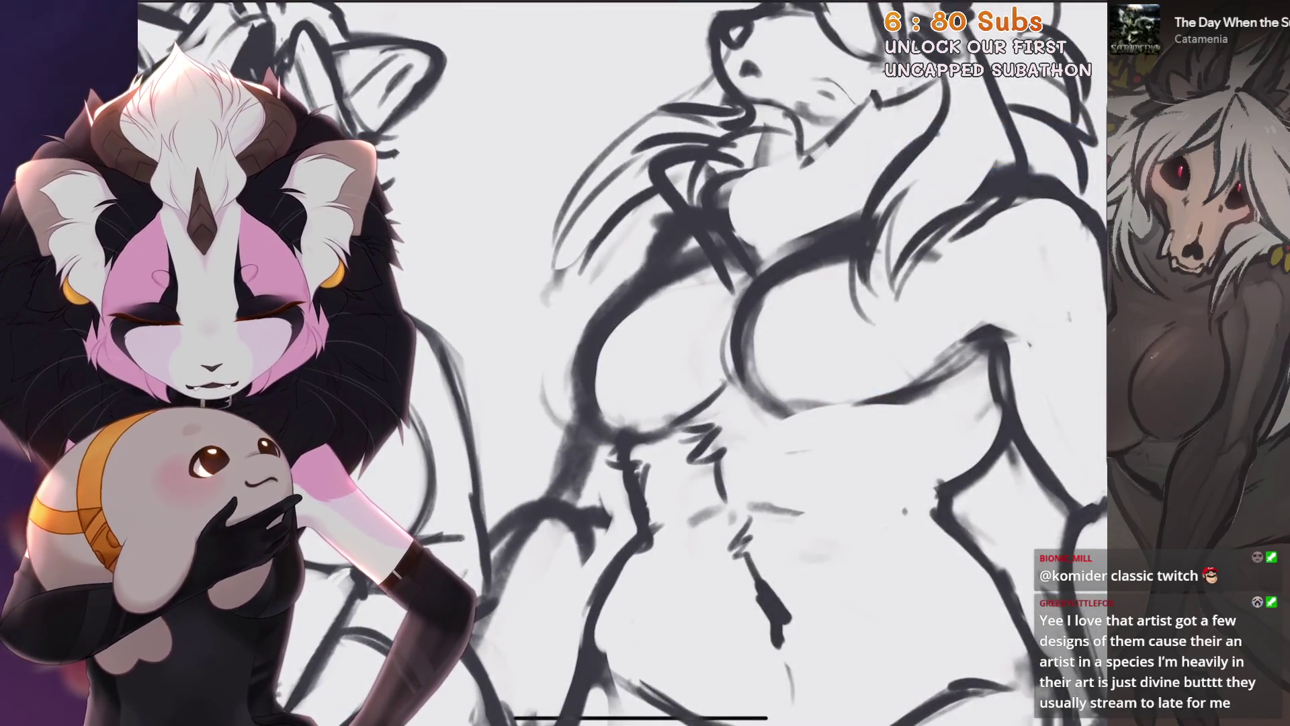
pyautogui.scroll(-3, 646, 363)
pyautogui.scroll(3, 645, 364)
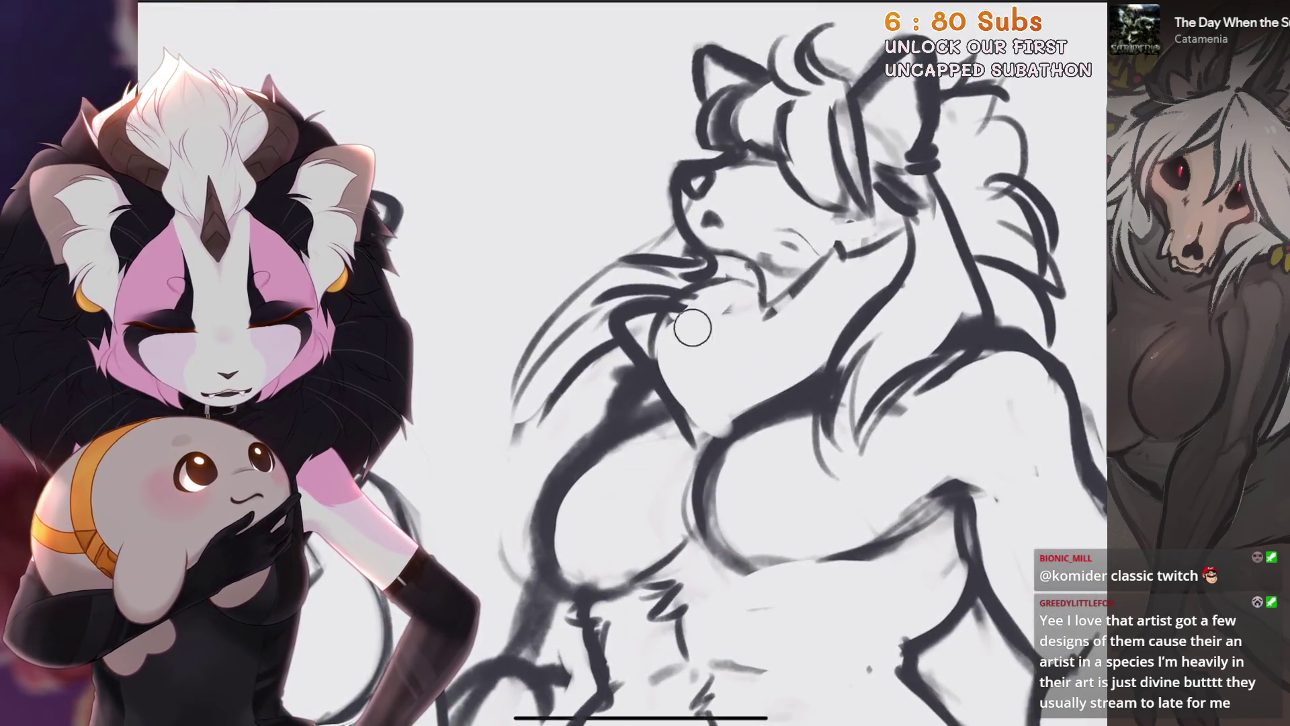
pyautogui.scroll(2, 857, 273)
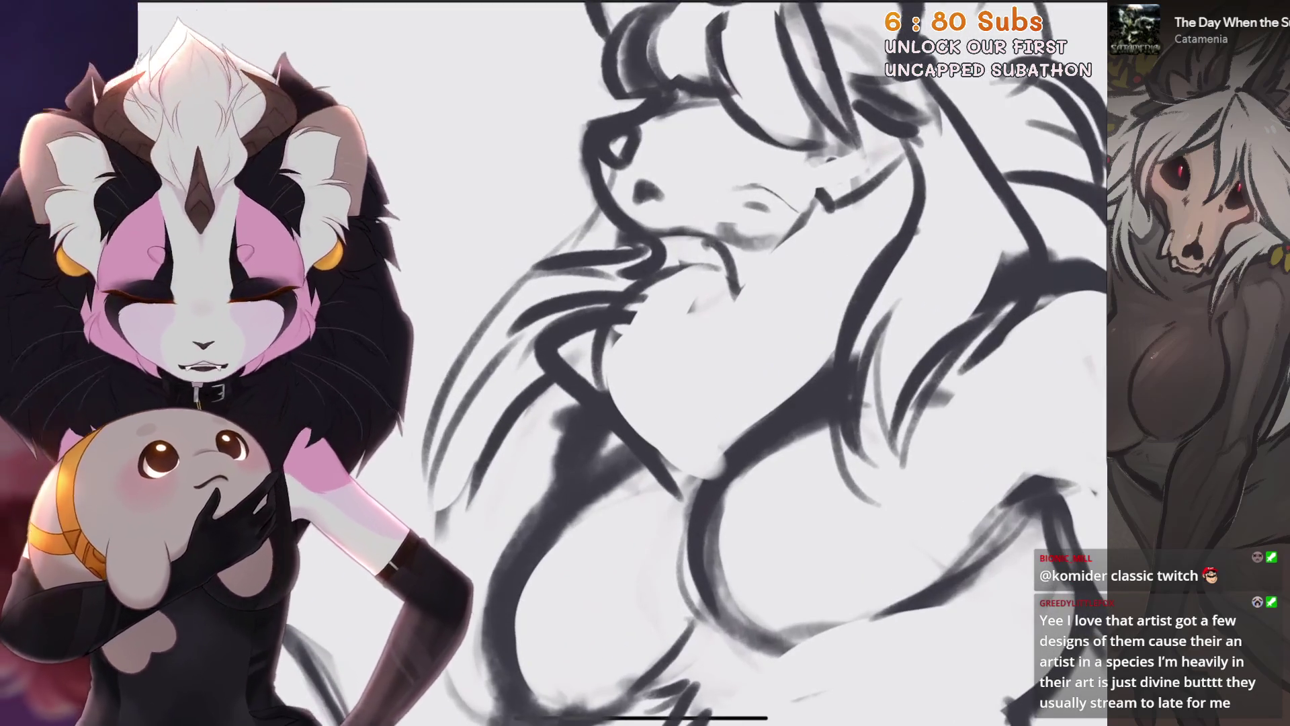
pyautogui.hotkey('ctrl', 'z')
pyautogui.hotkey('ctrl', 'z')
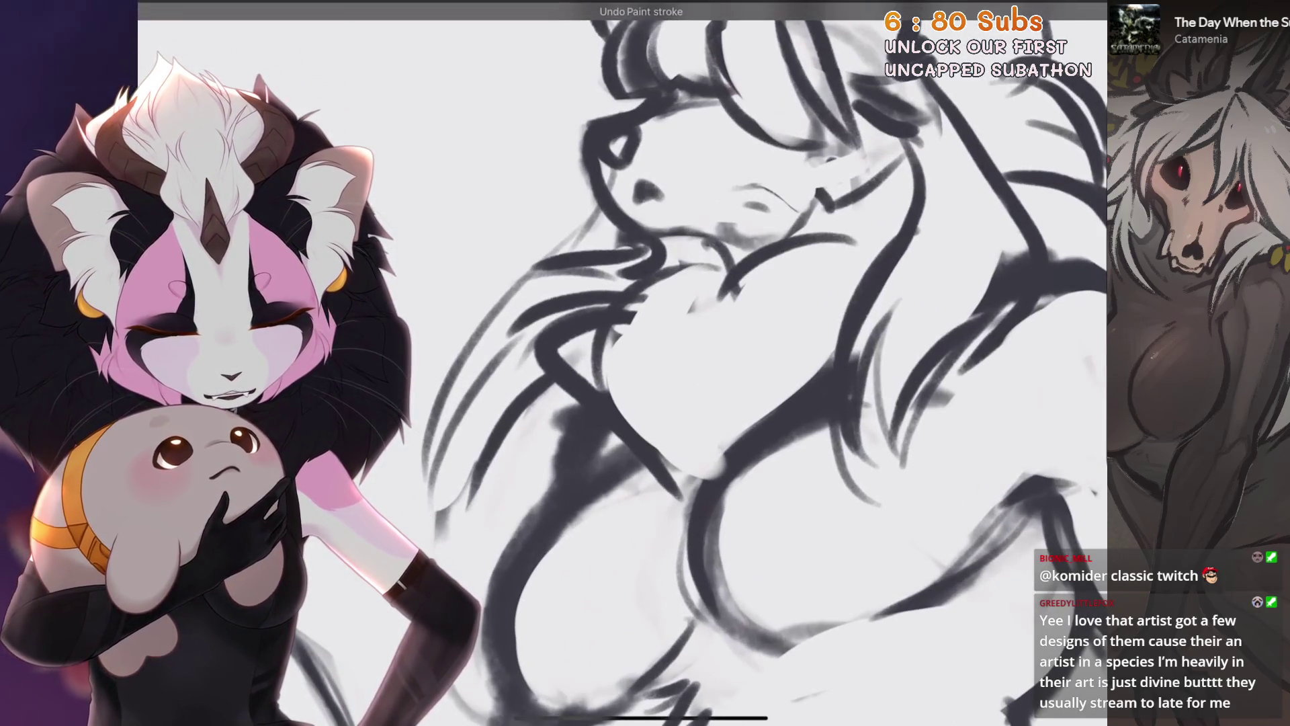
pyautogui.scroll(1, 766, 363)
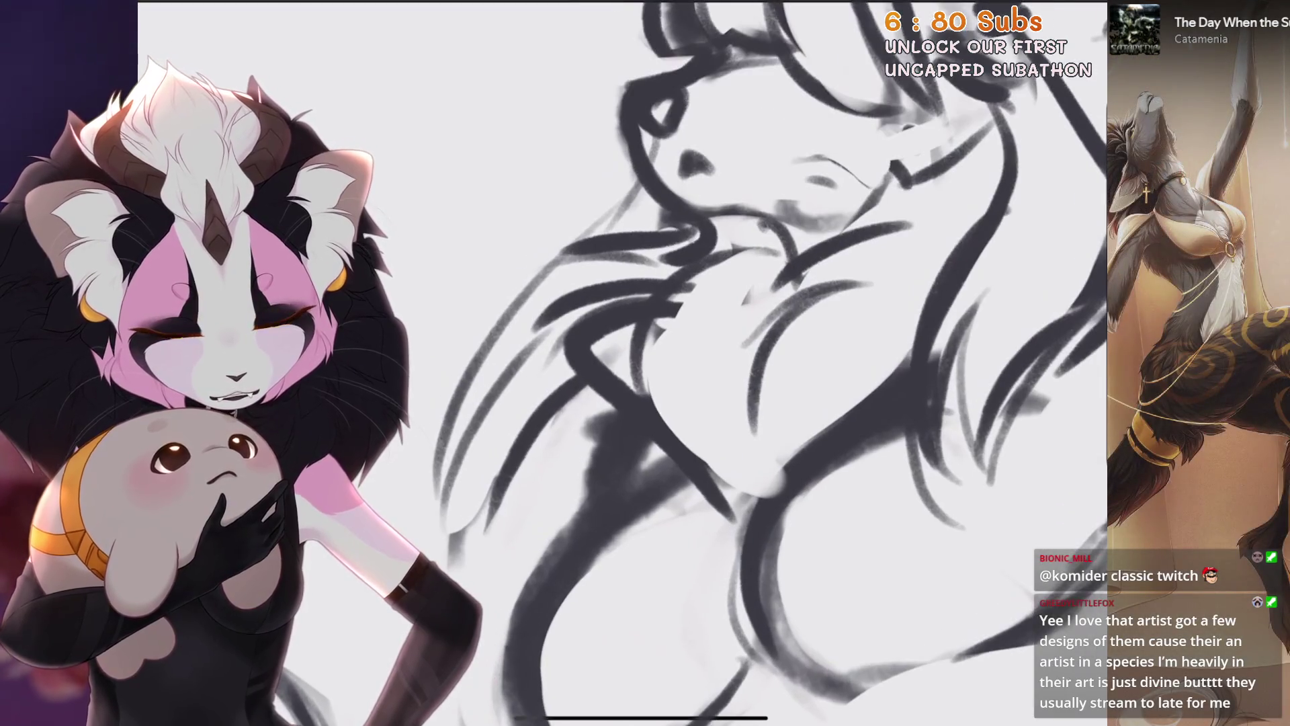
pyautogui.moveTo(565, 293); pyautogui.dragTo(636, 393)
pyautogui.moveTo(645, 232); pyautogui.dragTo(544, 344)
pyautogui.moveTo(675, 253); pyautogui.dragTo(615, 384)
pyautogui.moveTo(686, 292); pyautogui.dragTo(625, 394)
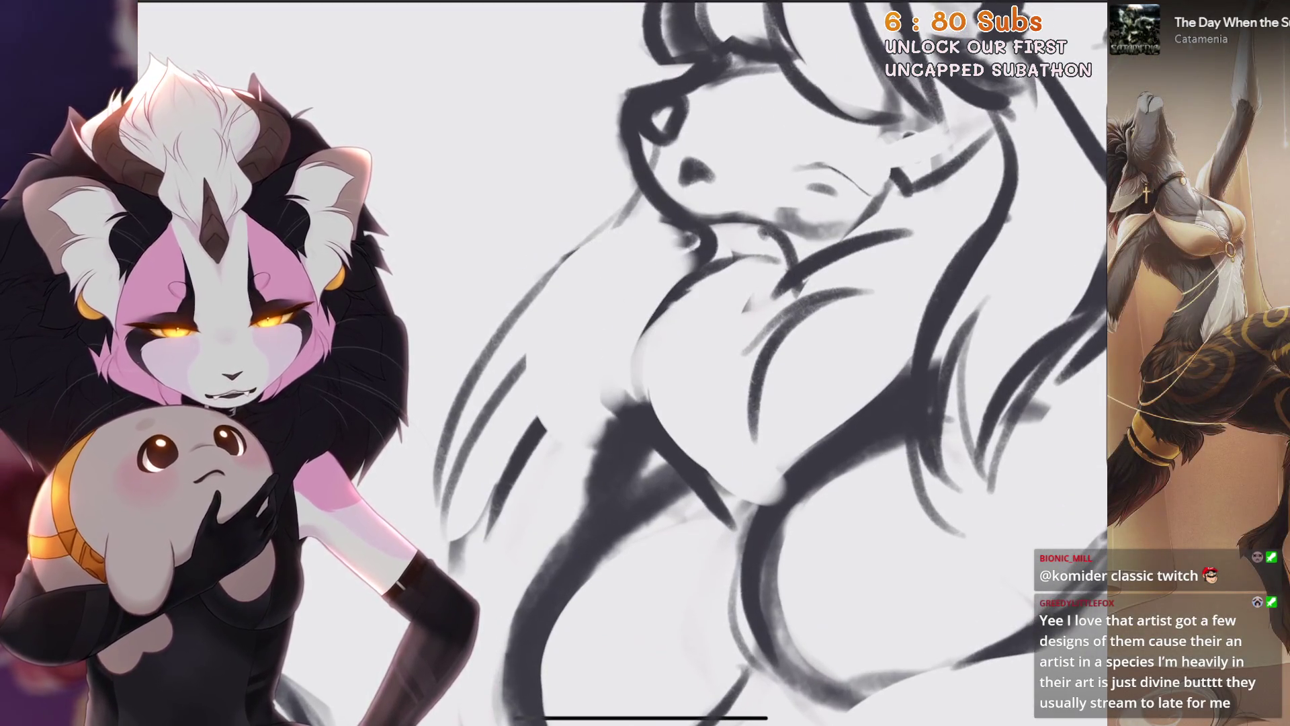
# Redraw the neck and chest lines, replacing one failed chest stroke
pyautogui.moveTo(627, 282); pyautogui.dragTo(721, 273)
pyautogui.moveTo(655, 303); pyautogui.dragTo(605, 393)
pyautogui.hotkey('ctrl', 'z')
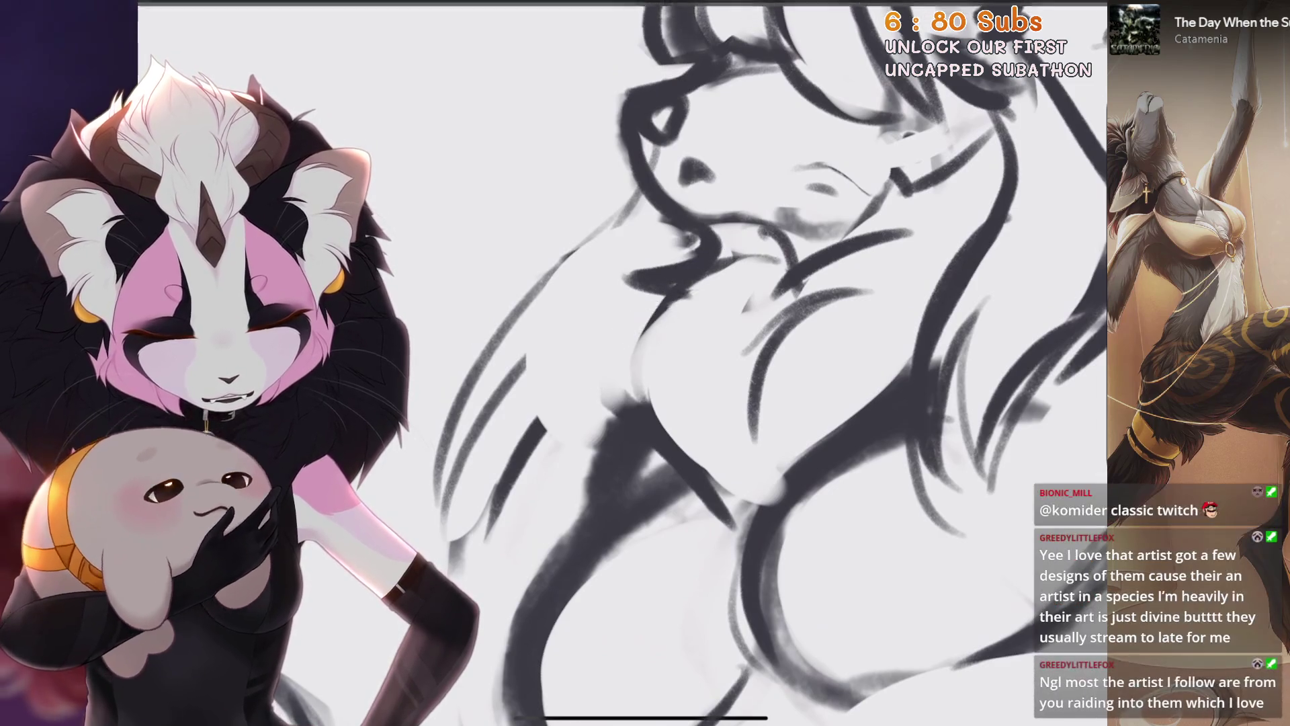
pyautogui.moveTo(646, 297); pyautogui.dragTo(657, 430)
pyautogui.scroll(-4, 657, 431)
pyautogui.scroll(-2, 655, 363)
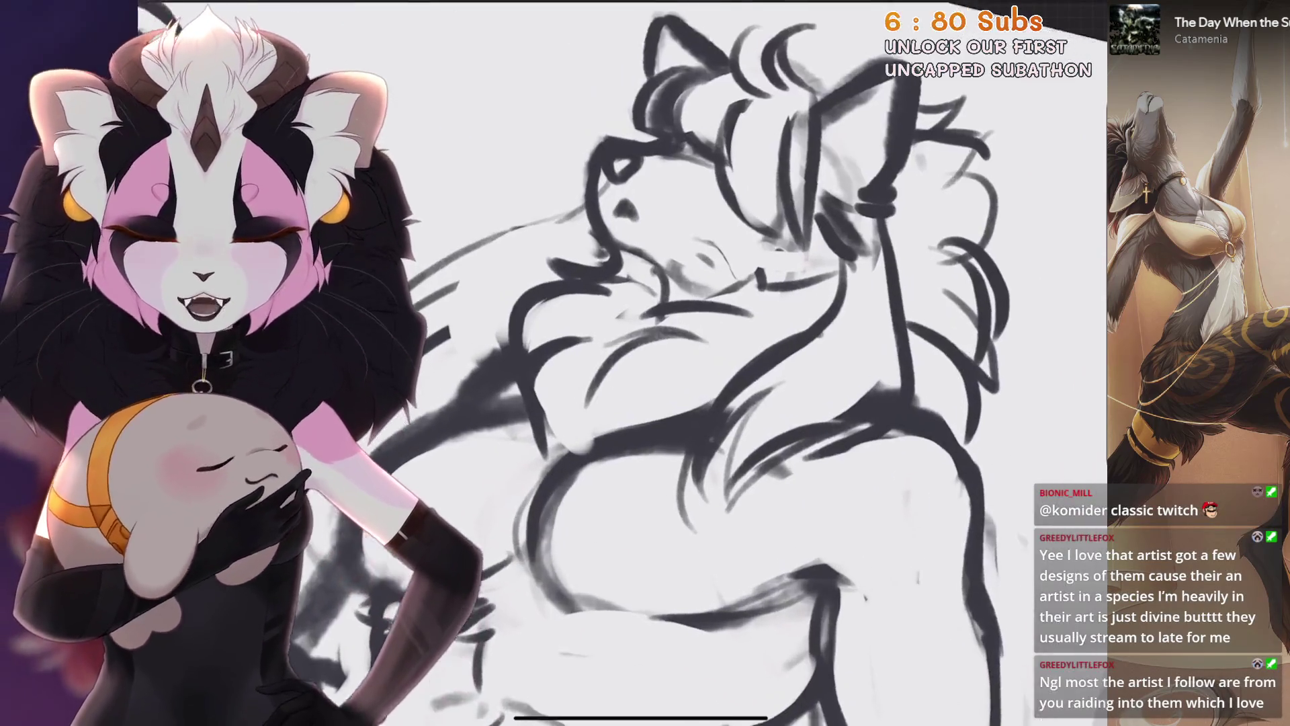
pyautogui.scroll(3, 646, 363)
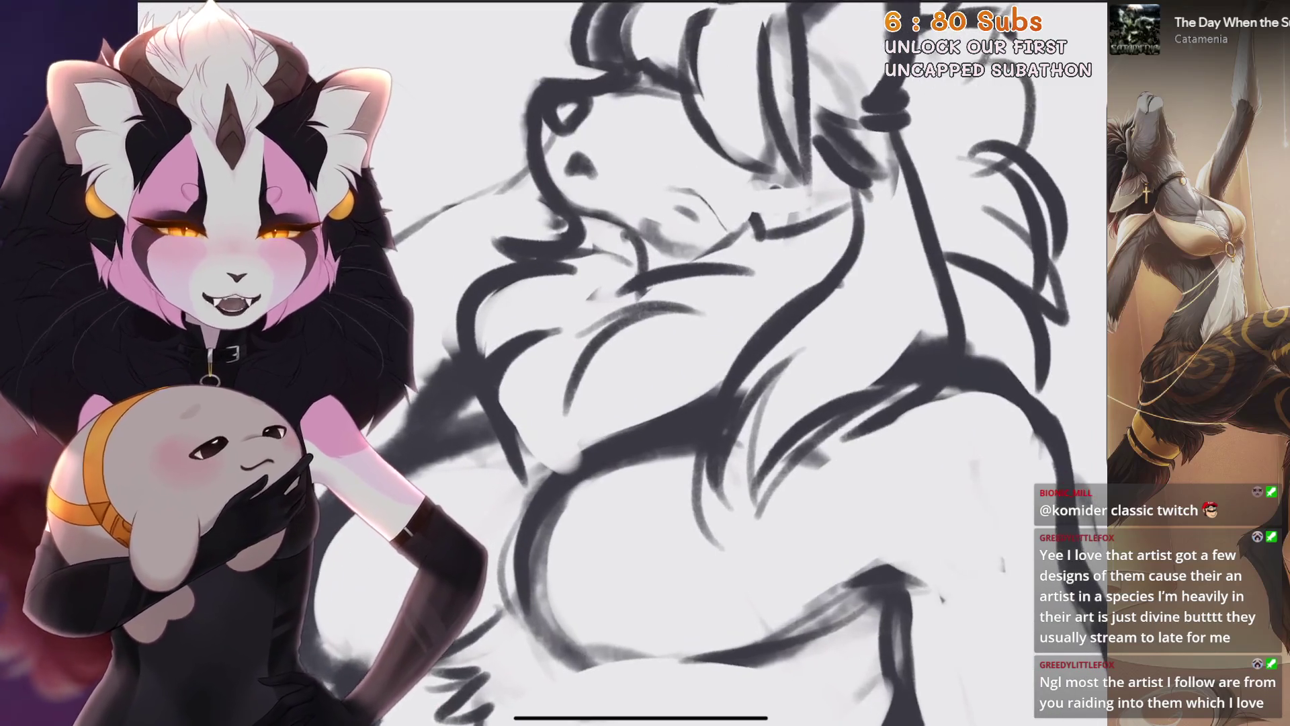
pyautogui.scroll(-2, 646, 362)
pyautogui.scroll(-2, 646, 364)
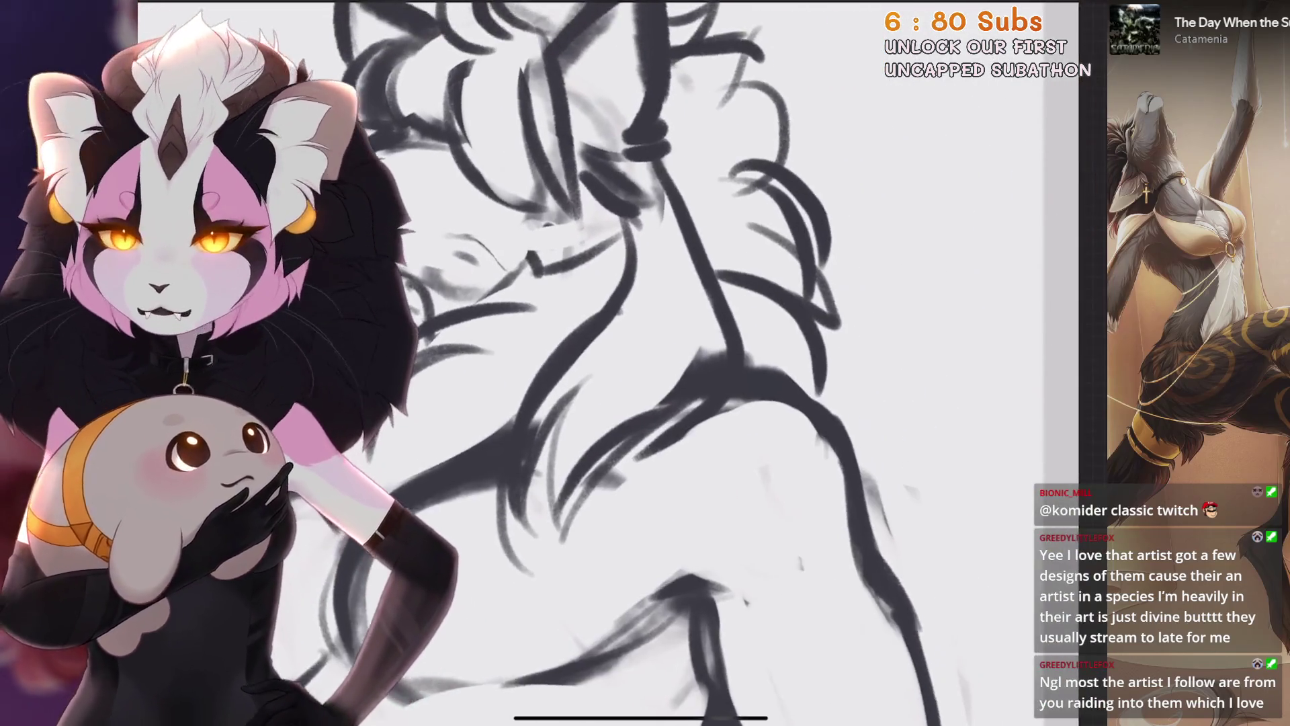
pyautogui.scroll(2, 646, 363)
pyautogui.scroll(2, 646, 363)
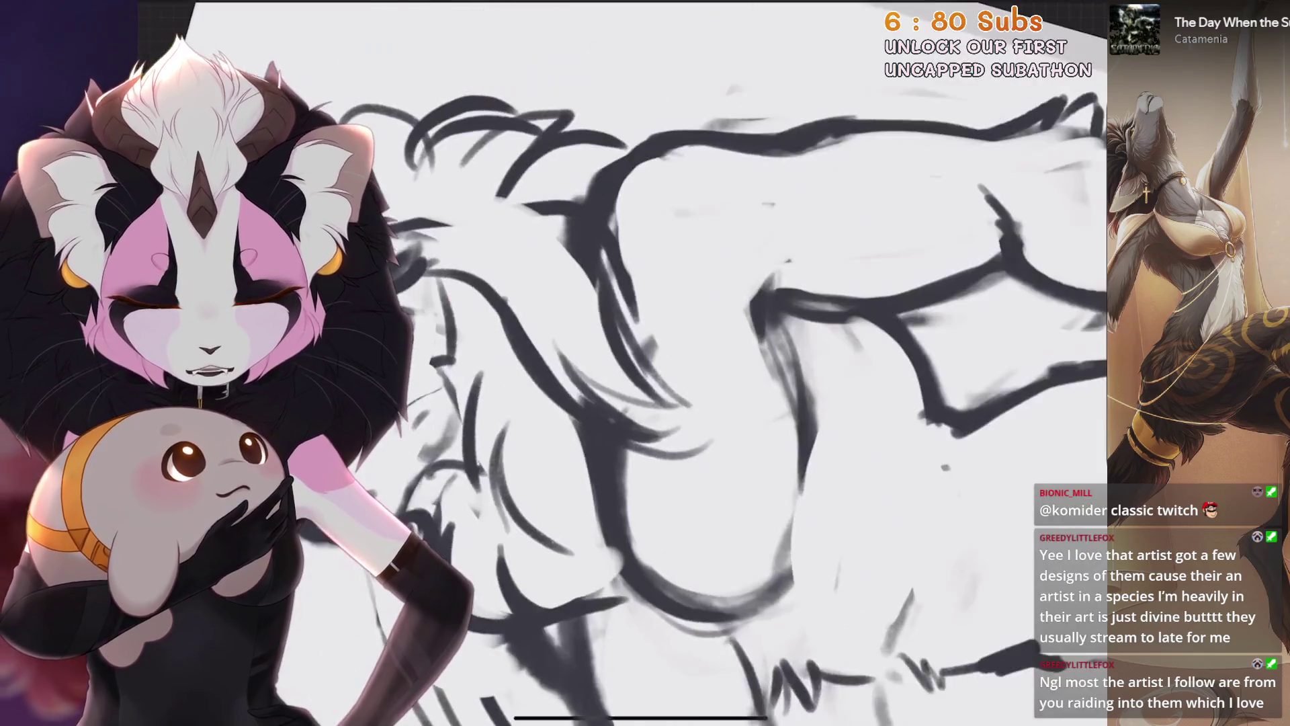
pyautogui.scroll(2, 646, 363)
# Undo several recent strokes and erase old lines near the muscular figure's face
pyautogui.hotkey('ctrl', 'z')
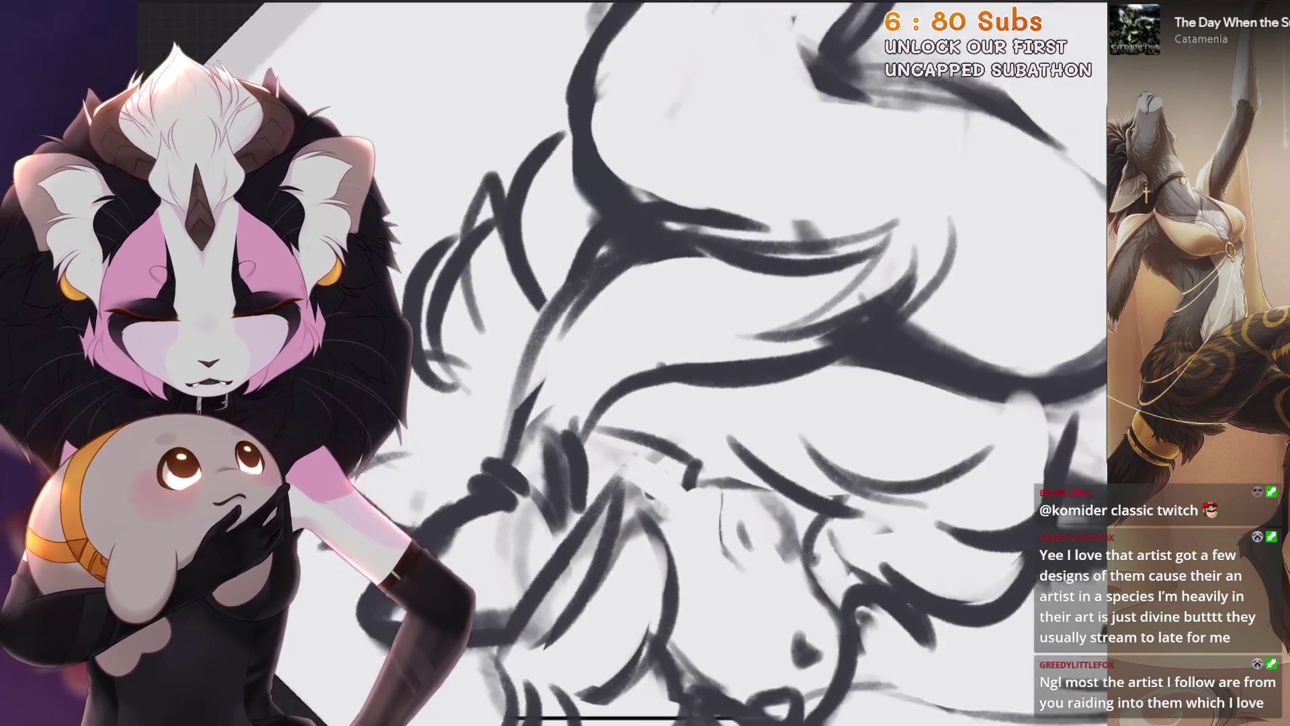
pyautogui.scroll(2, 646, 363)
pyautogui.scroll(-3, 646, 363)
pyautogui.scroll(3, 645, 363)
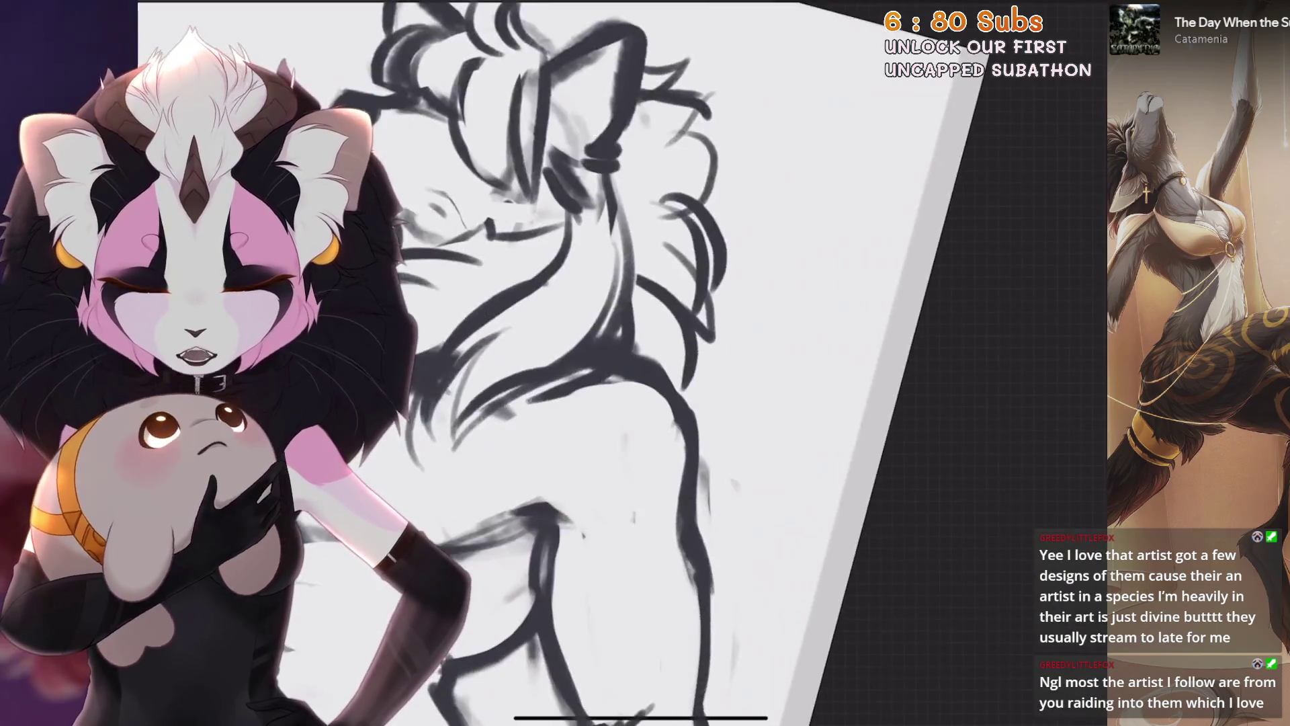
pyautogui.scroll(2, 646, 363)
pyautogui.scroll(-2, 645, 363)
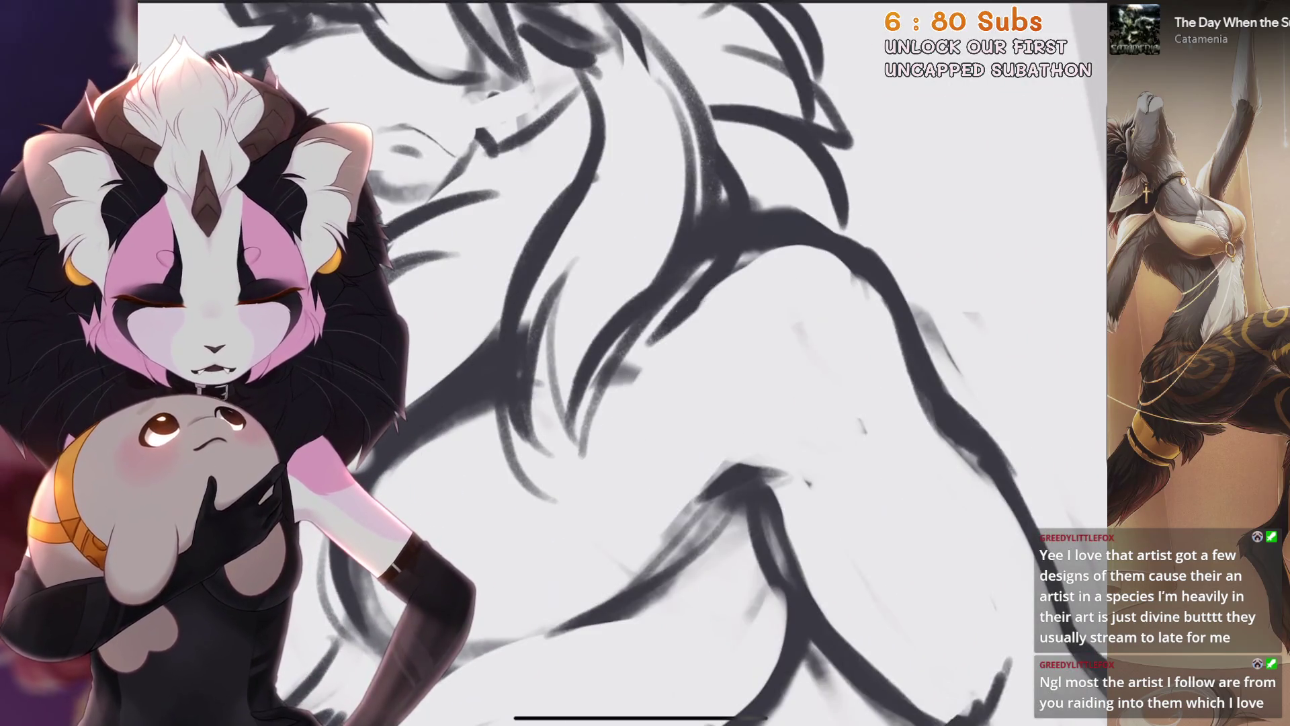
pyautogui.scroll(2, 645, 363)
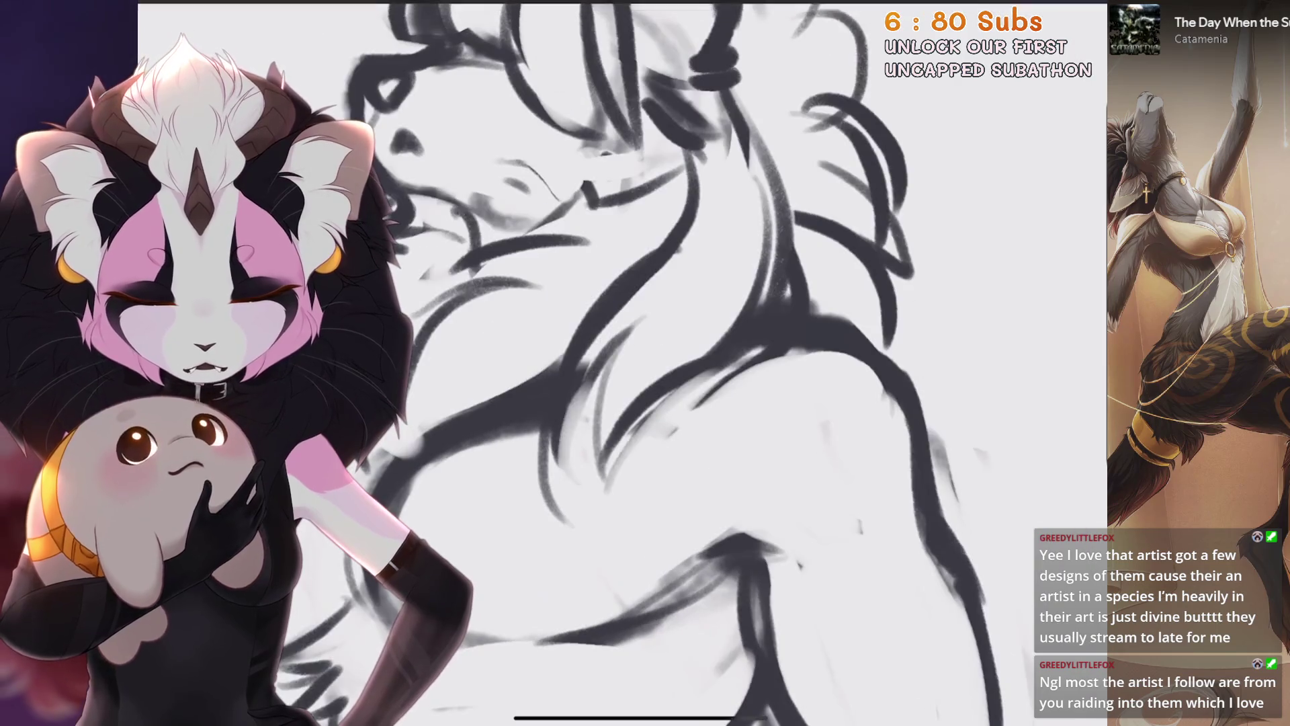
pyautogui.hotkey('ctrl', 'z')
pyautogui.scroll(2, 645, 364)
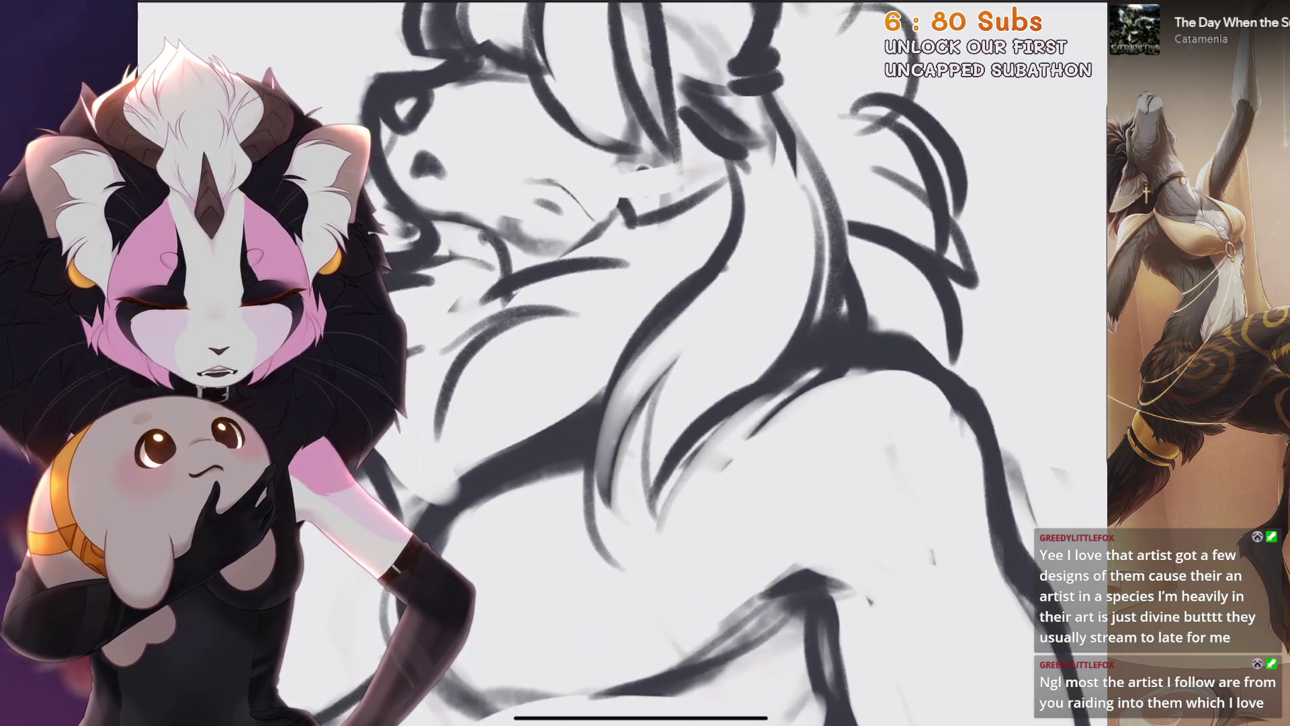
pyautogui.scroll(2, 645, 363)
pyautogui.hotkey('ctrl', 'z')
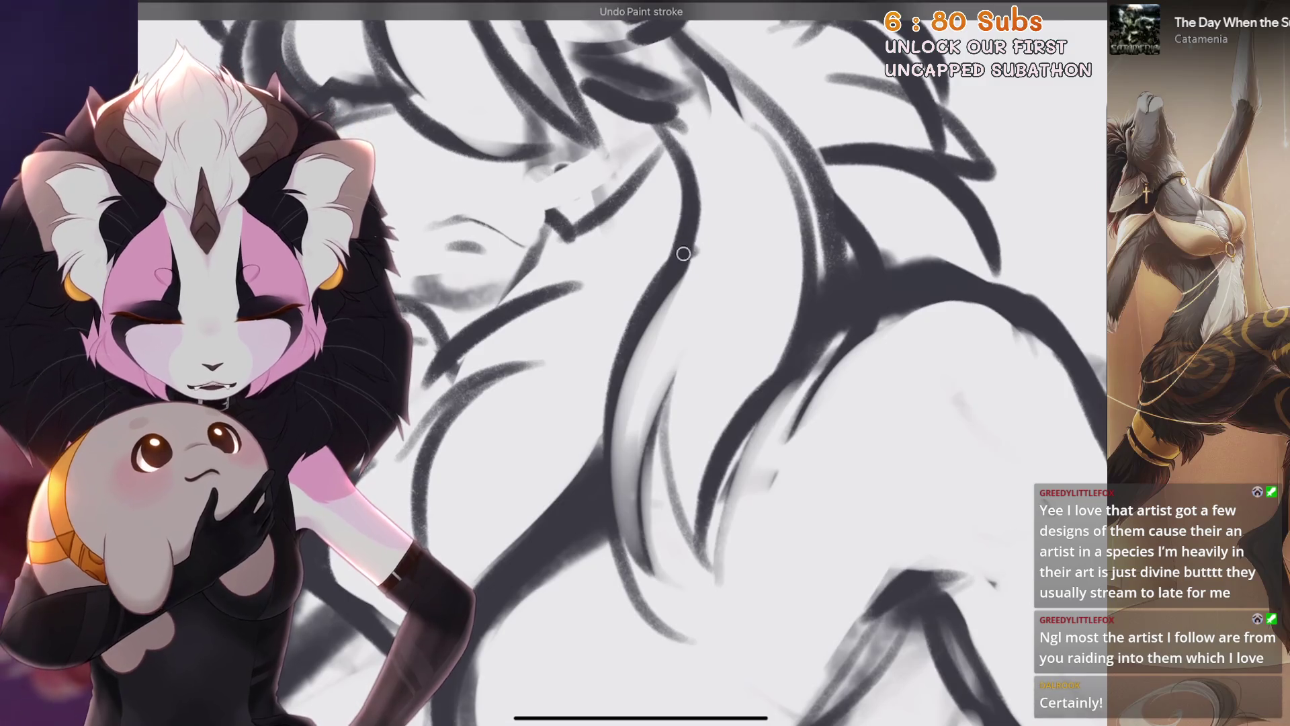
pyautogui.scroll(-5, 622, 363)
pyautogui.scroll(2, 622, 364)
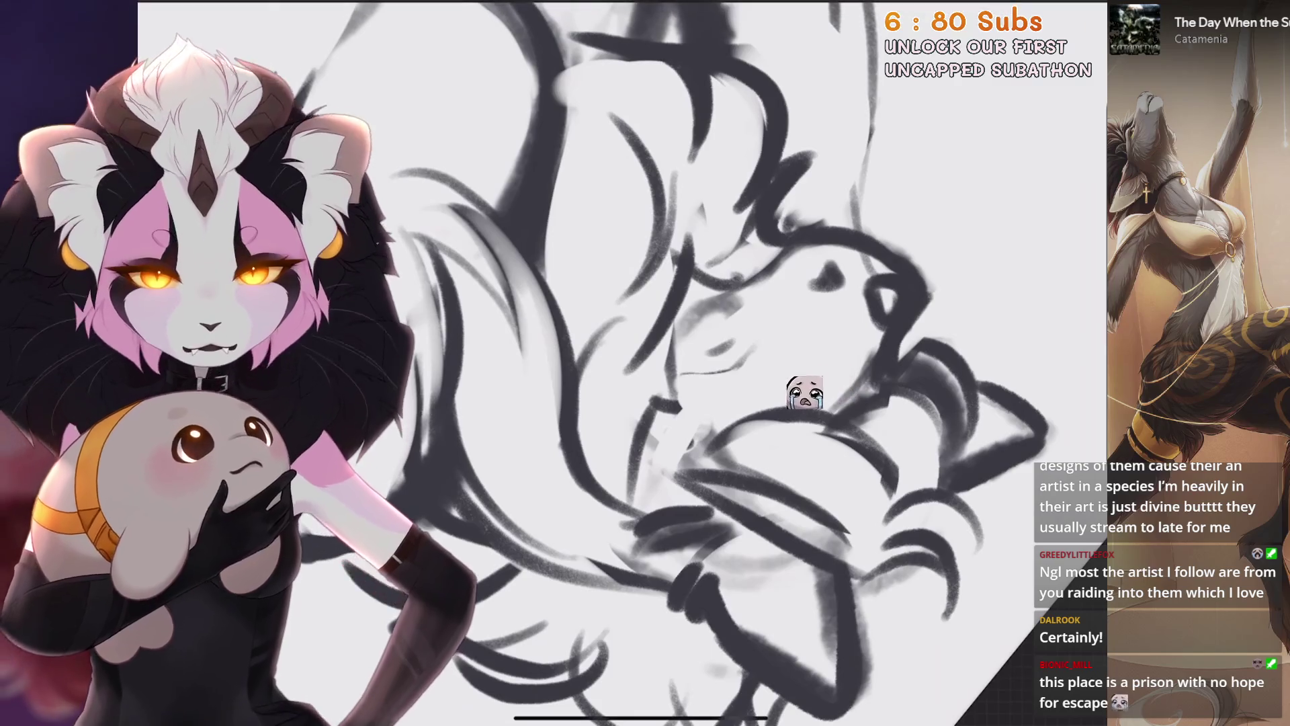
pyautogui.scroll(2, 714, 418)
pyautogui.scroll(2, 714, 419)
pyautogui.scroll(1, 596, 433)
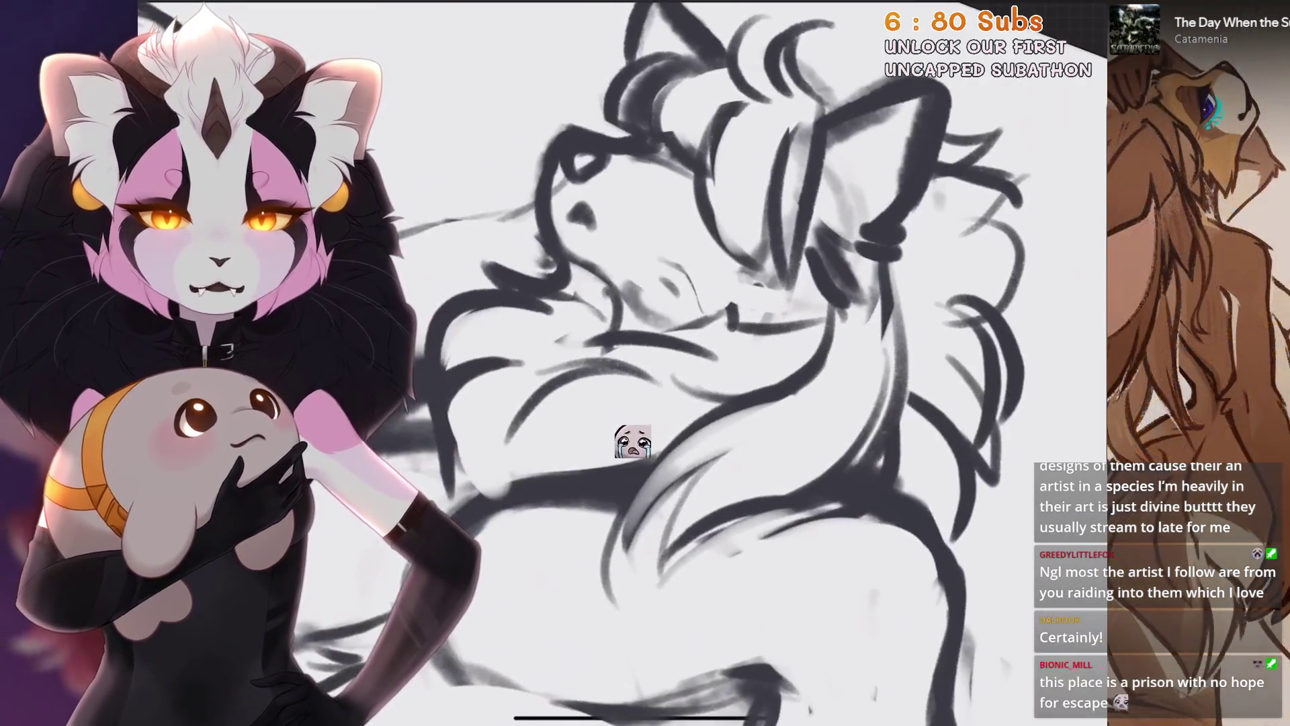
pyautogui.scroll(2, 596, 452)
pyautogui.scroll(-3, 646, 363)
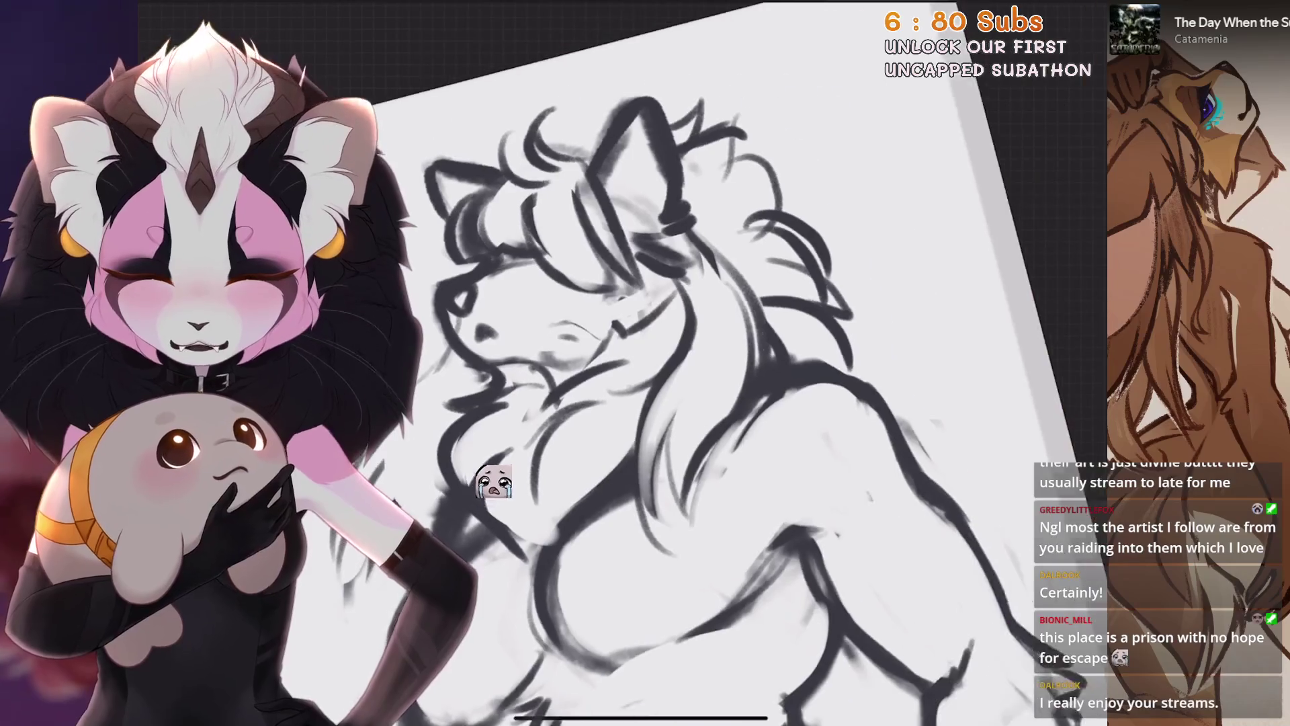
pyautogui.scroll(3, 645, 363)
pyautogui.scroll(2, 645, 404)
pyautogui.scroll(2, 645, 403)
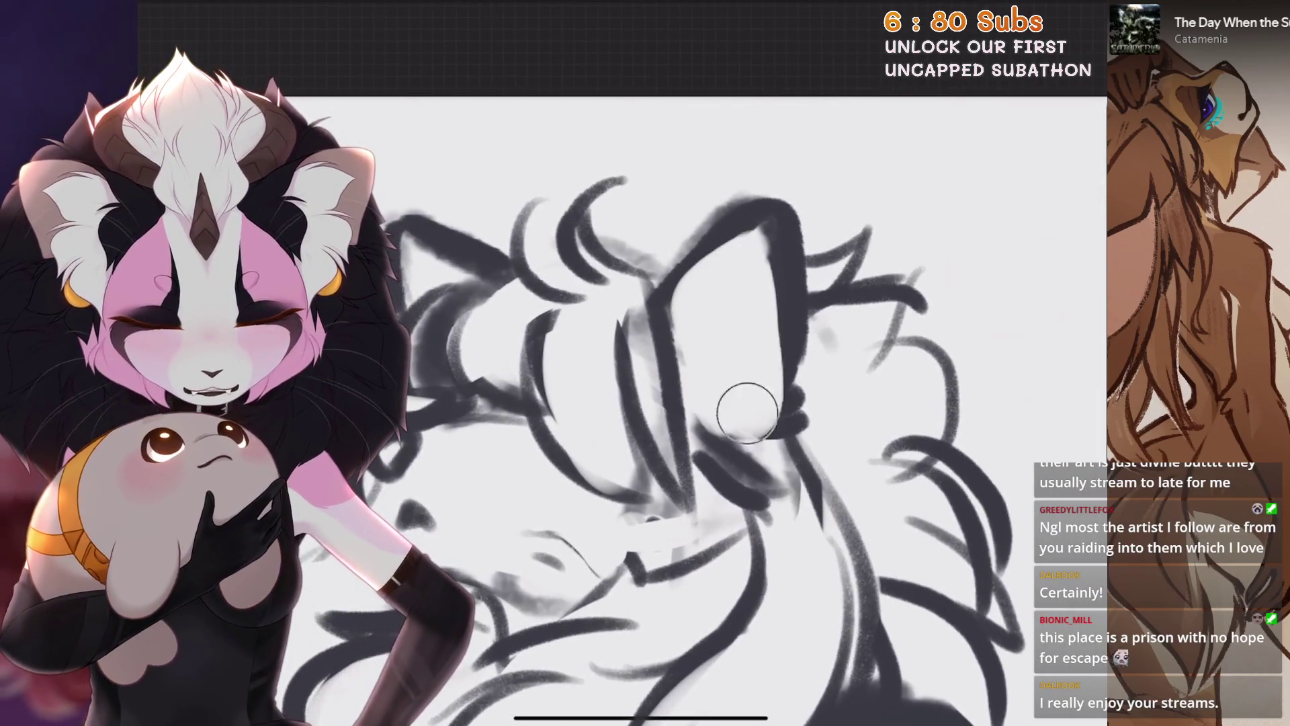
pyautogui.scroll(2, 646, 362)
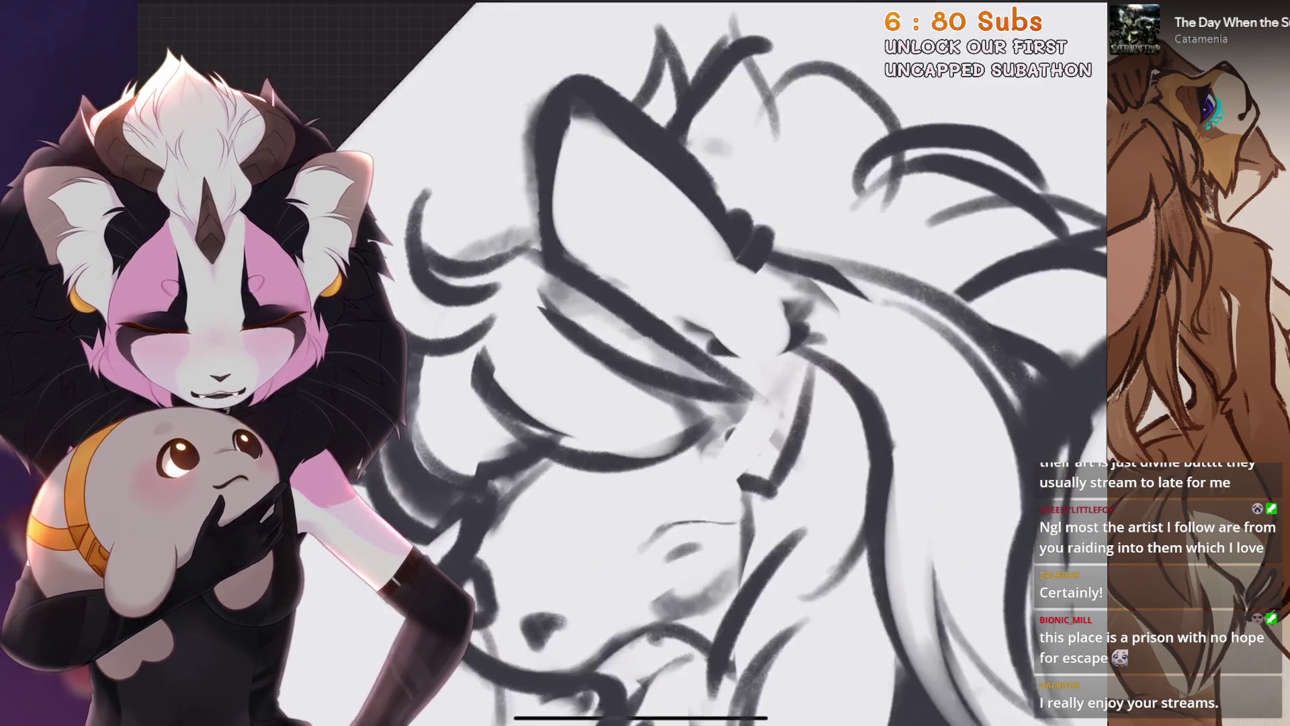
pyautogui.scroll(-3, 645, 403)
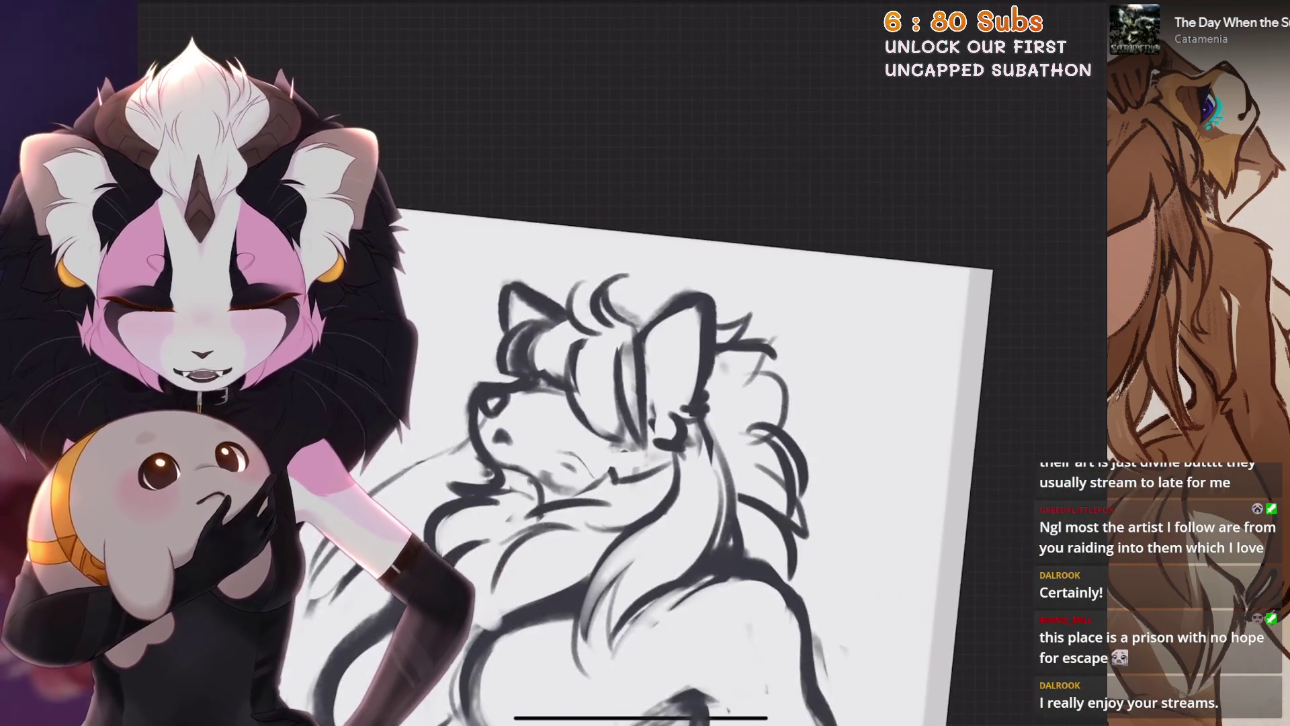
pyautogui.scroll(-1, 646, 403)
pyautogui.scroll(2, 646, 404)
pyautogui.moveTo(684, 265)
pyautogui.mouseDown()
pyautogui.moveTo(676, 322)
pyautogui.moveTo(706, 464)
pyautogui.mouseUp()
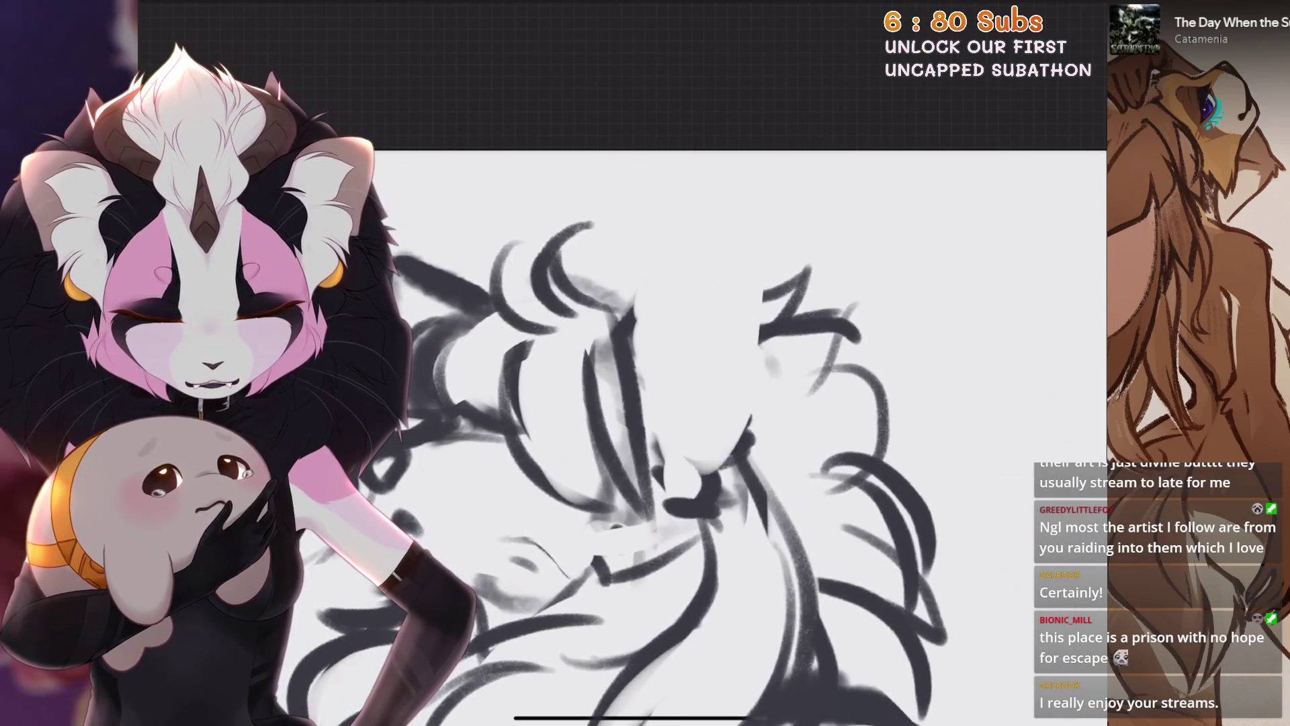
pyautogui.scroll(1, 645, 403)
pyautogui.hotkey('ctrl', 'z')
# Redraw the top of the head, darken the right side of the face and start a freehand selection
pyautogui.moveTo(747, 251); pyautogui.dragTo(627, 309)
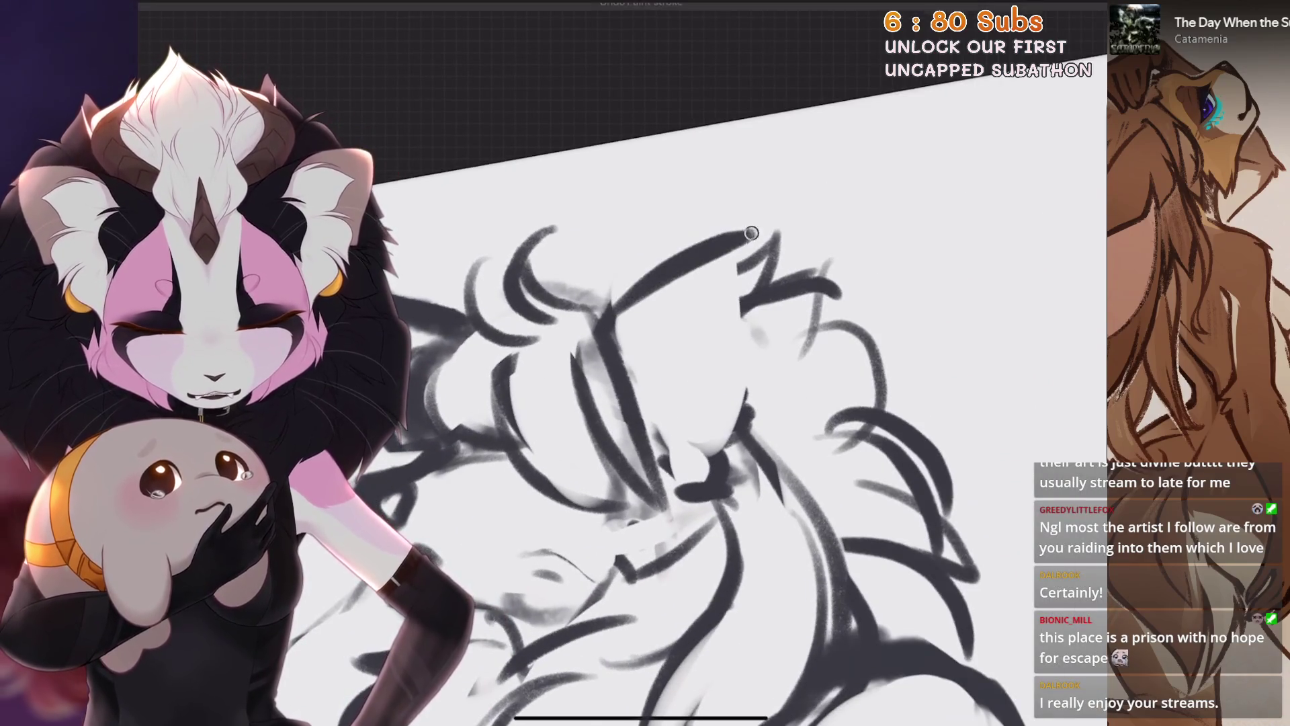
pyautogui.hotkey('ctrl', 'z')
pyautogui.moveTo(746, 250); pyautogui.dragTo(628, 310)
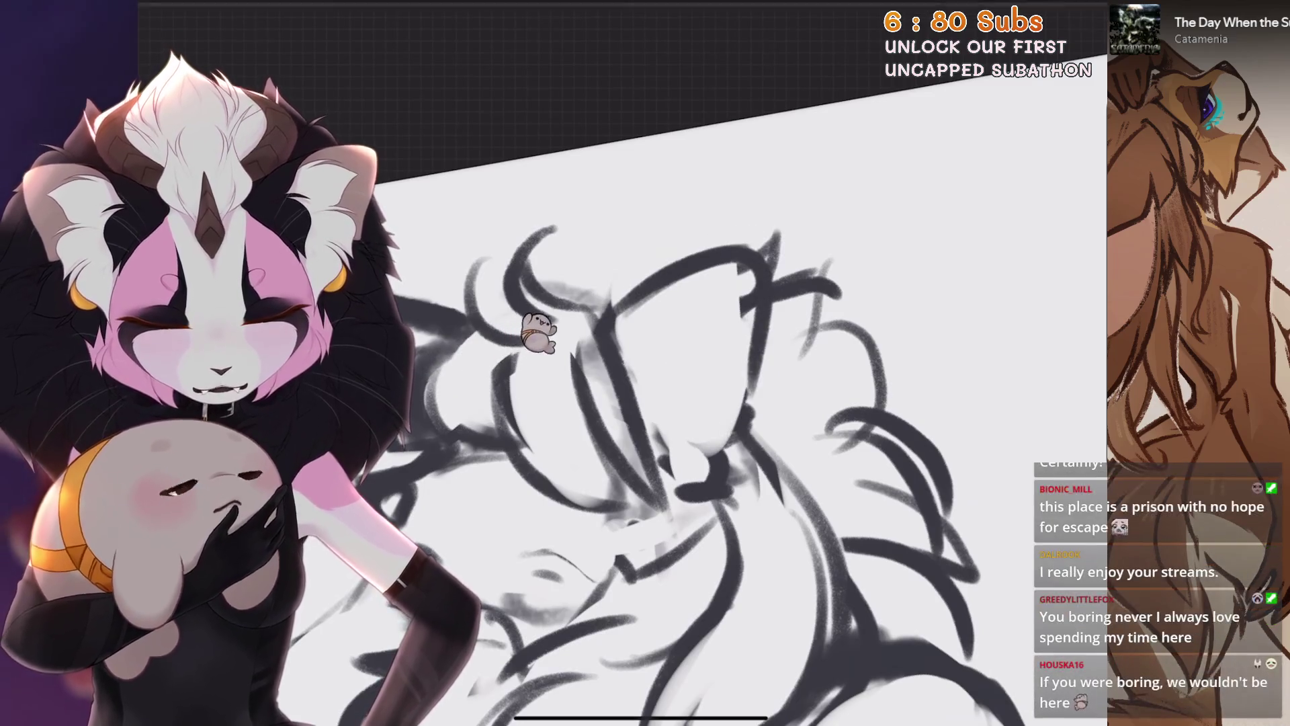
pyautogui.moveTo(768, 252); pyautogui.dragTo(719, 479)
pyautogui.moveTo(622, 299); pyautogui.dragTo(696, 272)
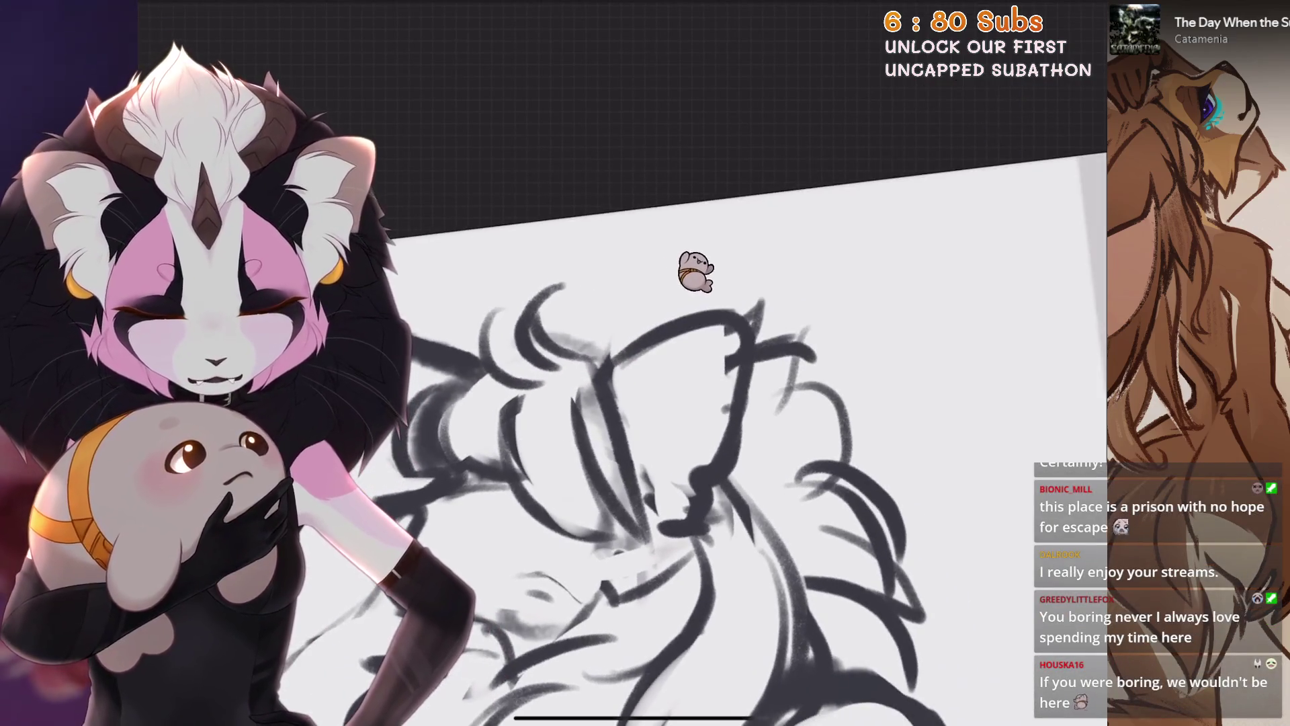
pyautogui.press('s')
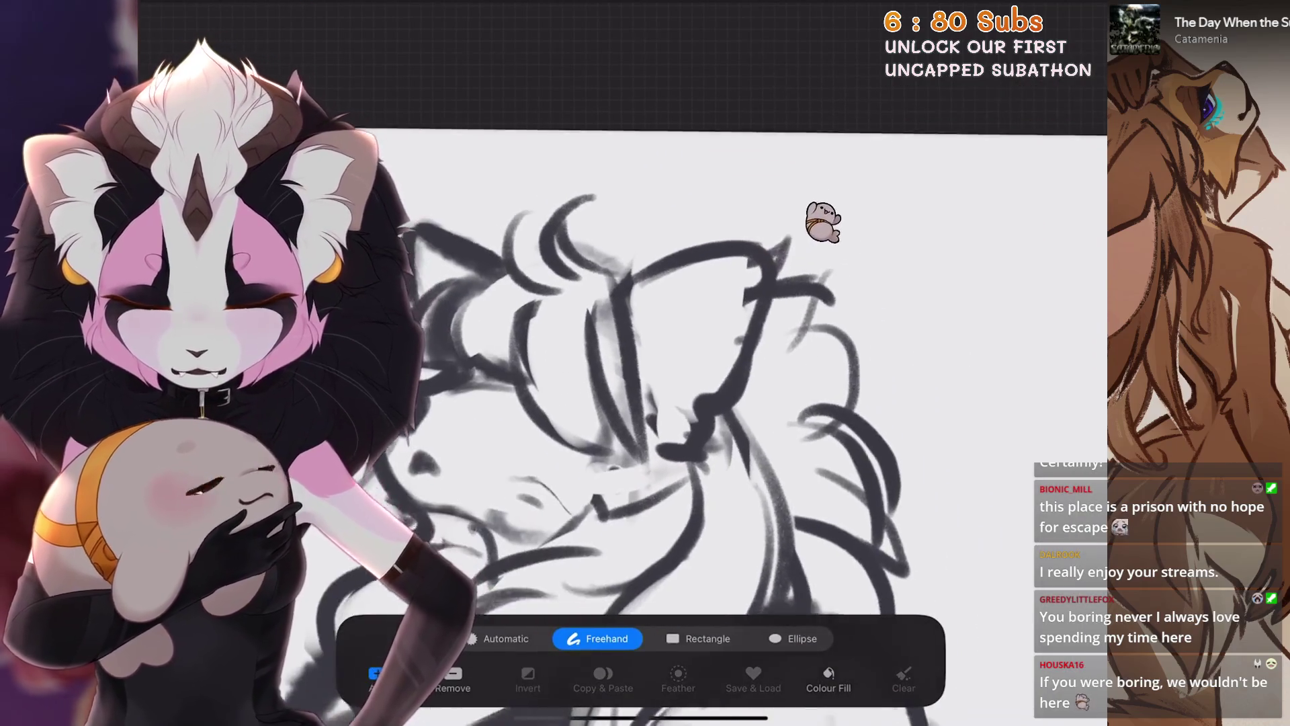
# Lasso the head, warp and rotate it, resize it uniformly into place and commit the transform
pyautogui.moveTo(642, 178); pyautogui.dragTo(403, 217)
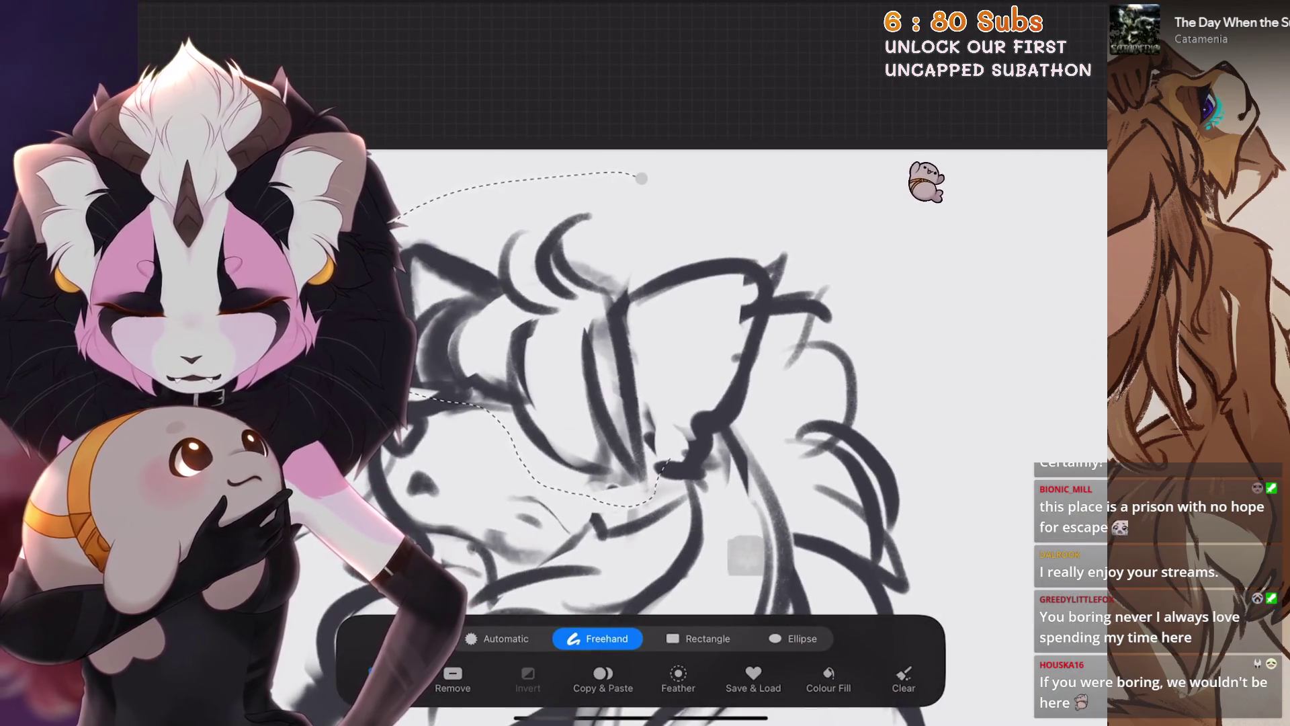
pyautogui.press('v')
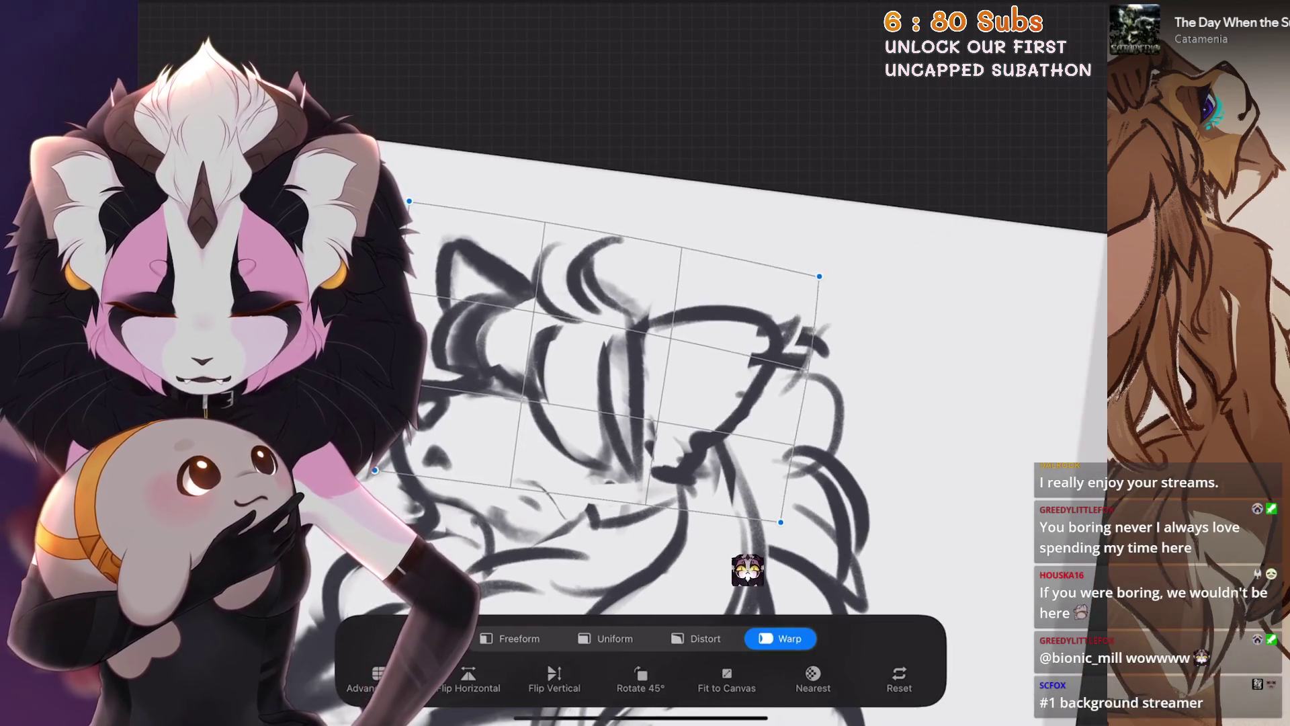
pyautogui.moveTo(748, 580); pyautogui.dragTo(748, 371)
pyautogui.moveTo(746, 316); pyautogui.dragTo(747, 47)
pyautogui.click(747, 48)
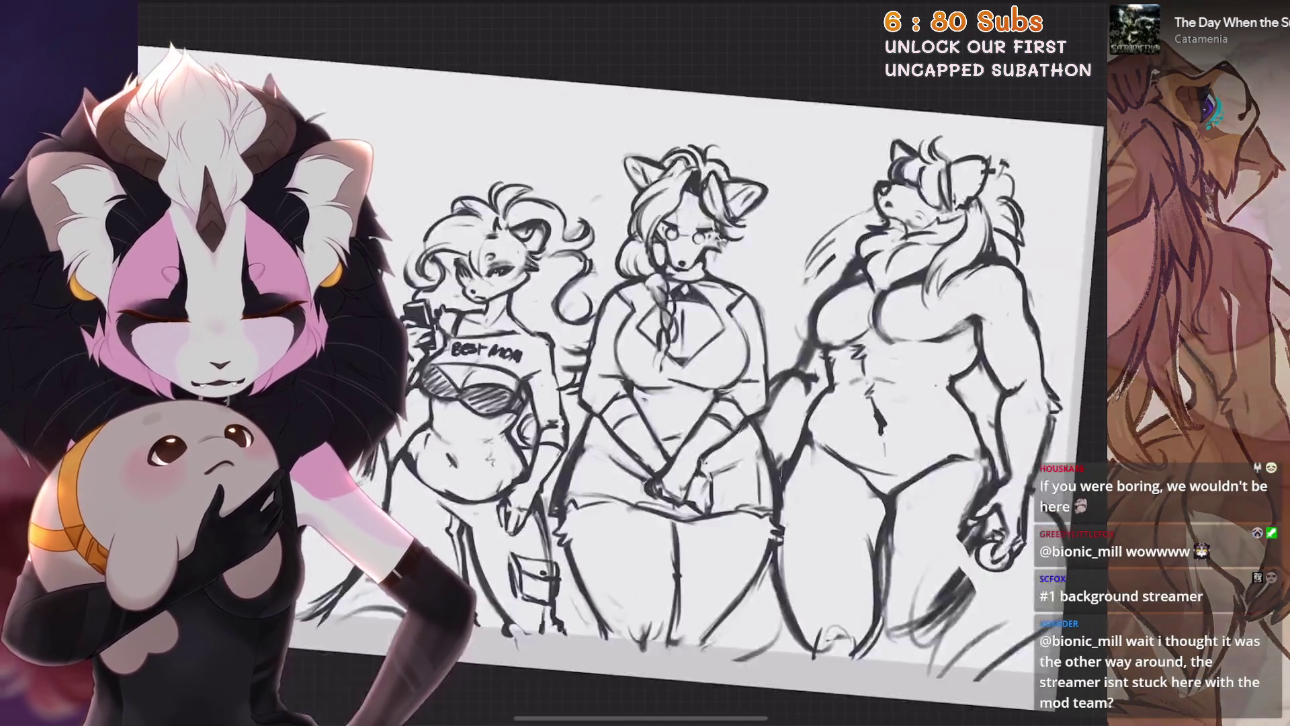
pyautogui.scroll(-3, 645, 363)
pyautogui.scroll(3, 645, 364)
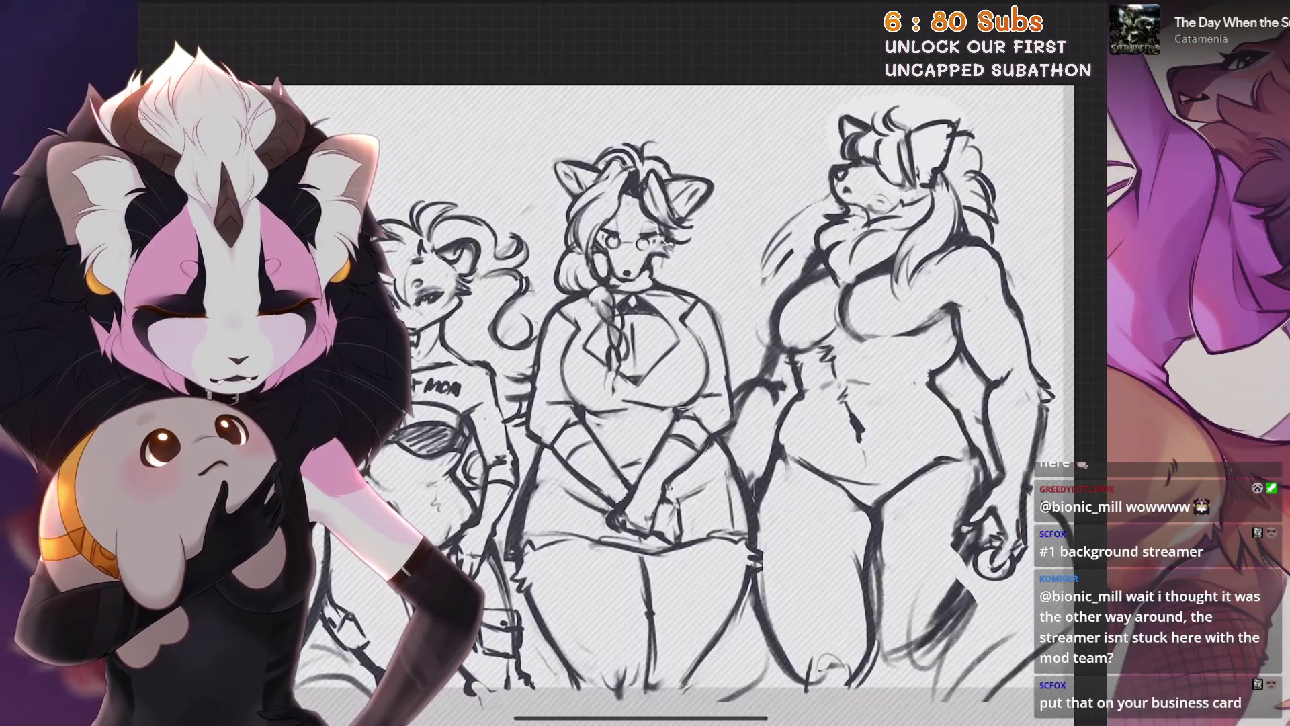
pyautogui.scroll(5, 907, 303)
pyautogui.click(938, 20)
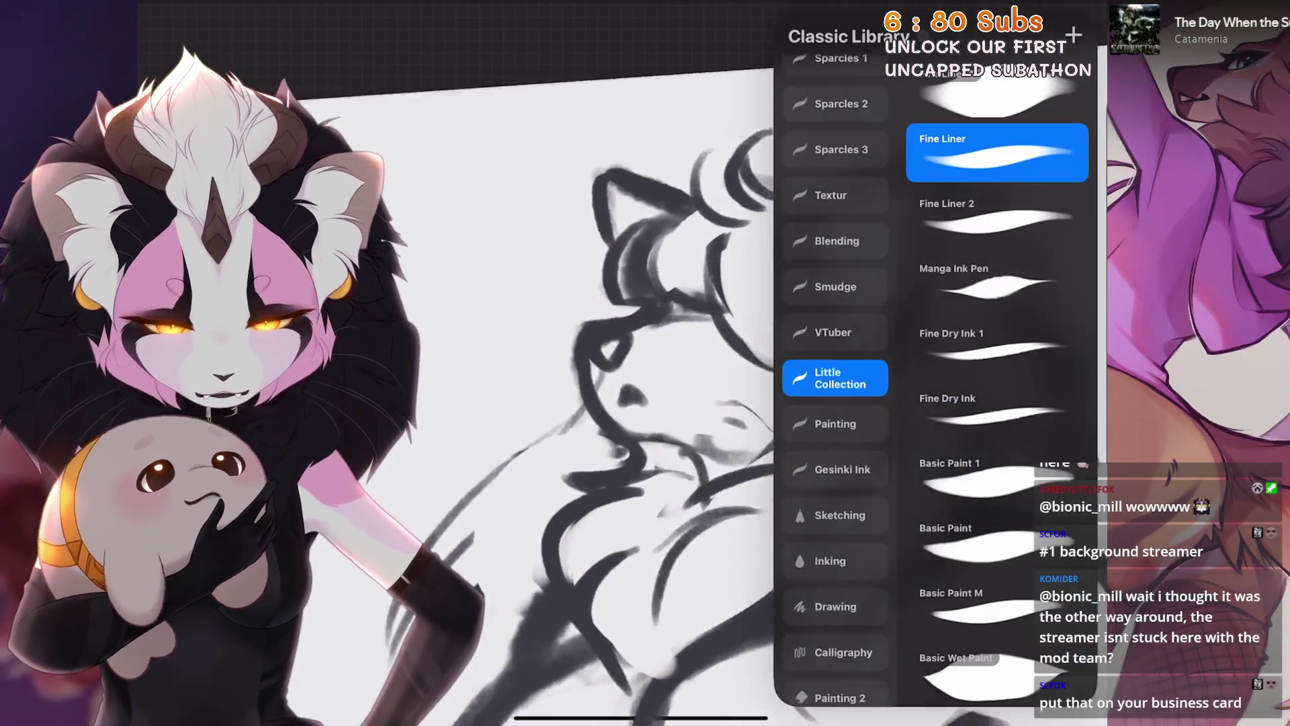
pyautogui.scroll(3, 618, 371)
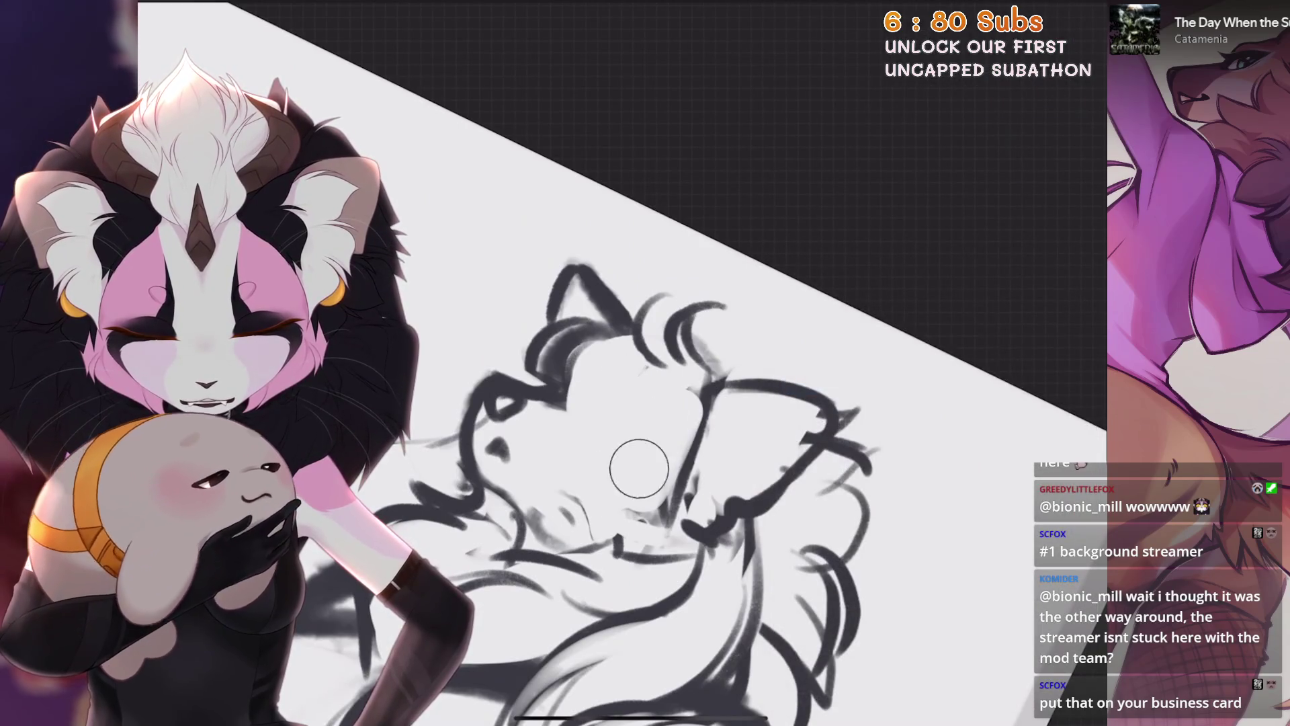
pyautogui.scroll(3, 707, 404)
# Discard the old head-outline strokes and draw a new ear, hair and head-side lines, undoing bad ones
pyautogui.hotkey('ctrl', 'z')
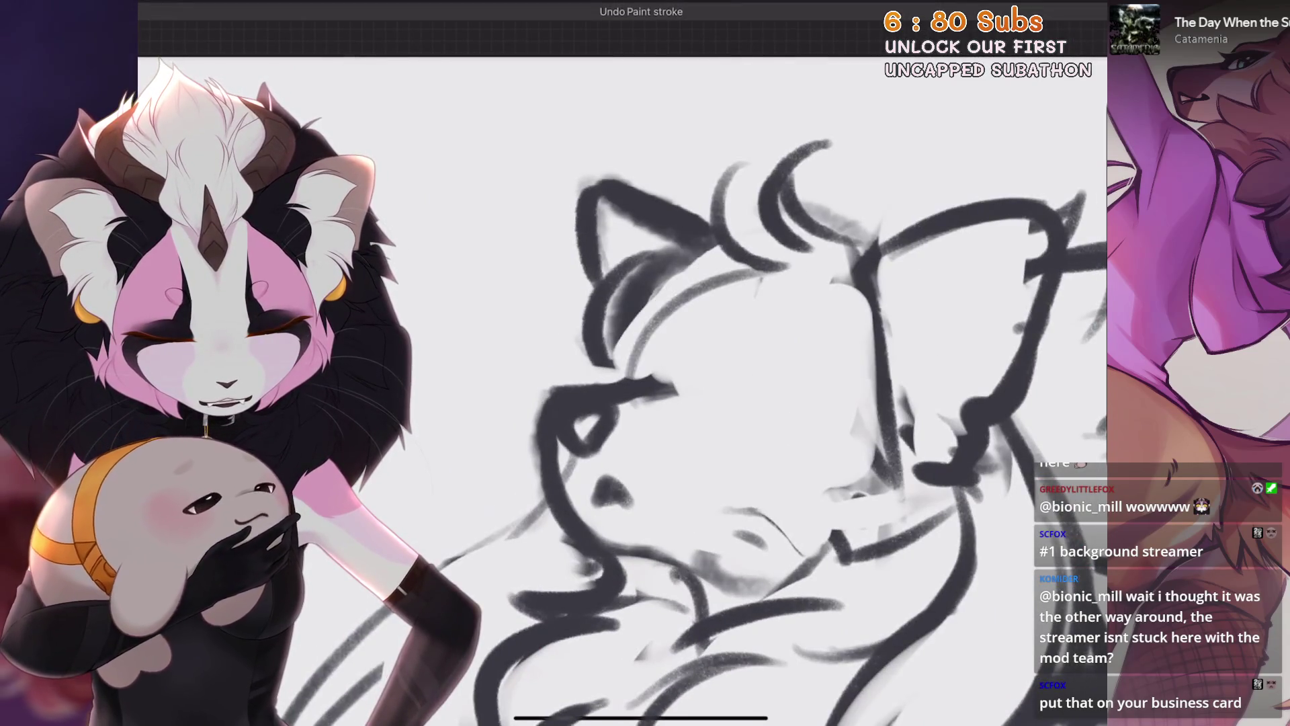
pyautogui.scroll(3, 646, 363)
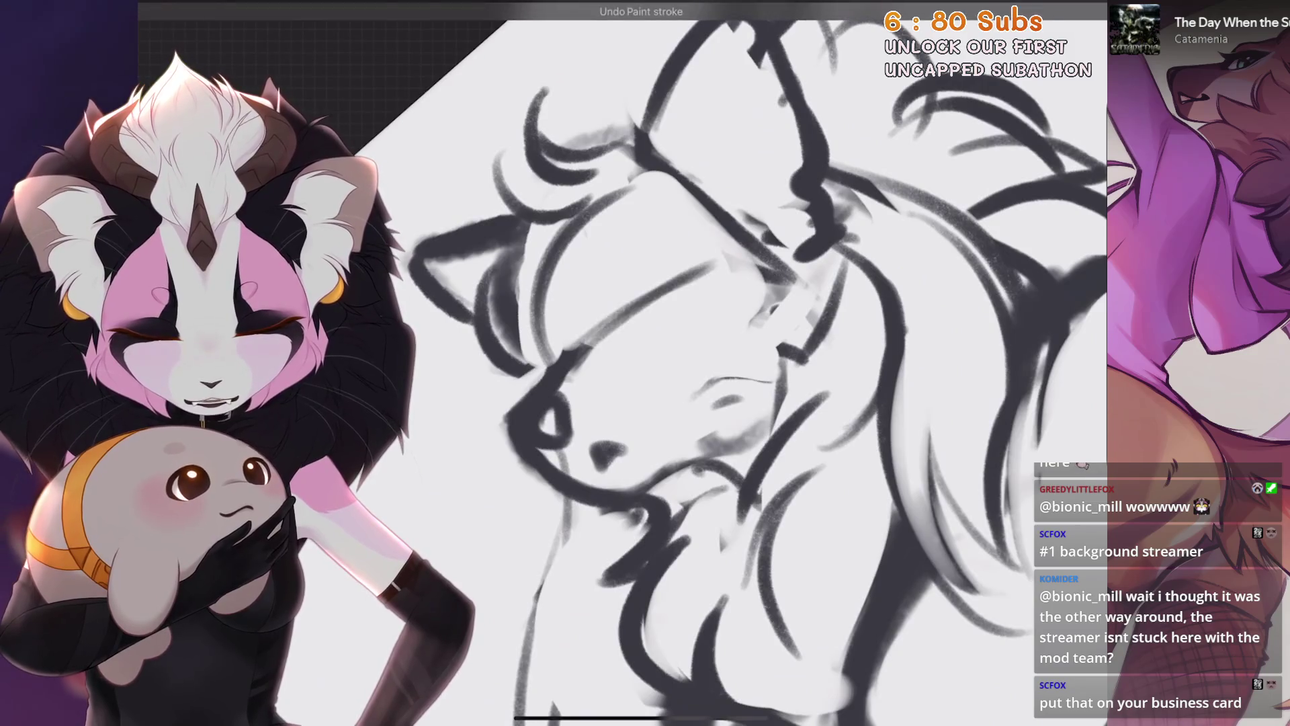
pyautogui.scroll(-3, 706, 404)
pyautogui.scroll(3, 706, 403)
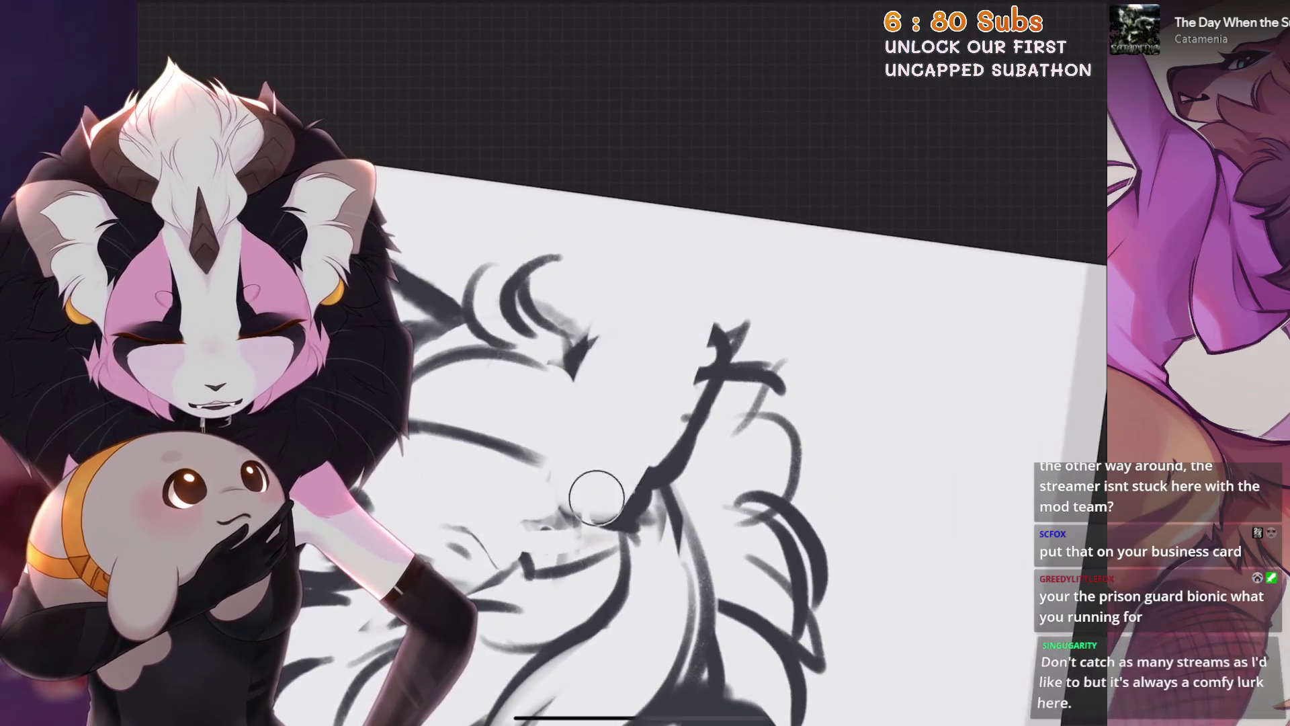
pyautogui.hotkey('ctrl', 'z')
pyautogui.scroll(1, 645, 404)
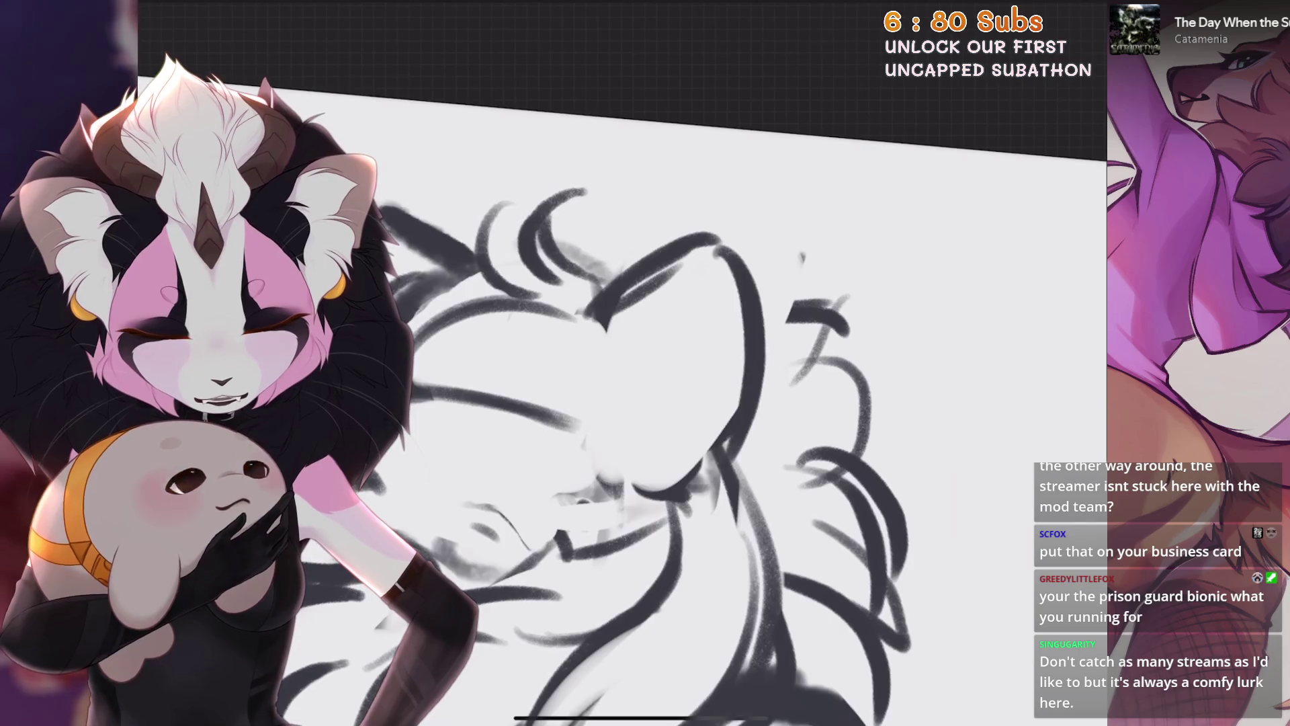
pyautogui.hotkey('ctrl', 'z')
pyautogui.scroll(1, 646, 404)
pyautogui.moveTo(620, 313)
pyautogui.mouseDown()
pyautogui.moveTo(756, 197)
pyautogui.moveTo(787, 445)
pyautogui.mouseUp()
pyautogui.scroll(-1, 646, 403)
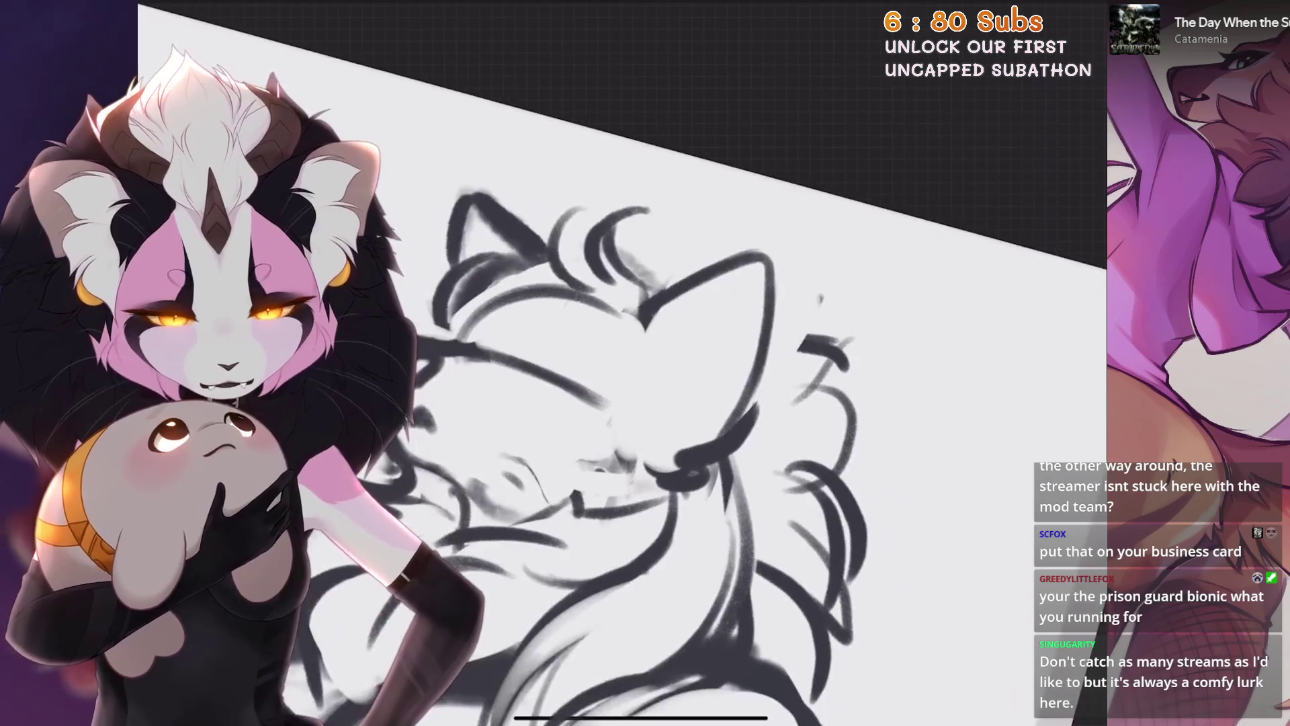
pyautogui.moveTo(494, 333); pyautogui.dragTo(595, 282)
pyautogui.scroll(-1, 646, 404)
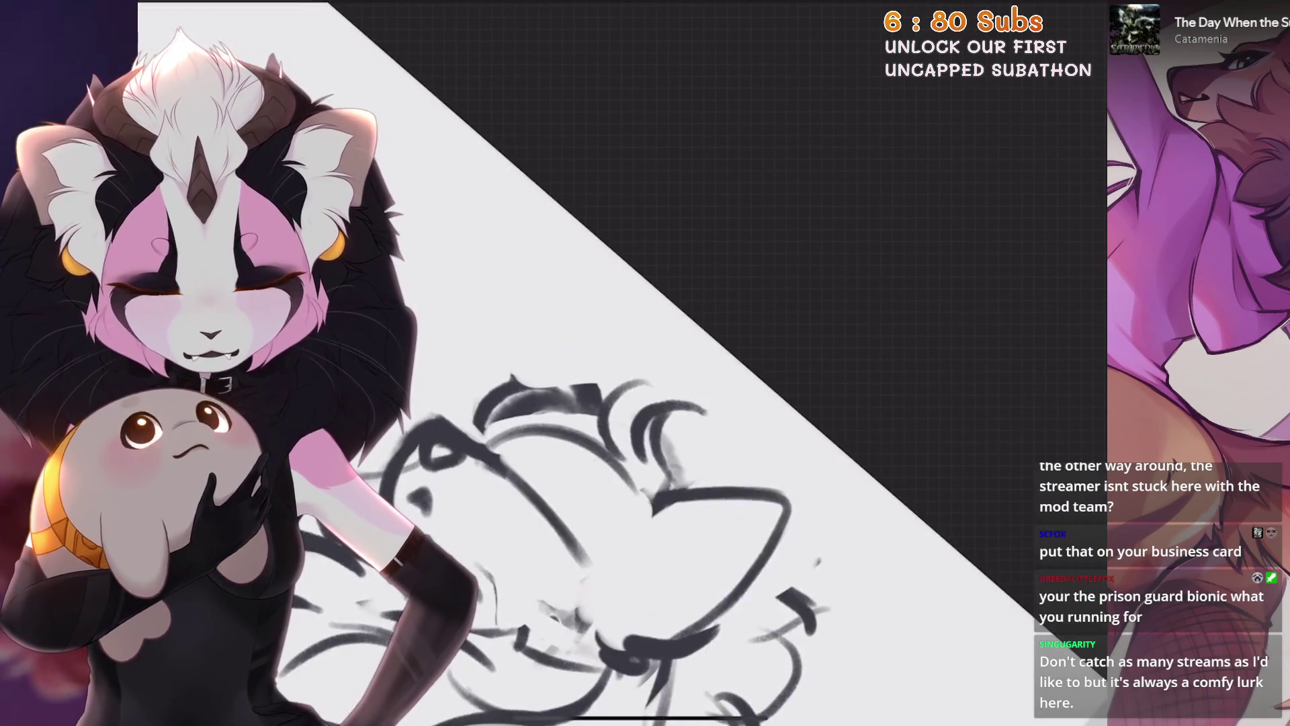
pyautogui.moveTo(520, 396); pyautogui.dragTo(595, 312)
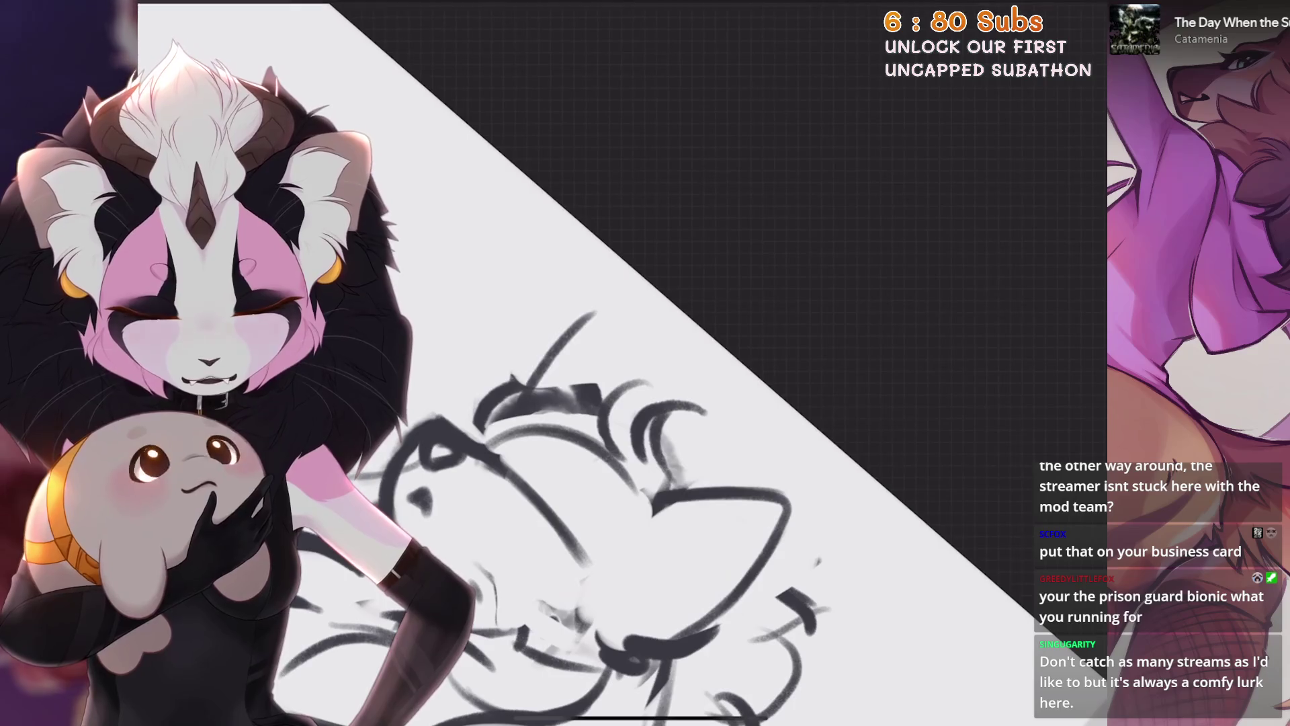
pyautogui.hotkey('ctrl', 'z')
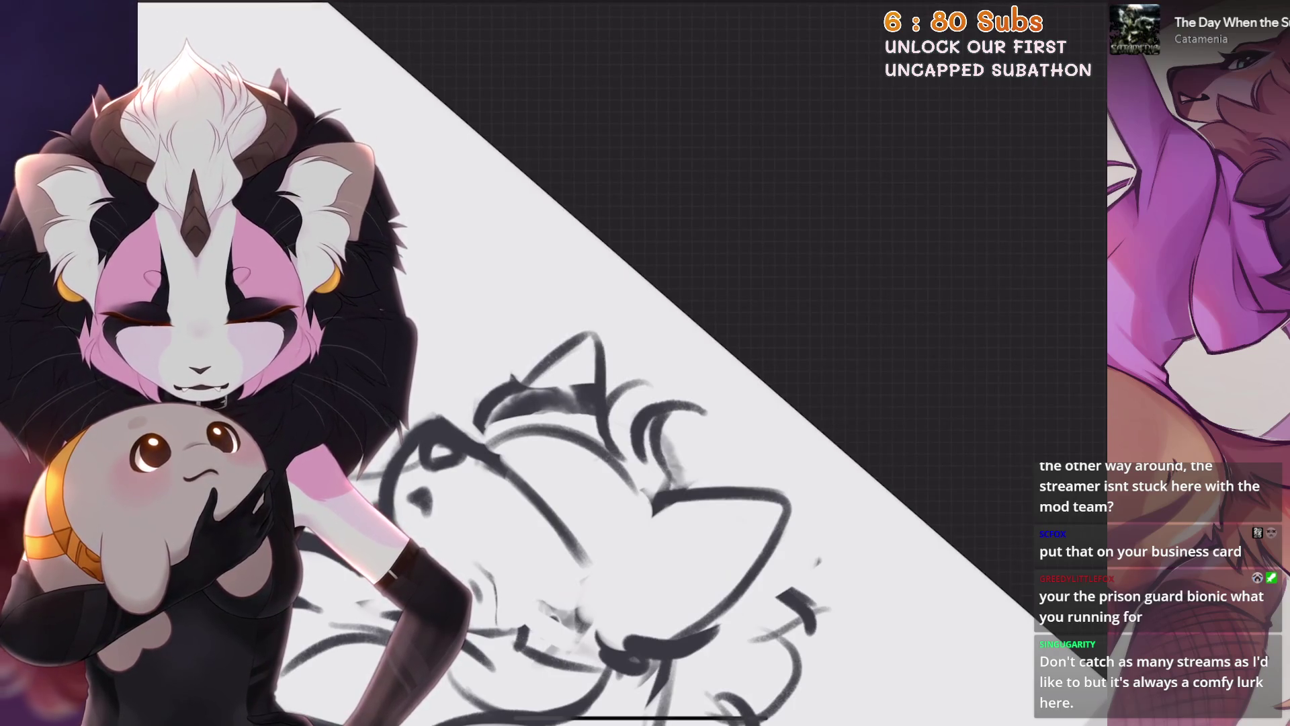
pyautogui.scroll(3, 593, 355)
pyautogui.scroll(2, 646, 268)
pyautogui.scroll(2, 646, 267)
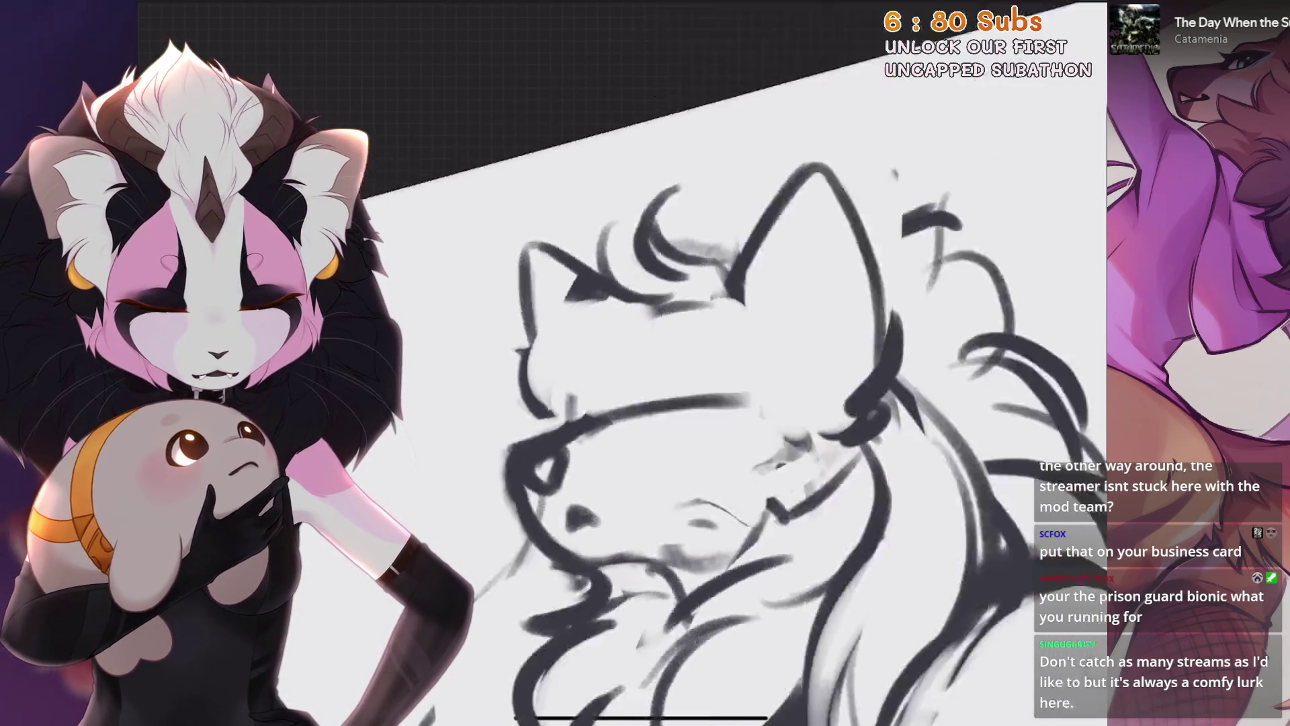
pyautogui.scroll(2, 646, 267)
pyautogui.scroll(-2, 751, 364)
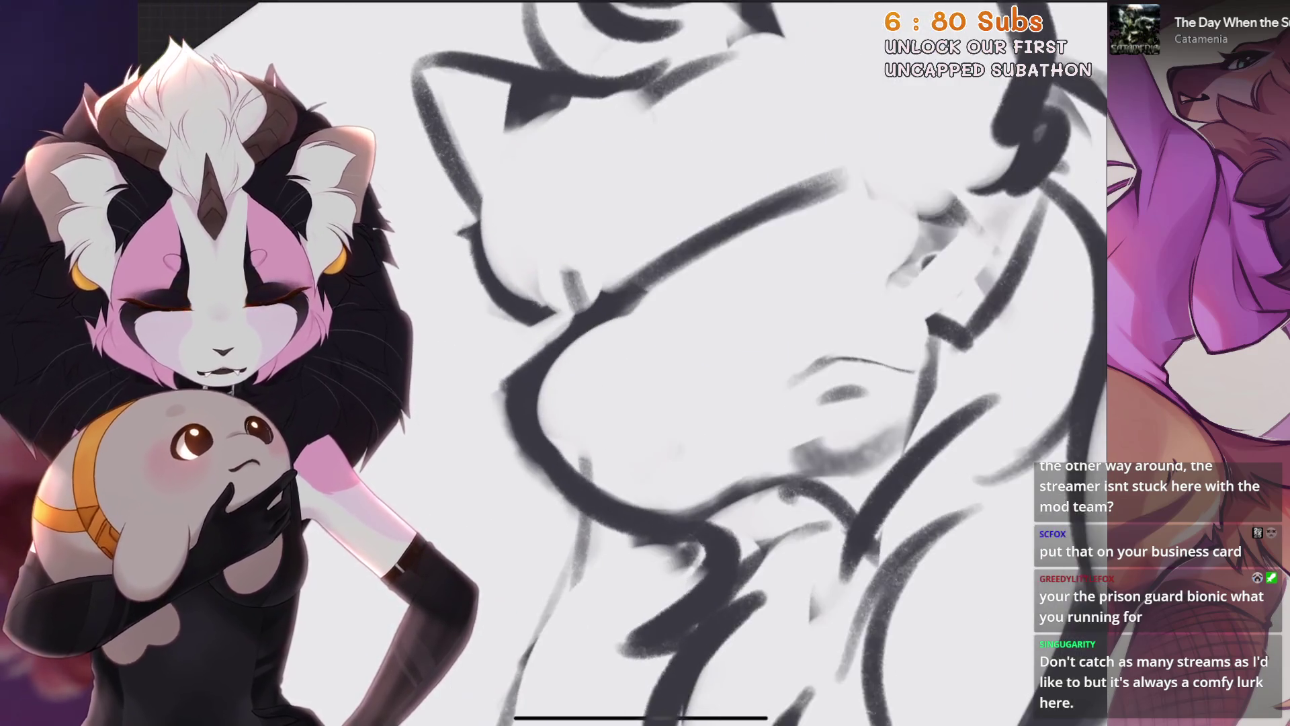
pyautogui.scroll(-3, 645, 363)
pyautogui.hotkey('ctrl', 'z')
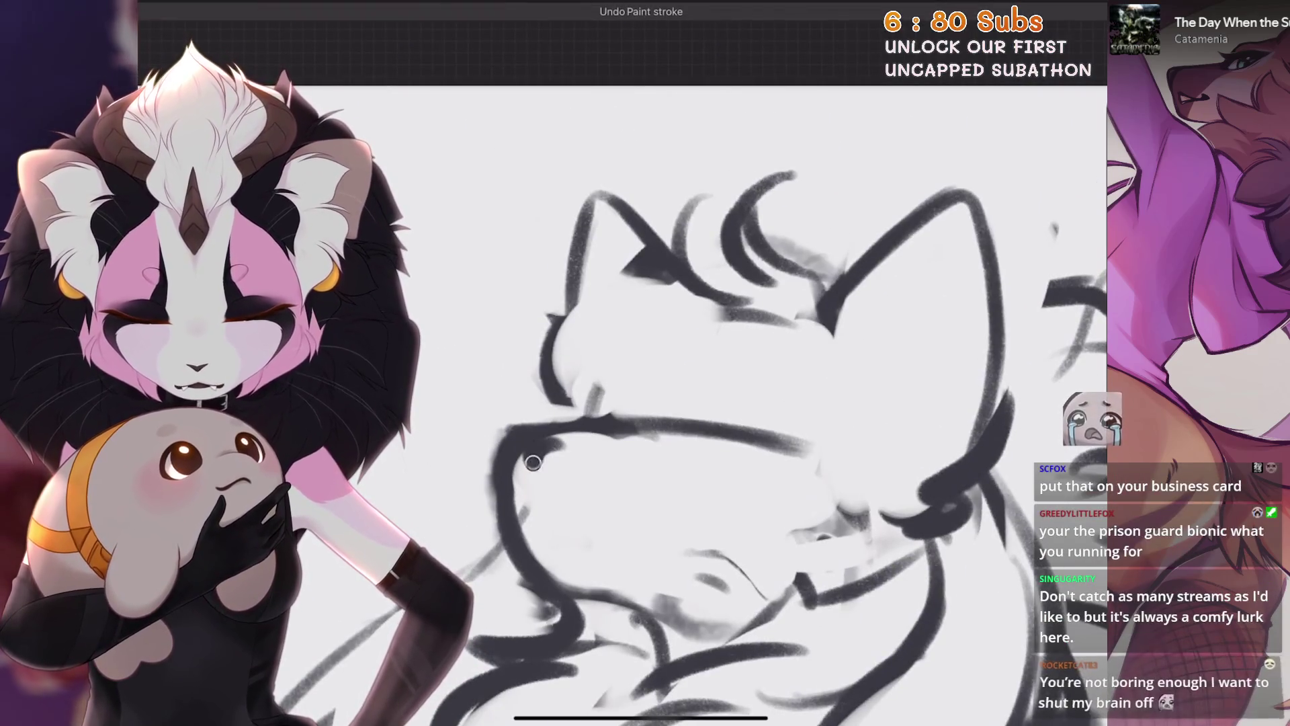
pyautogui.scroll(-2, 645, 404)
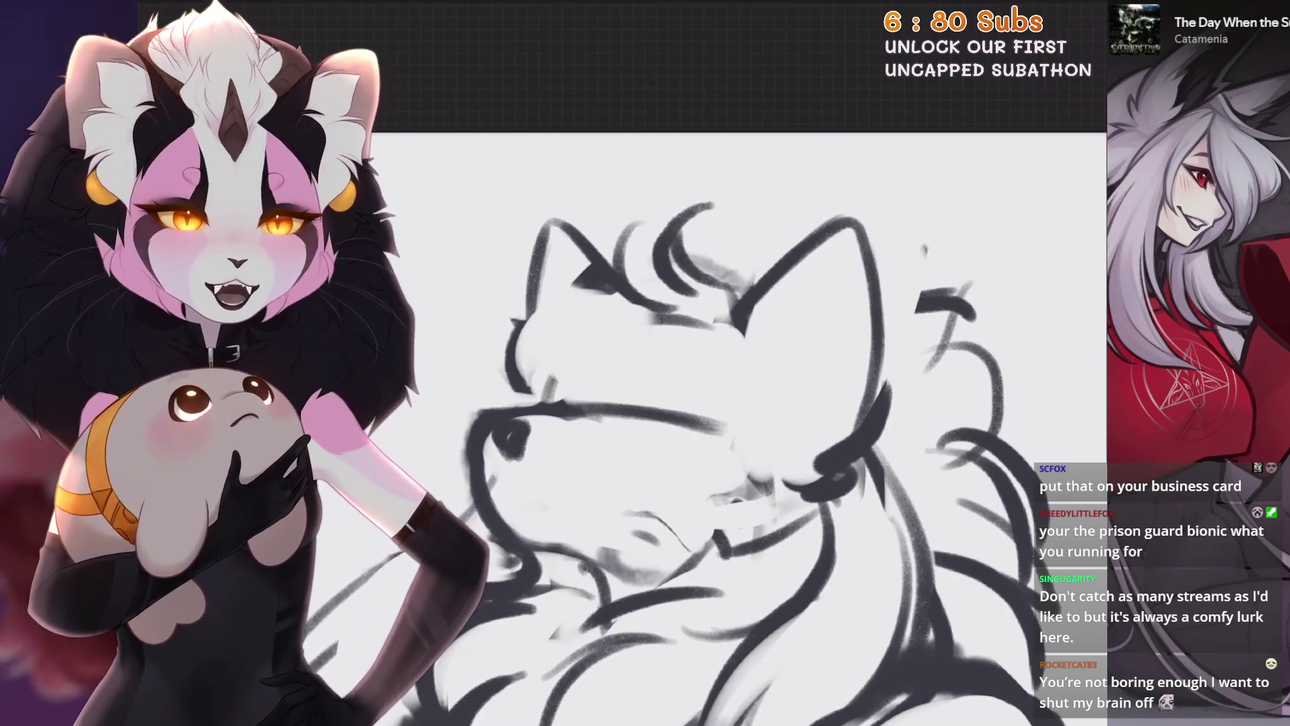
# Rotate the canvas to settle the view upright and closer on the head
pyautogui.hotkey('ctrl', ']')
pyautogui.hotkey('ctrl', '[')
pyautogui.scroll(1, 646, 403)
pyautogui.scroll(2, 646, 404)
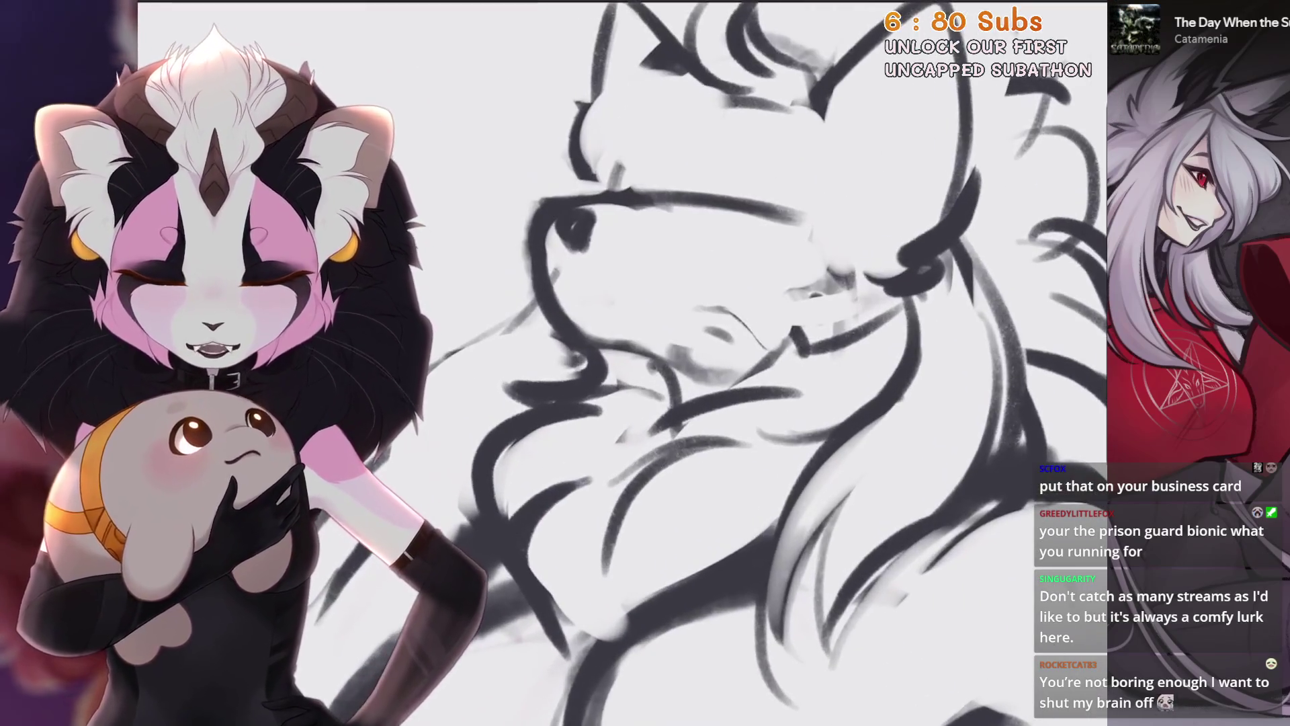
pyautogui.hotkey('ctrl', '[')
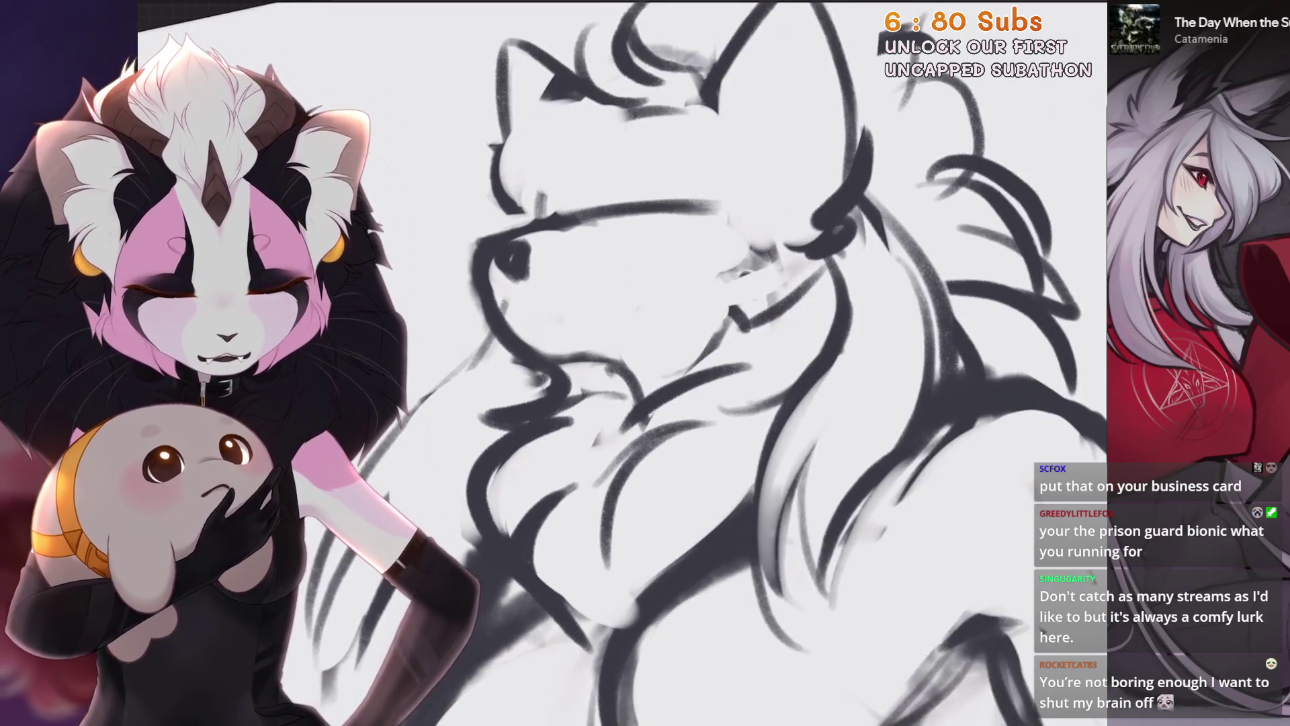
pyautogui.hotkey('ctrl', '[')
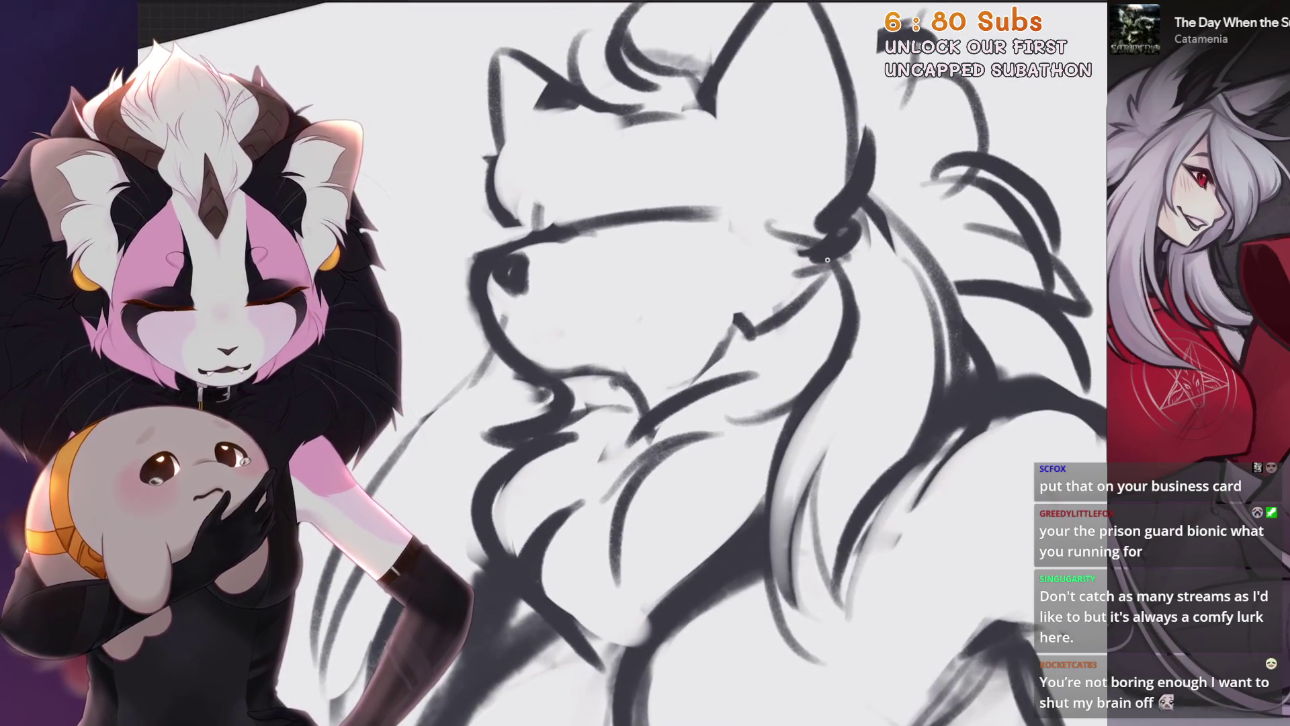
pyautogui.hotkey('ctrl', '[')
pyautogui.hotkey('ctrl', '[')
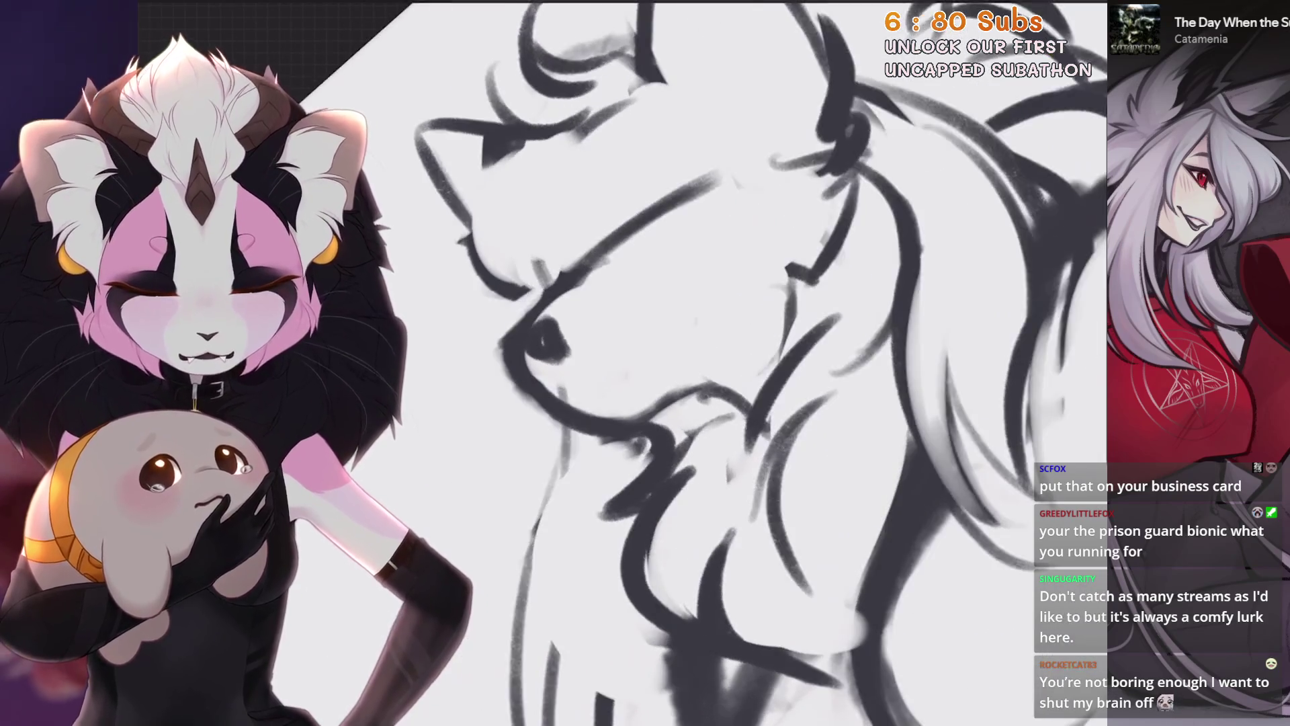
pyautogui.hotkey('ctrl', '[')
pyautogui.hotkey('ctrl', '[')
pyautogui.hotkey('ctrl', '[')
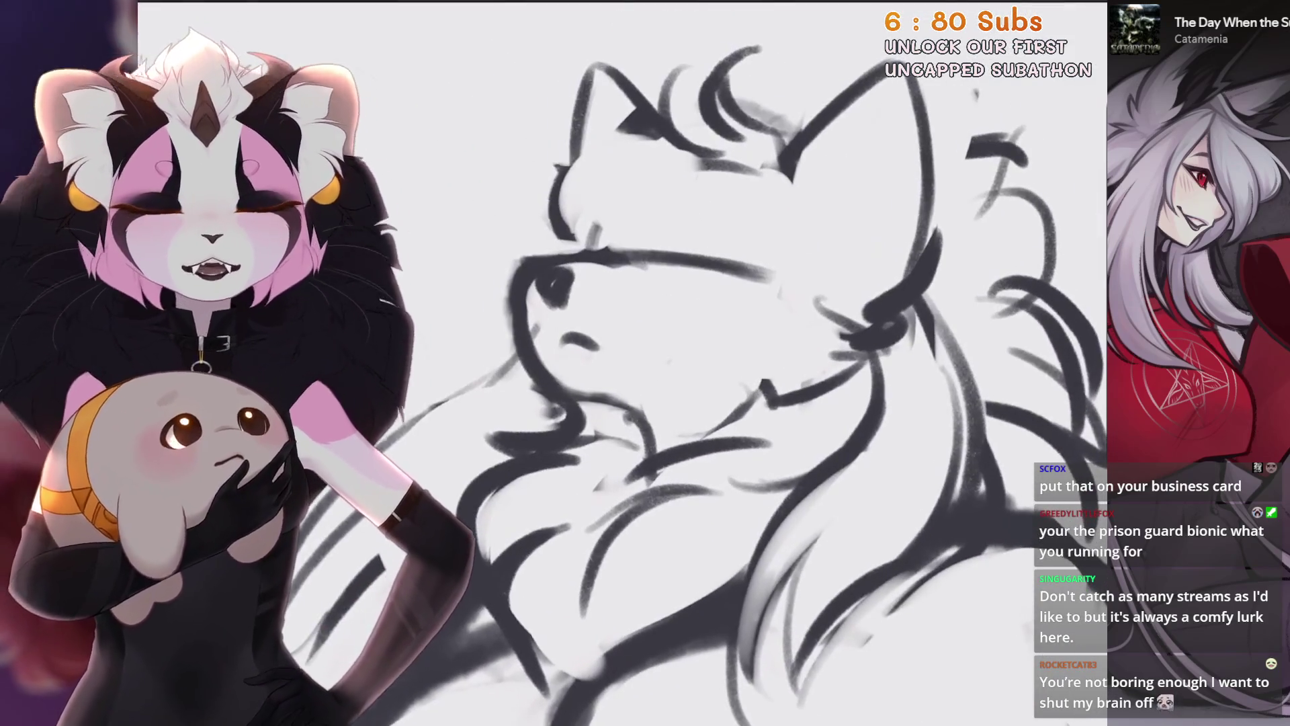
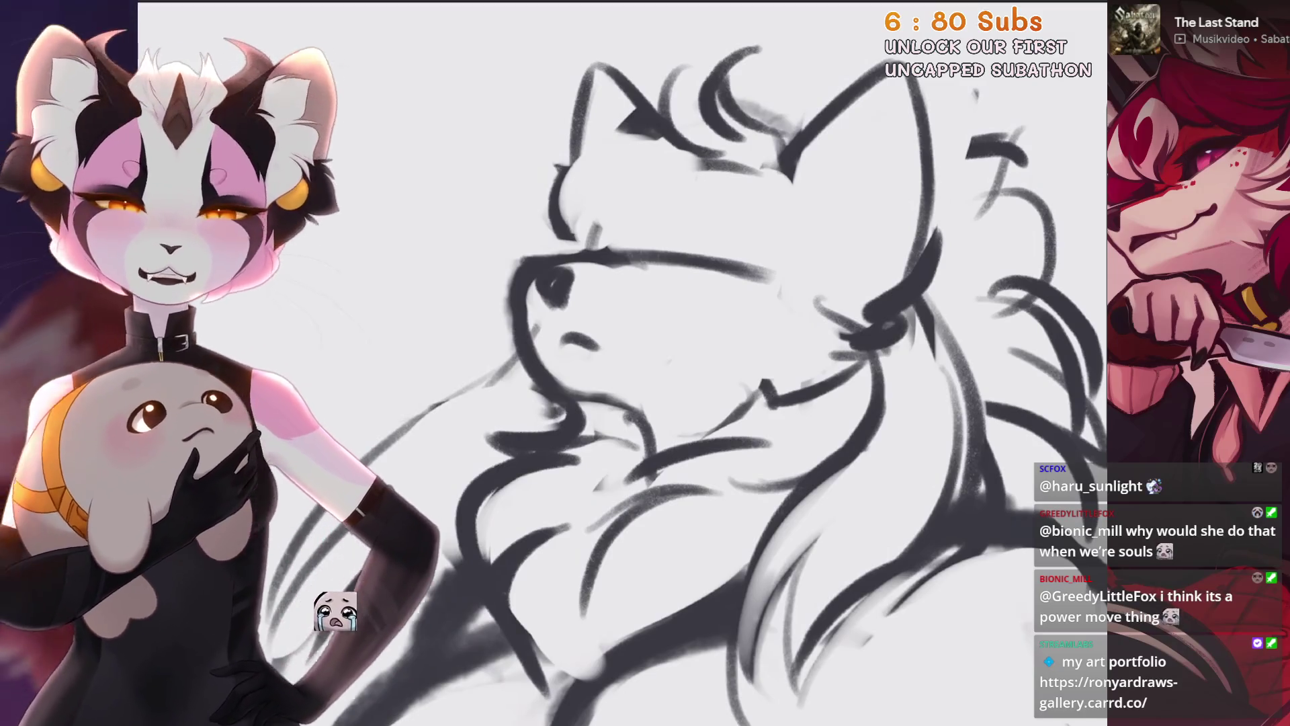
pyautogui.scroll(-5, 622, 348)
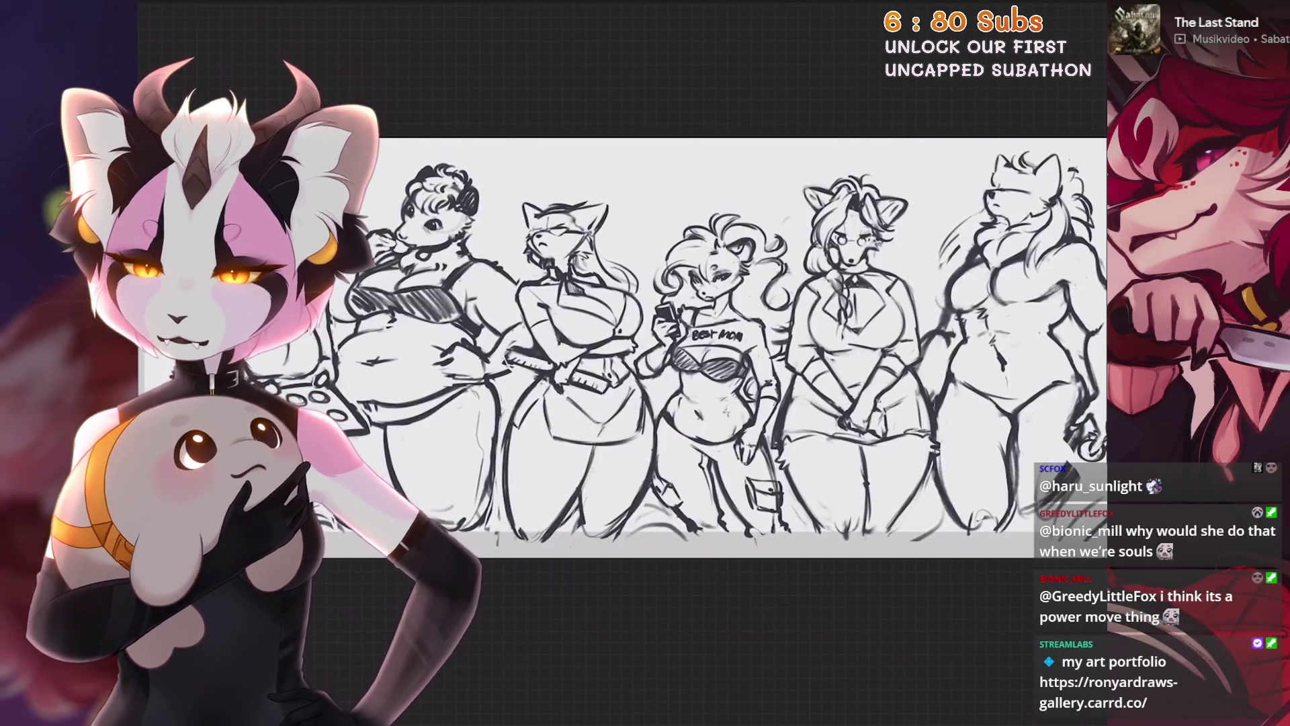
pyautogui.scroll(3, 666, 348)
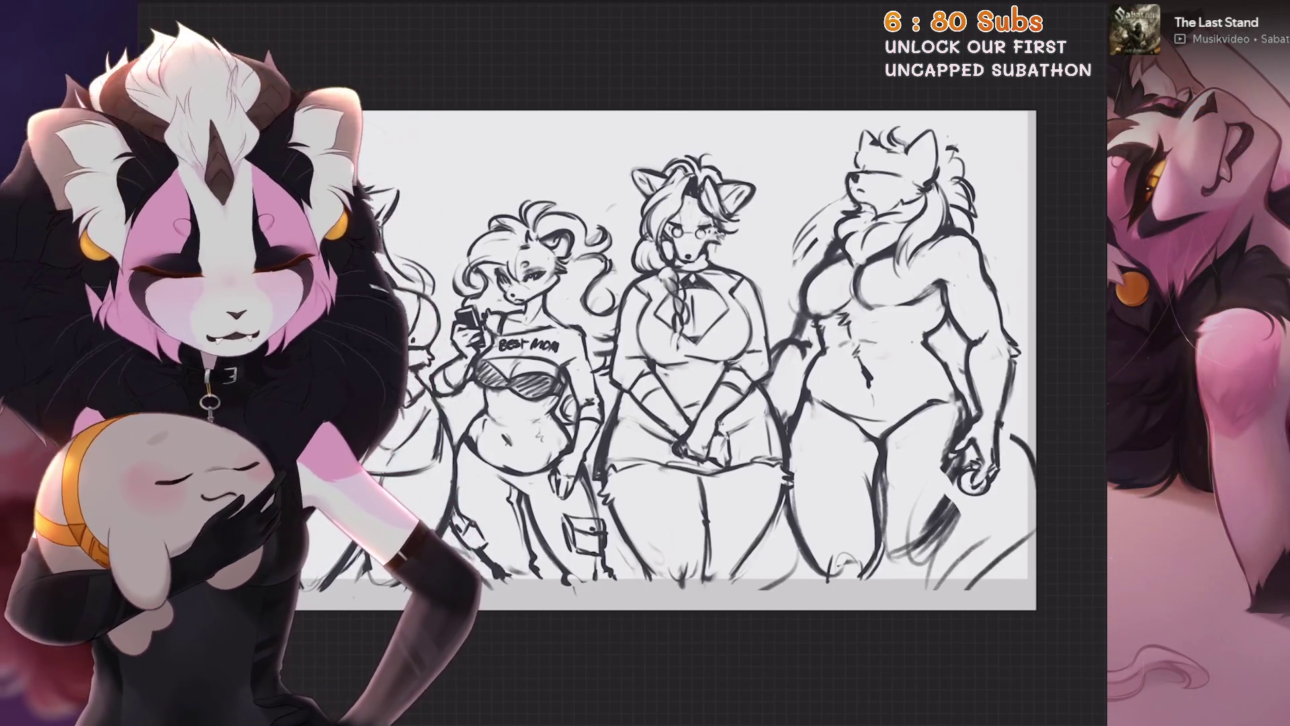
pyautogui.scroll(3, 705, 343)
pyautogui.hscroll(-5, 707, 343)
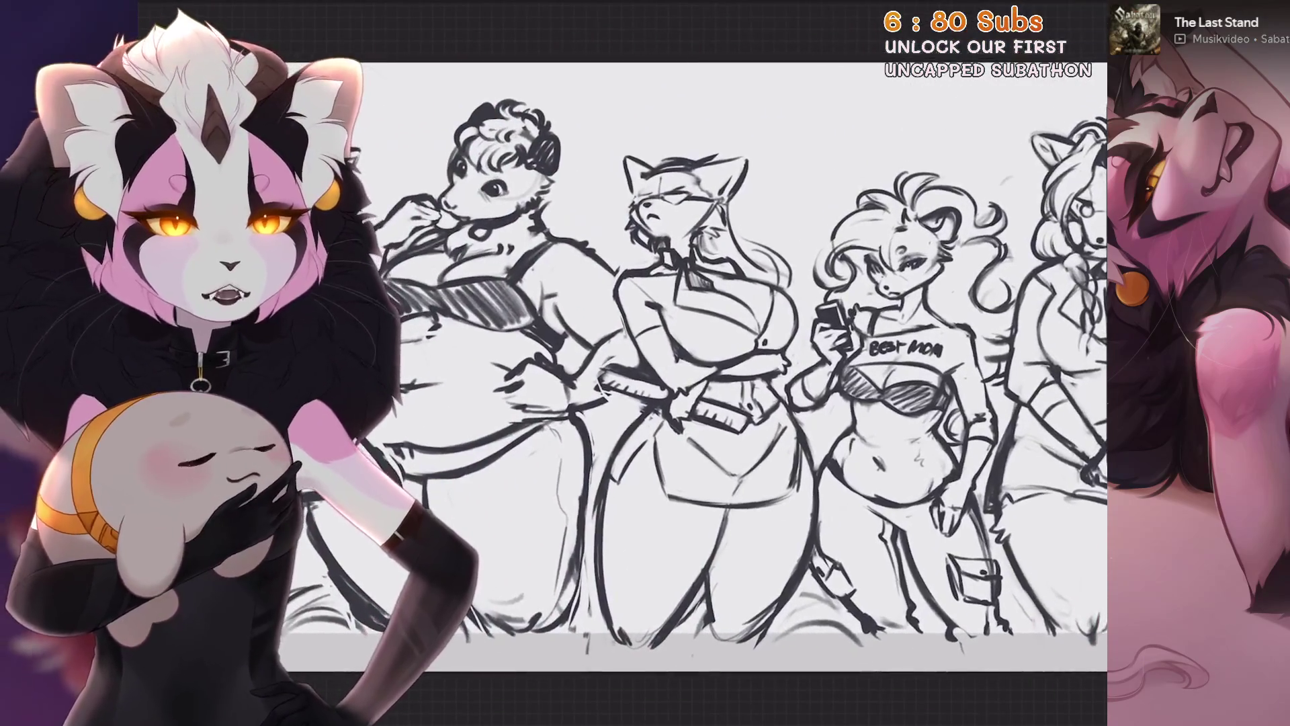
pyautogui.scroll(1, 706, 343)
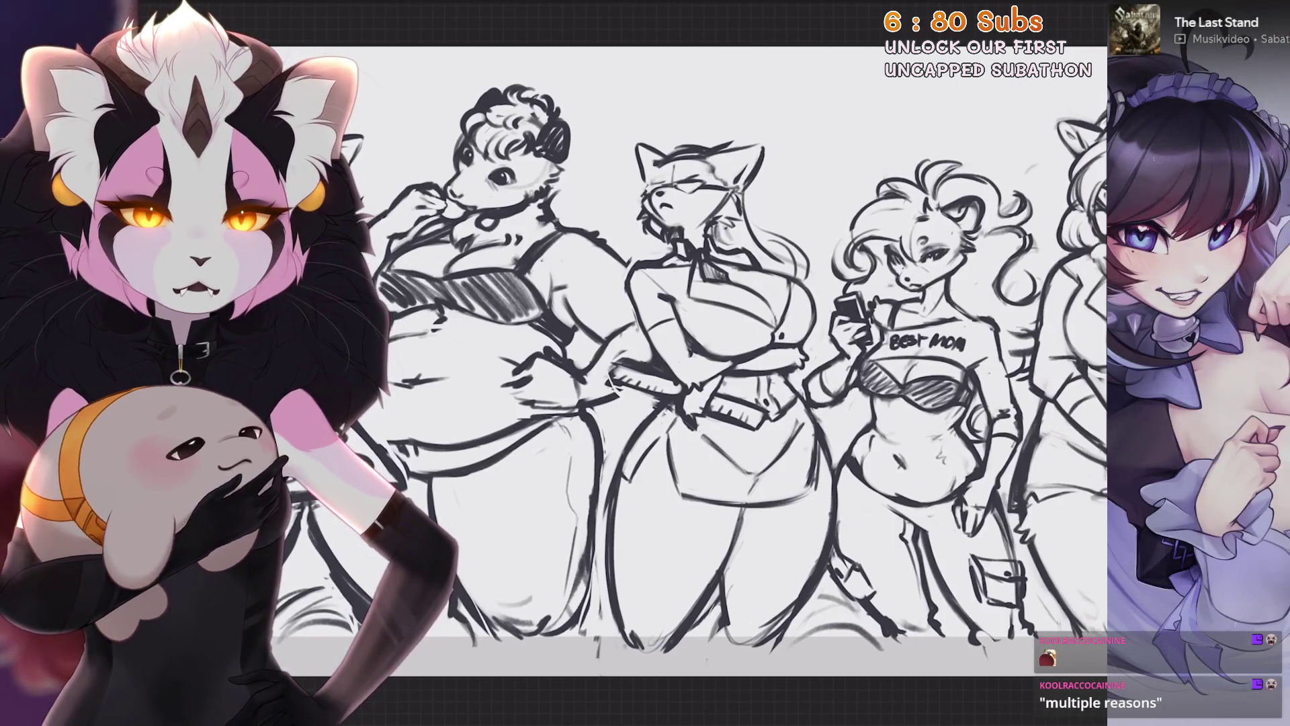
# Bring the fourth character and then the wolf's head fully into view
pyautogui.moveTo(696, 363)
pyautogui.mouseDown()
pyautogui.moveTo(633, 332)
pyautogui.moveTo(539, 321)
pyautogui.mouseUp()
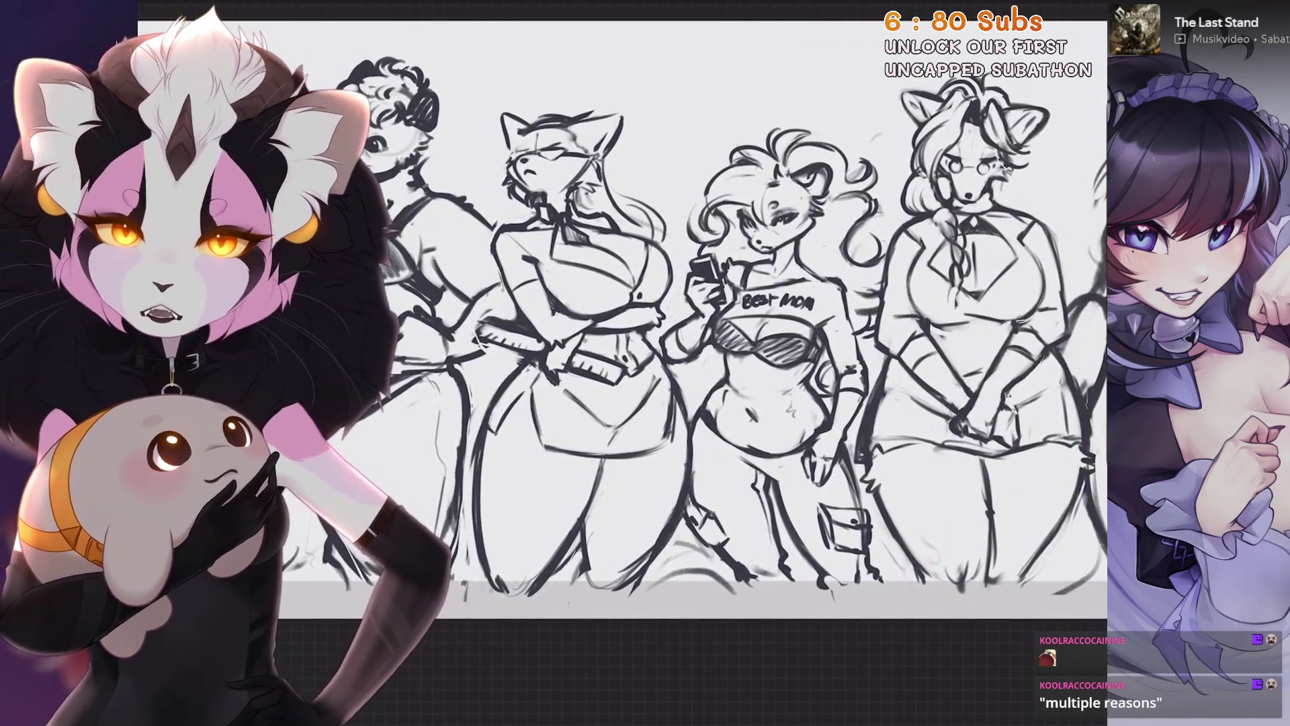
pyautogui.moveTo(696, 333); pyautogui.dragTo(626, 322)
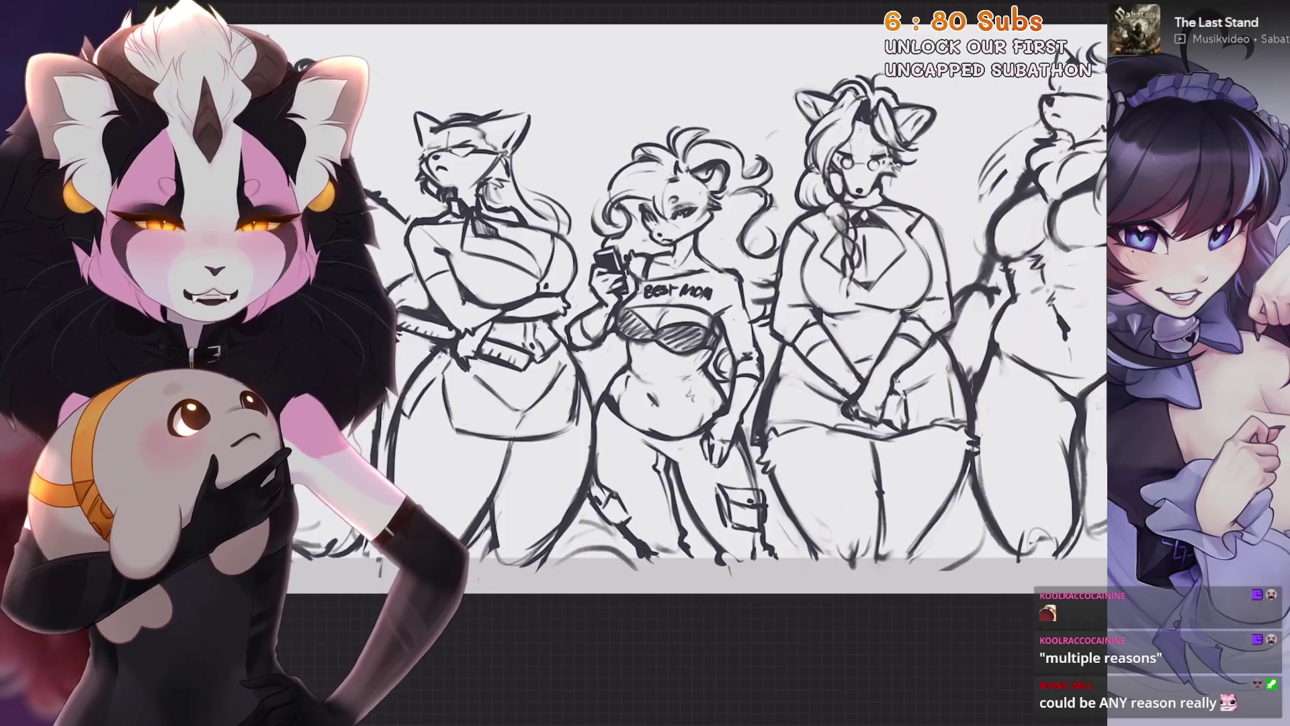
pyautogui.scroll(1, 747, 323)
pyautogui.scroll(-1, 746, 324)
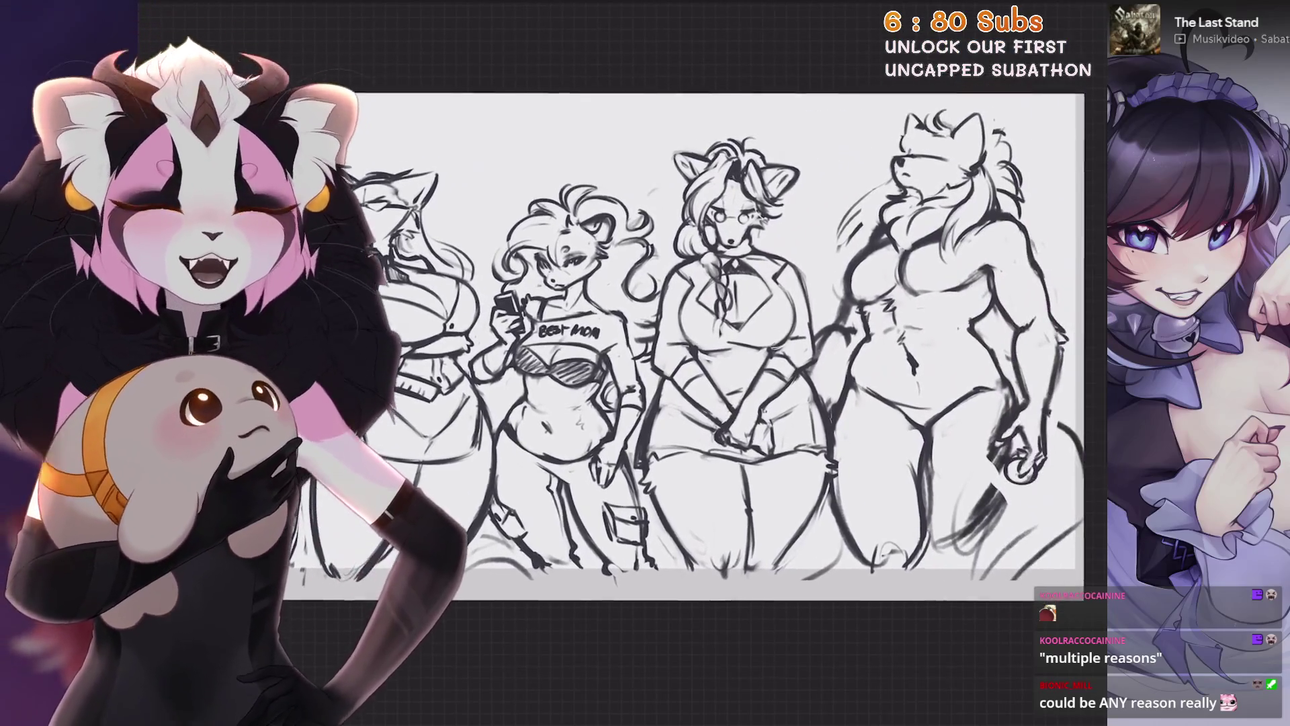
pyautogui.scroll(-1, 747, 322)
pyautogui.scroll(1, 747, 363)
pyautogui.scroll(1, 747, 363)
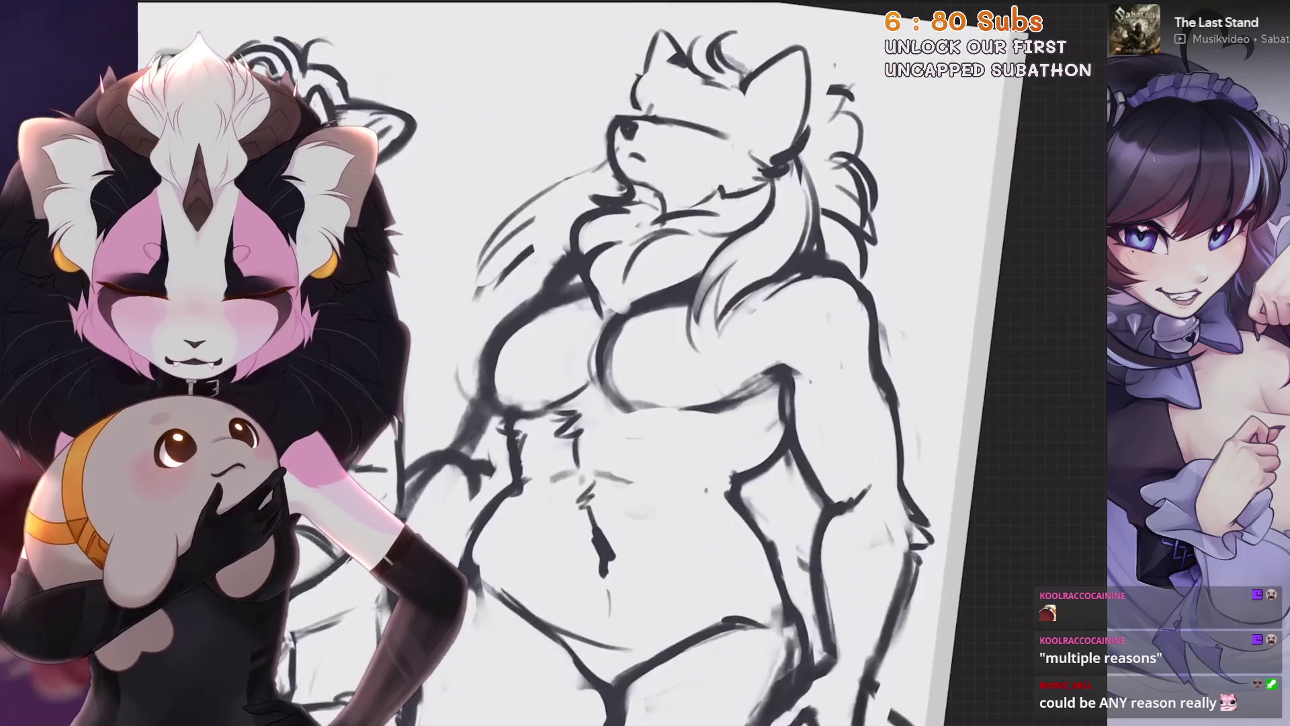
pyautogui.scroll(1, 747, 363)
pyautogui.scroll(1, 747, 363)
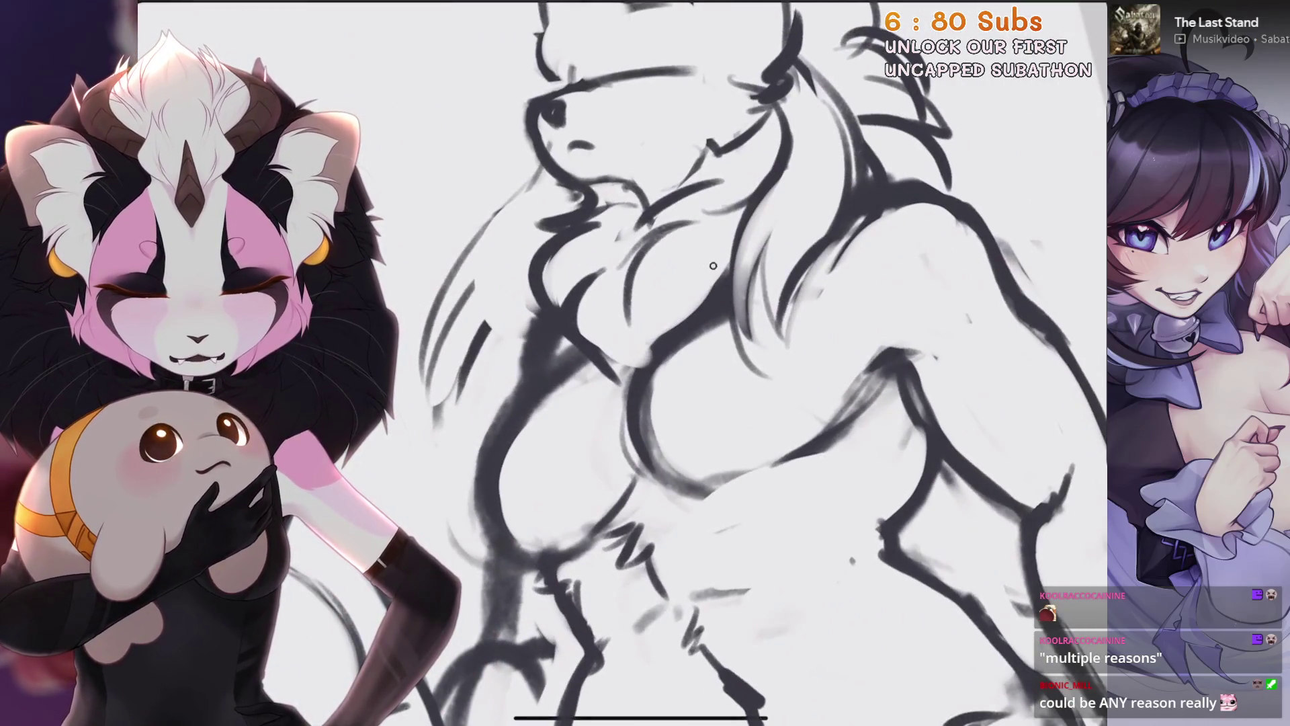
pyautogui.moveTo(713, 264); pyautogui.dragTo(834, 356)
pyautogui.scroll(1, 747, 303)
pyautogui.scroll(2, 747, 302)
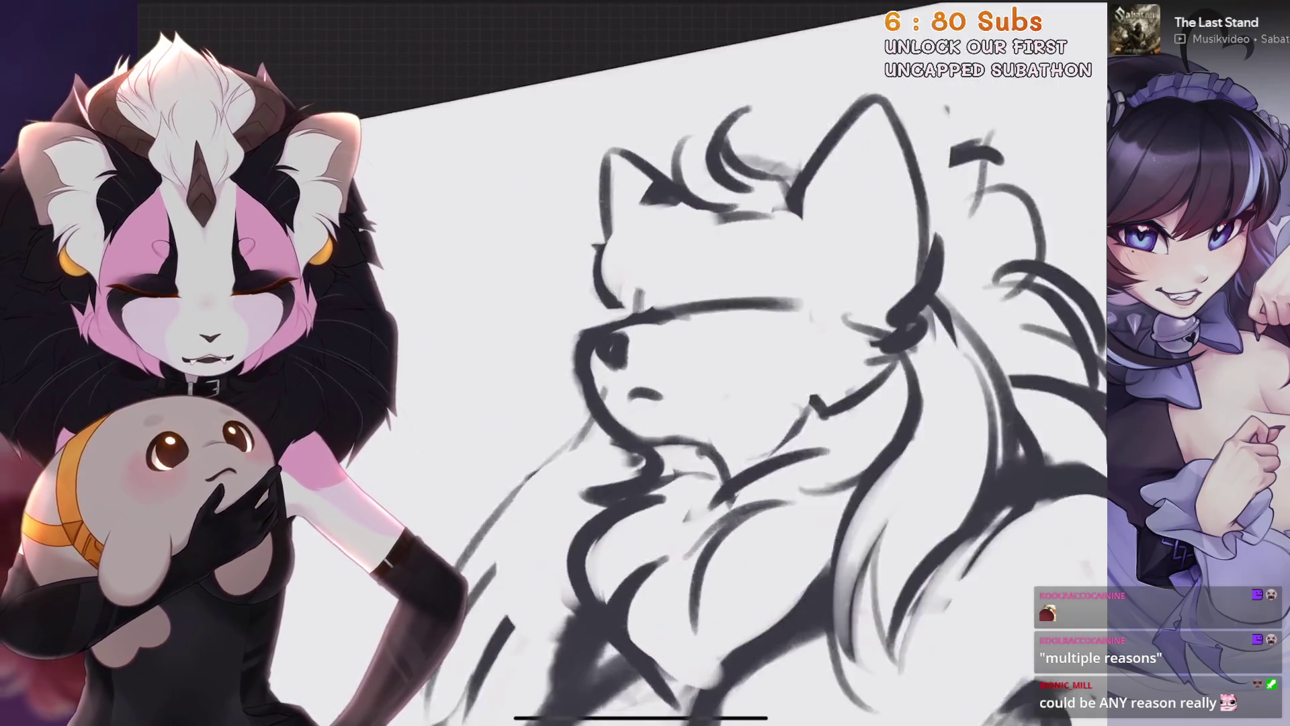
pyautogui.scroll(1, 746, 303)
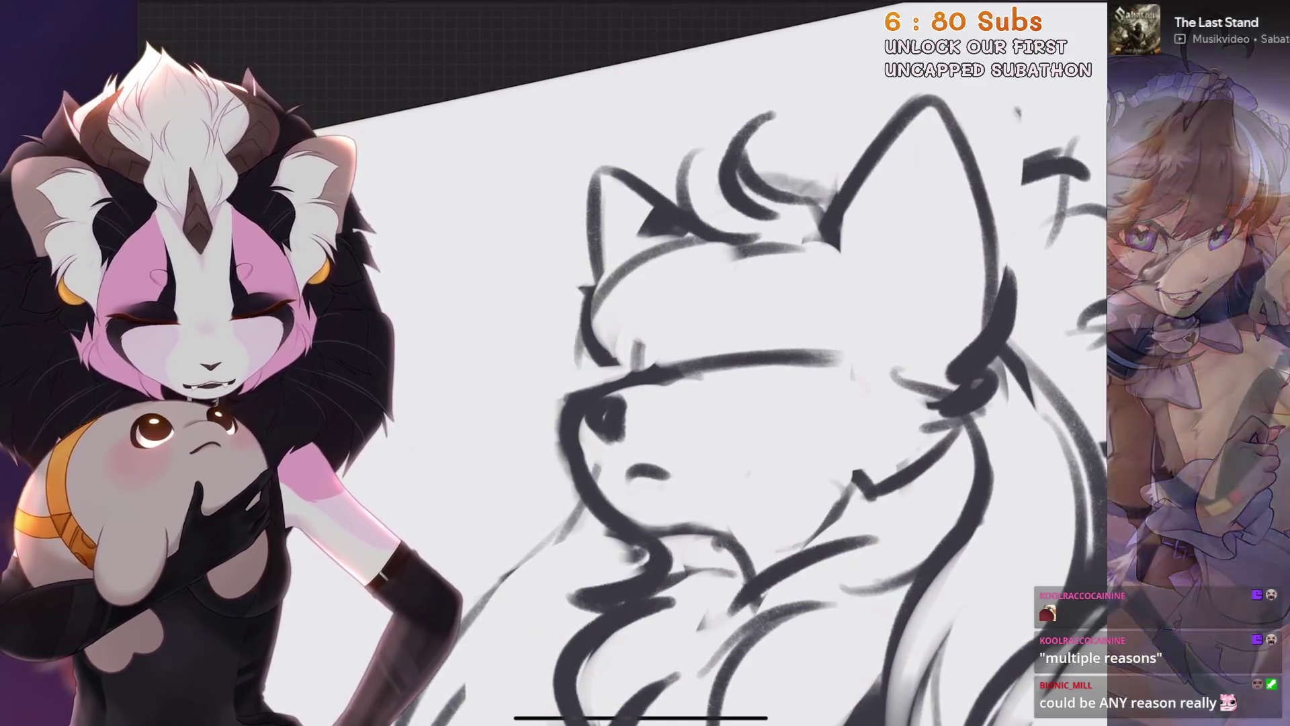
pyautogui.scroll(-1, 746, 403)
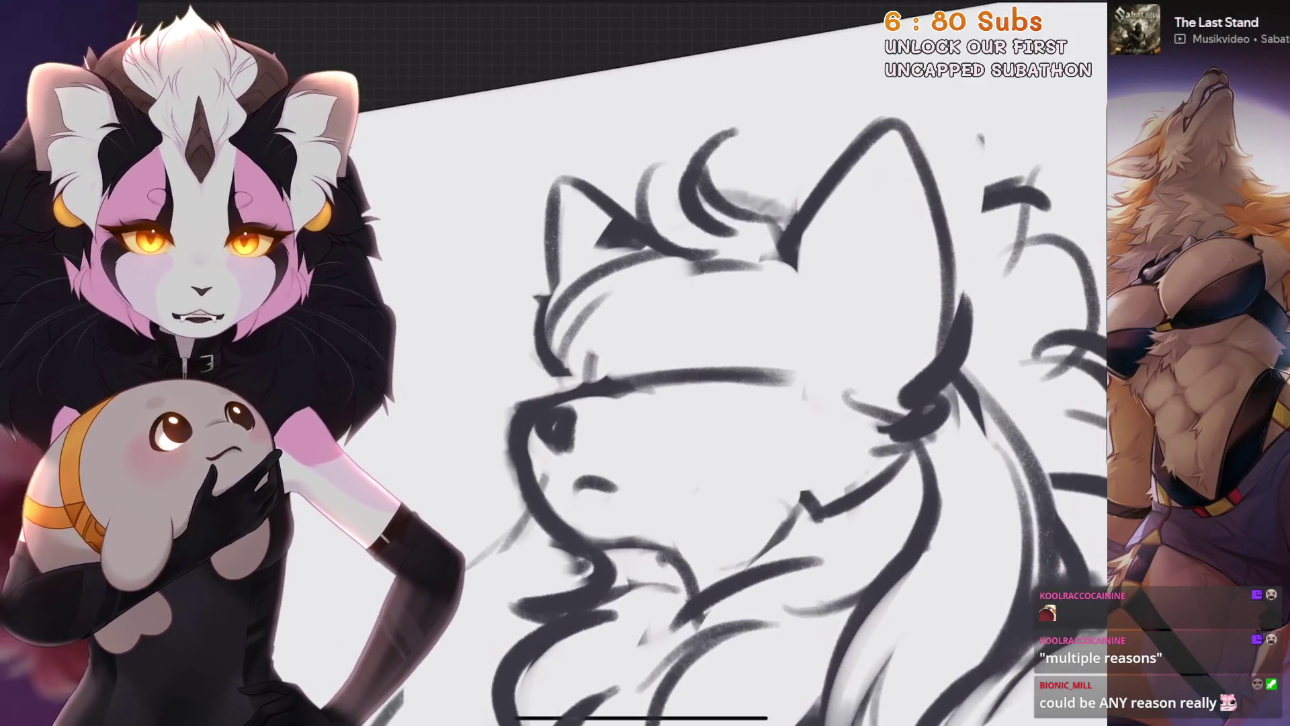
pyautogui.scroll(-1, 746, 403)
pyautogui.scroll(-1, 746, 404)
pyautogui.scroll(-1, 746, 403)
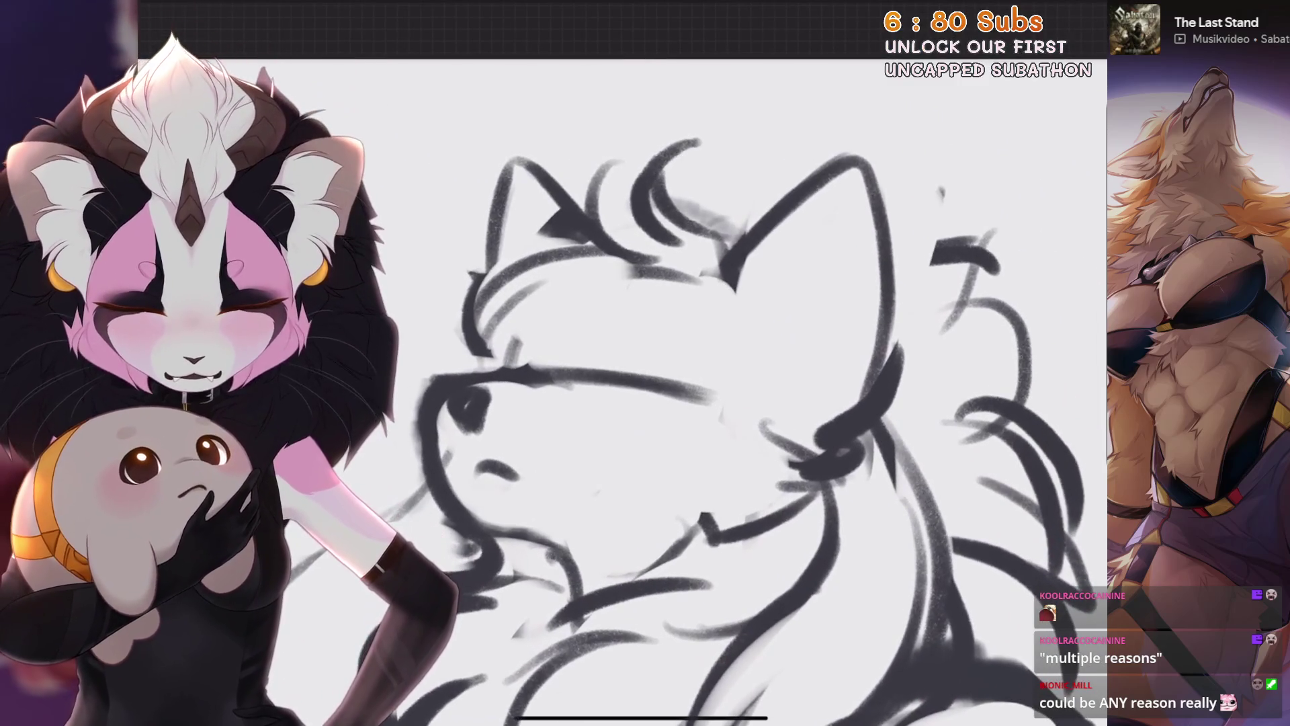
# Sketch curved and longer mane strands around the wolf's head, undoing the misplaced ones
pyautogui.moveTo(577, 365); pyautogui.dragTo(694, 274)
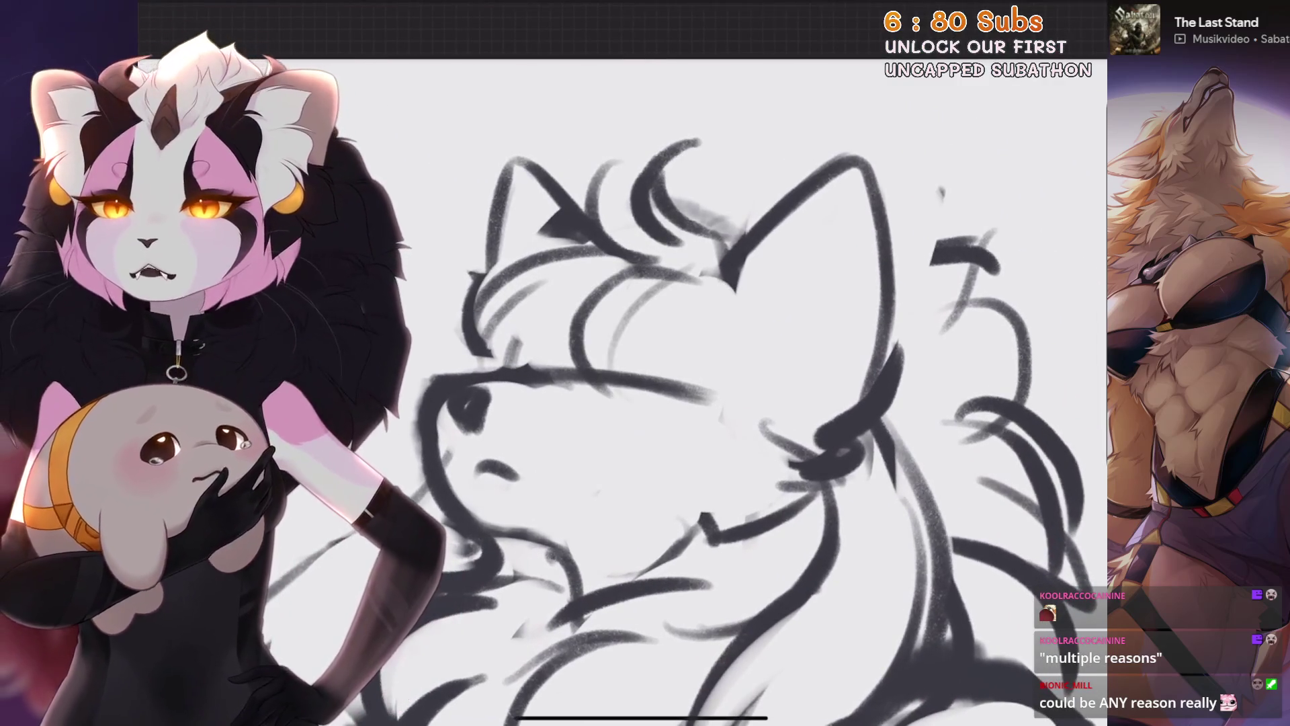
pyautogui.hotkey('ctrl', 'z')
pyautogui.moveTo(571, 277); pyautogui.dragTo(520, 353)
pyautogui.moveTo(604, 293); pyautogui.dragTo(624, 371)
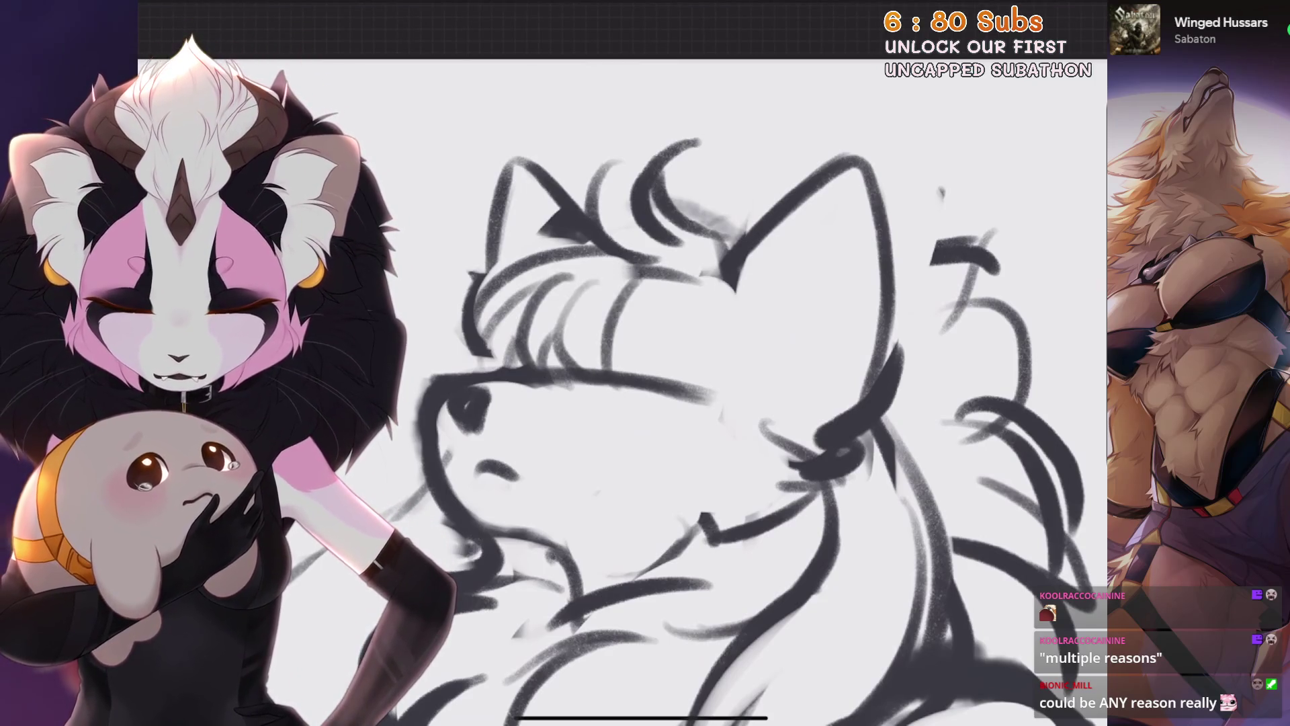
pyautogui.moveTo(635, 277); pyautogui.dragTo(646, 423)
pyautogui.hotkey('ctrl', 'z')
pyautogui.moveTo(656, 277); pyautogui.dragTo(674, 464)
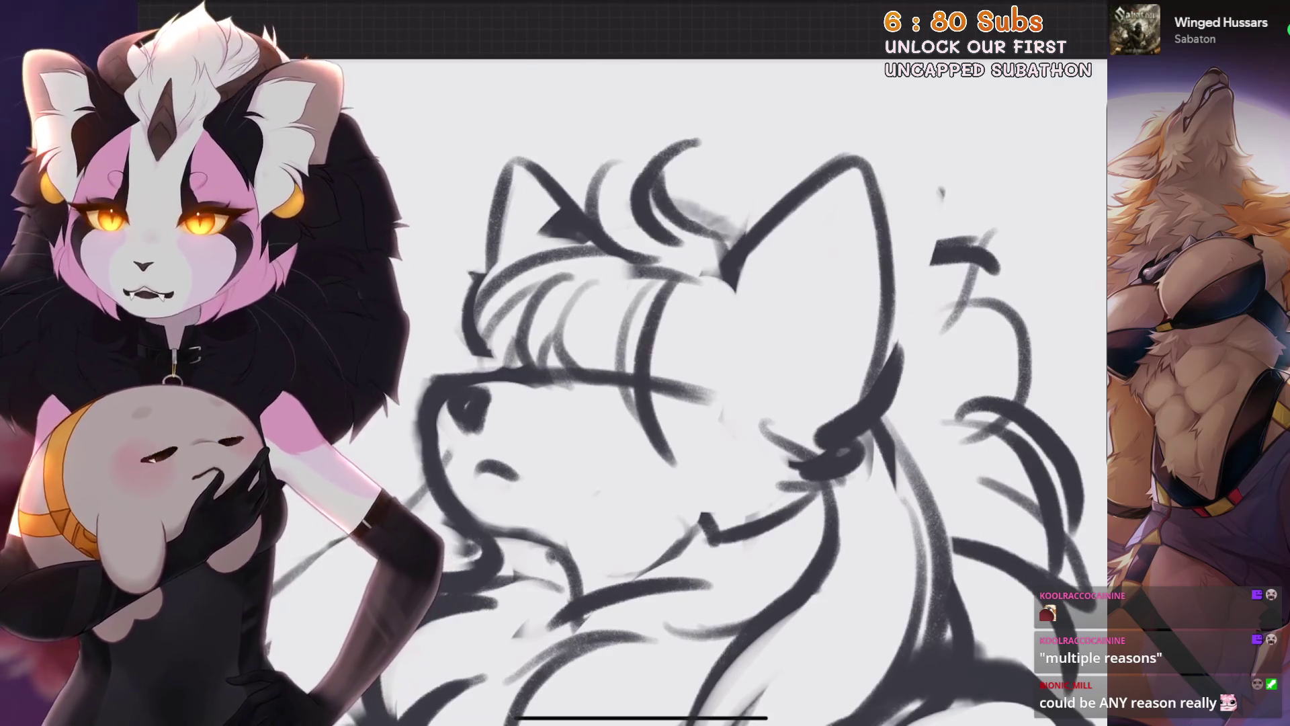
pyautogui.hotkey('ctrl', 'z')
pyautogui.moveTo(718, 284); pyautogui.dragTo(730, 441)
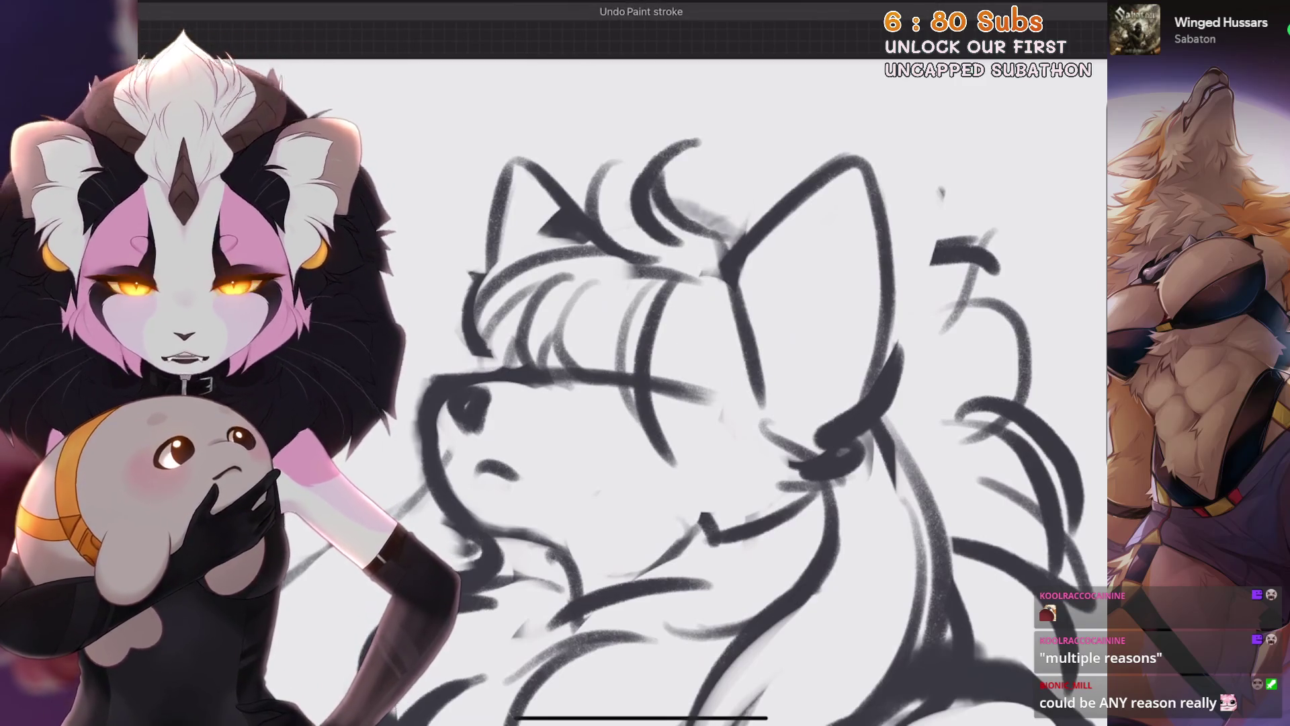
pyautogui.scroll(-2, 646, 404)
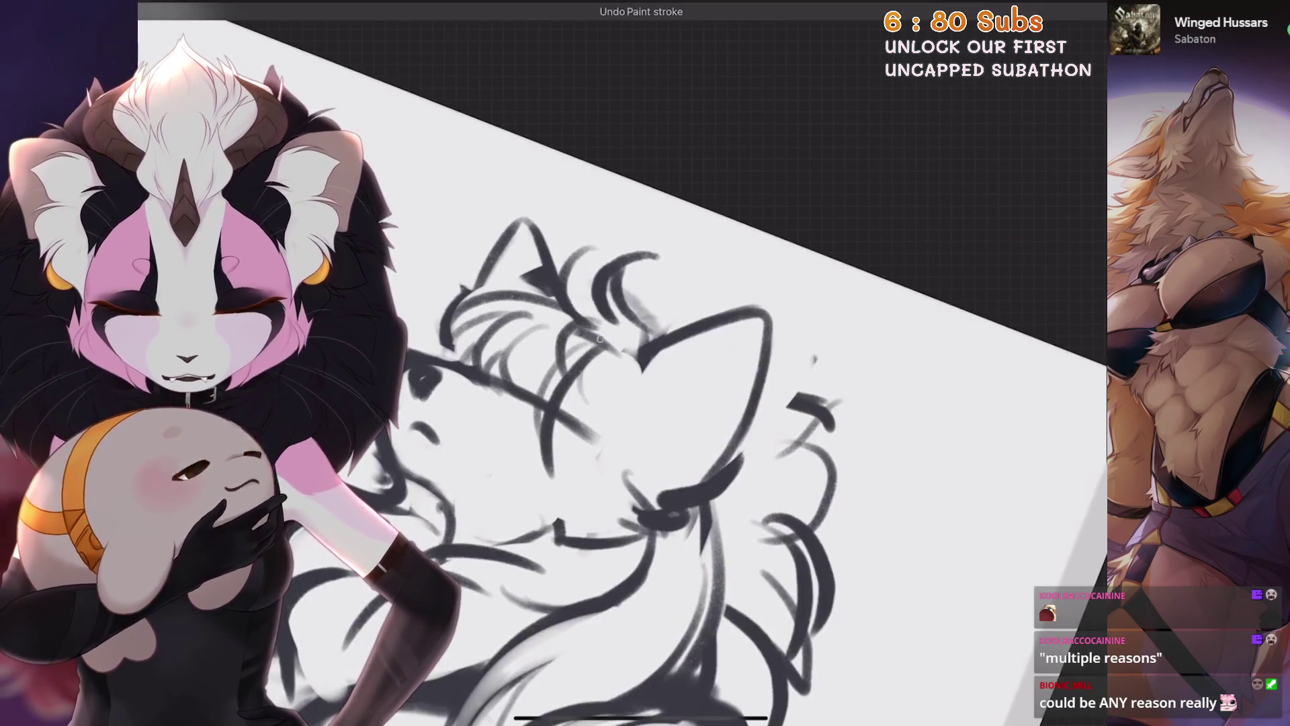
# Add a curved strand and a darker strand through the lower mane
pyautogui.moveTo(635, 349); pyautogui.dragTo(651, 444)
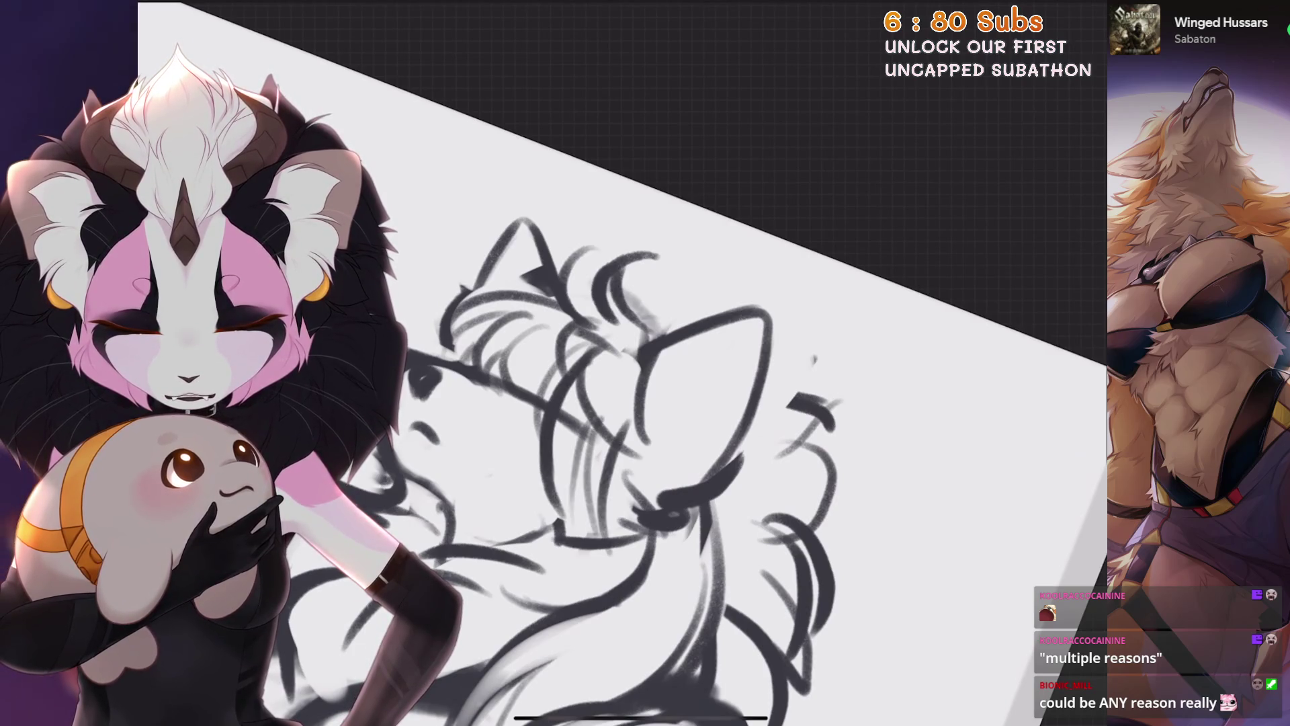
pyautogui.scroll(2, 646, 404)
pyautogui.hotkey('ctrl', 'z')
pyautogui.moveTo(669, 464); pyautogui.dragTo(671, 348)
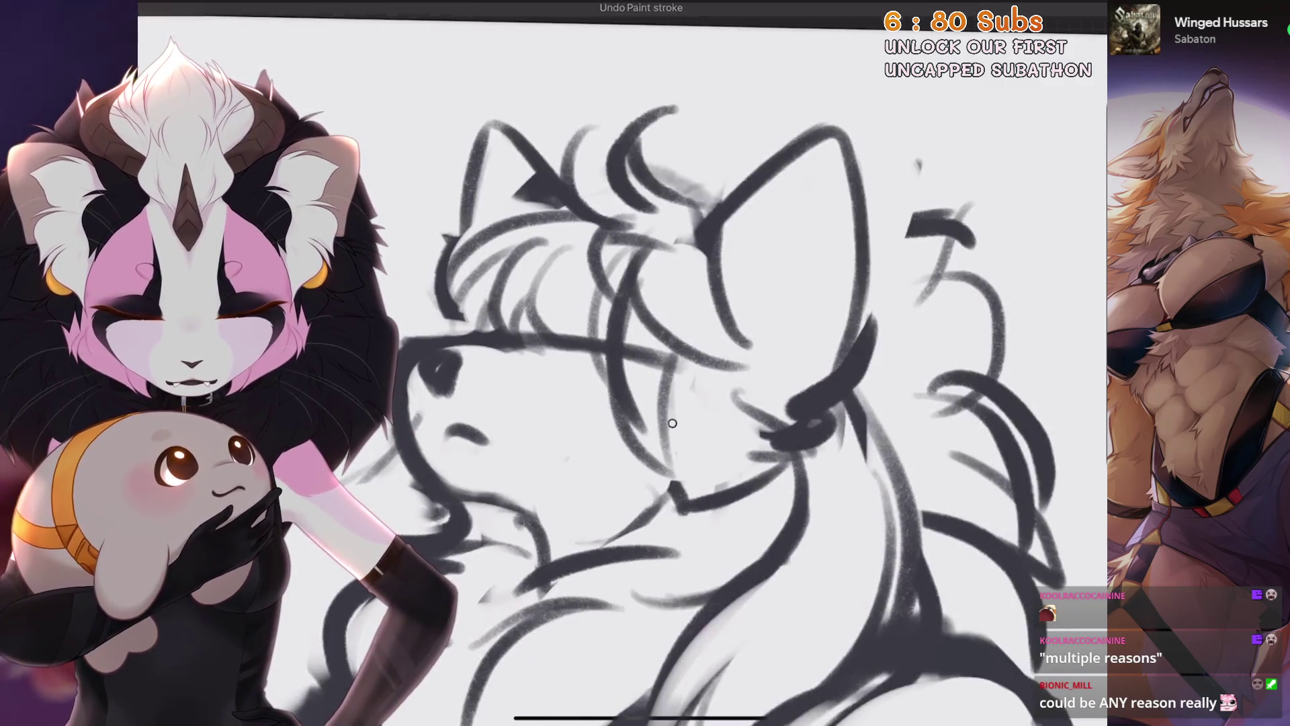
pyautogui.scroll(2, 713, 346)
pyautogui.scroll(-1, 636, 343)
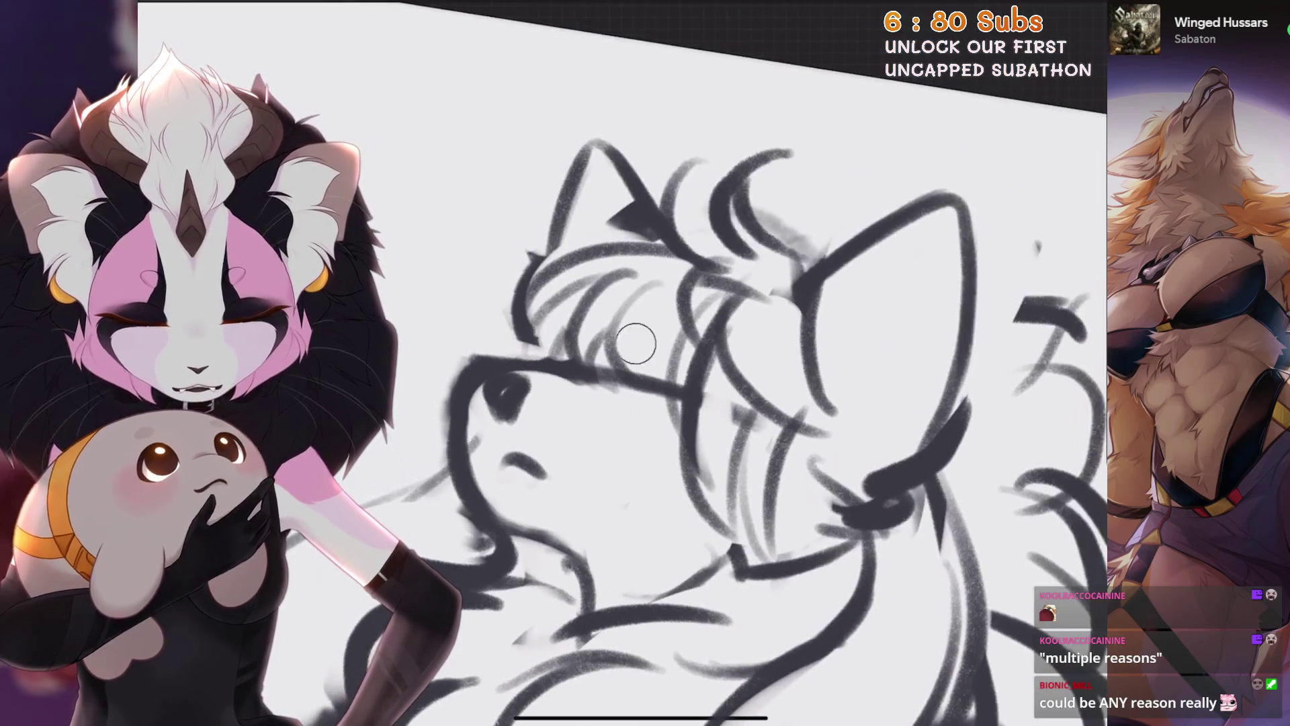
pyautogui.scroll(2, 734, 363)
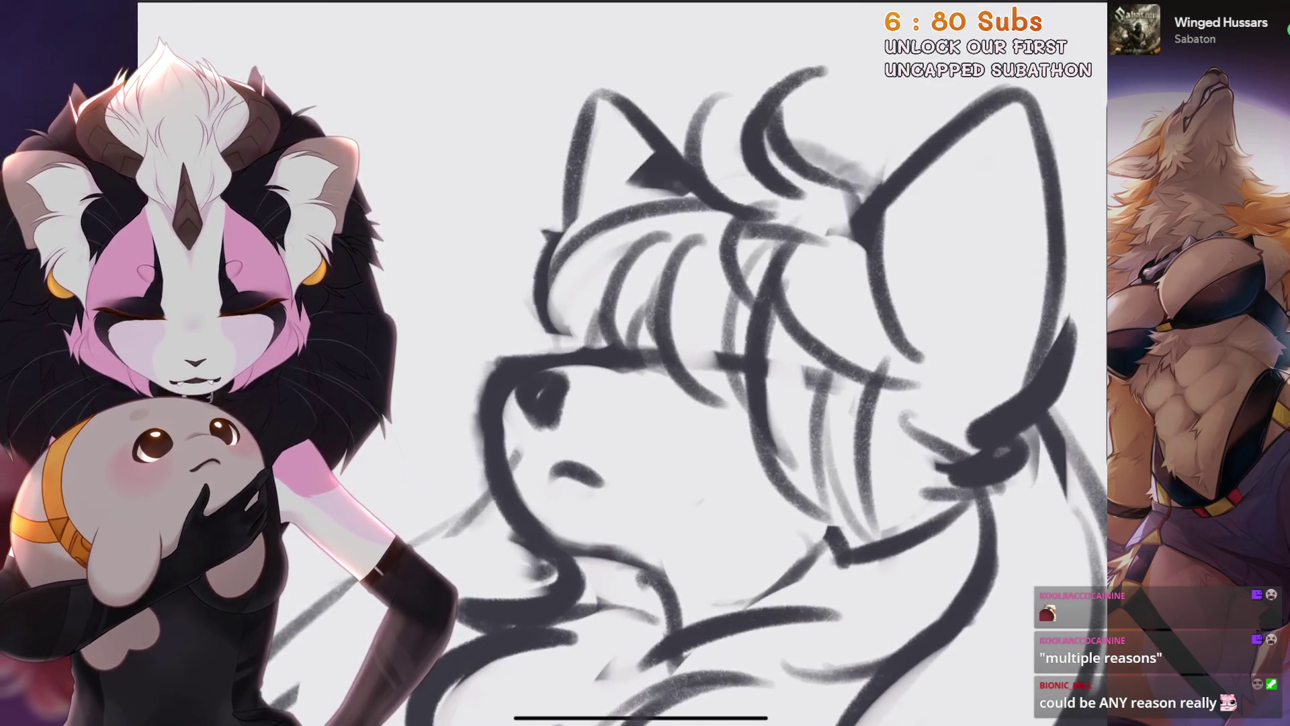
pyautogui.scroll(-2, 646, 363)
pyautogui.scroll(2, 645, 363)
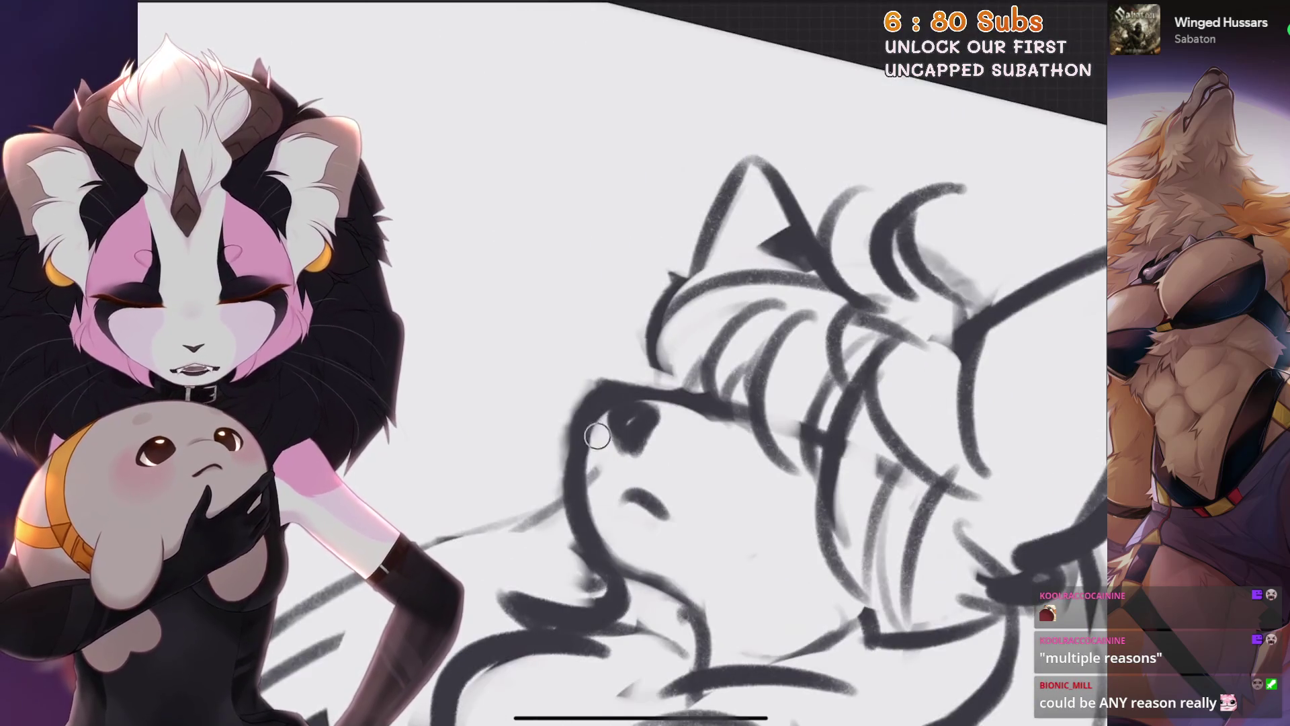
pyautogui.scroll(1, 565, 552)
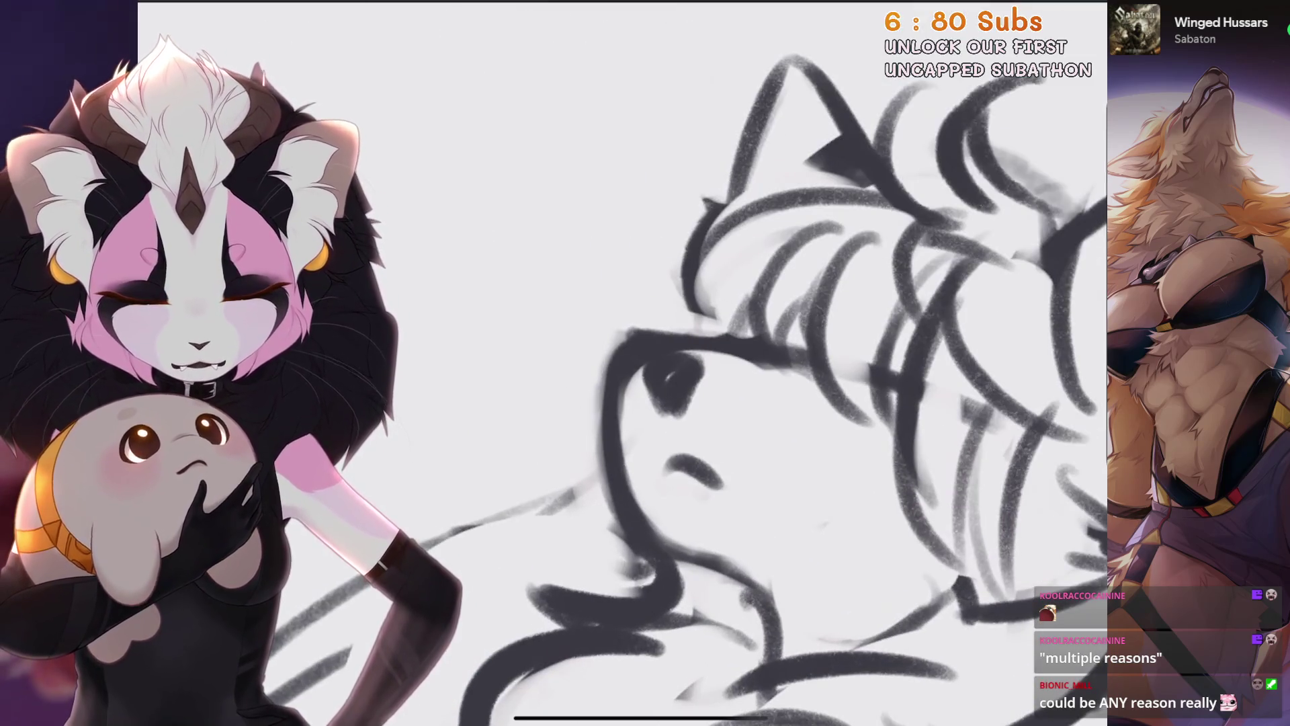
pyautogui.scroll(3, 646, 363)
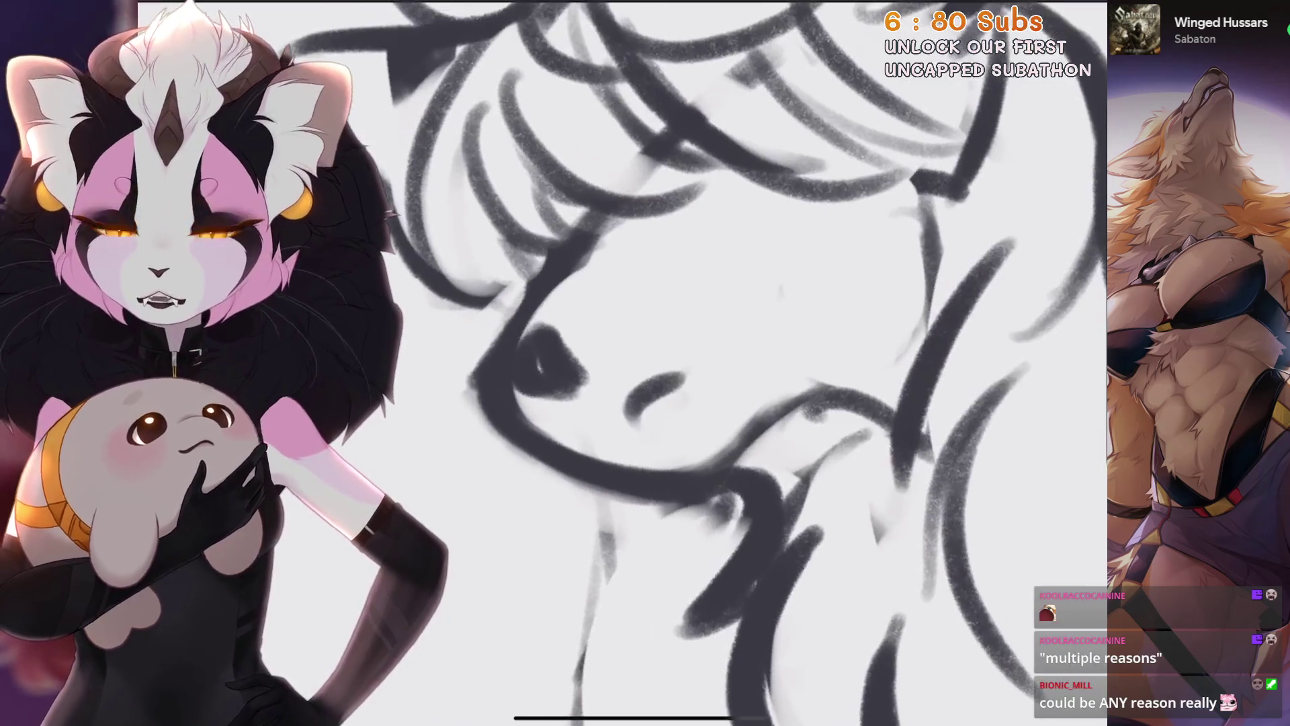
pyautogui.scroll(-2, 645, 363)
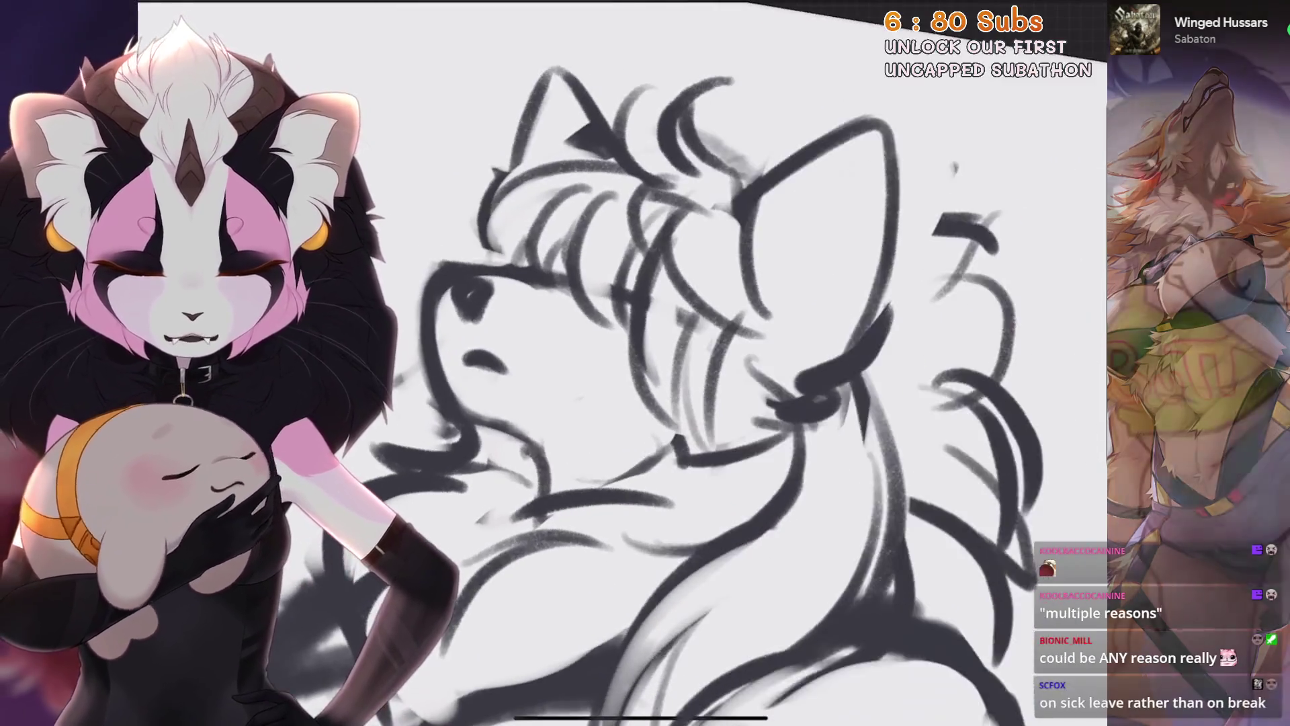
pyautogui.click(994, 12)
# Undo the last several mane strokes and the stray eraser stroke
pyautogui.press('Escape')
pyautogui.hotkey('ctrl', 'z')
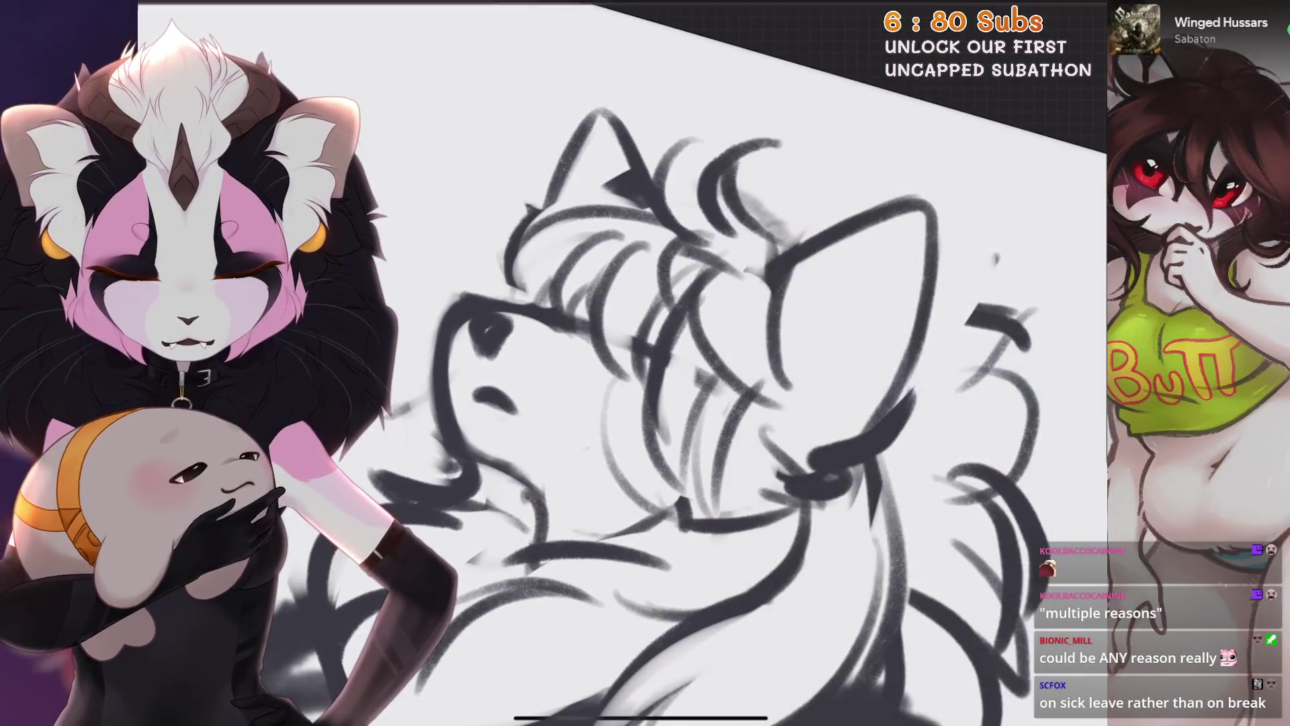
pyautogui.scroll(3, 646, 362)
pyautogui.hotkey('ctrl', 'z')
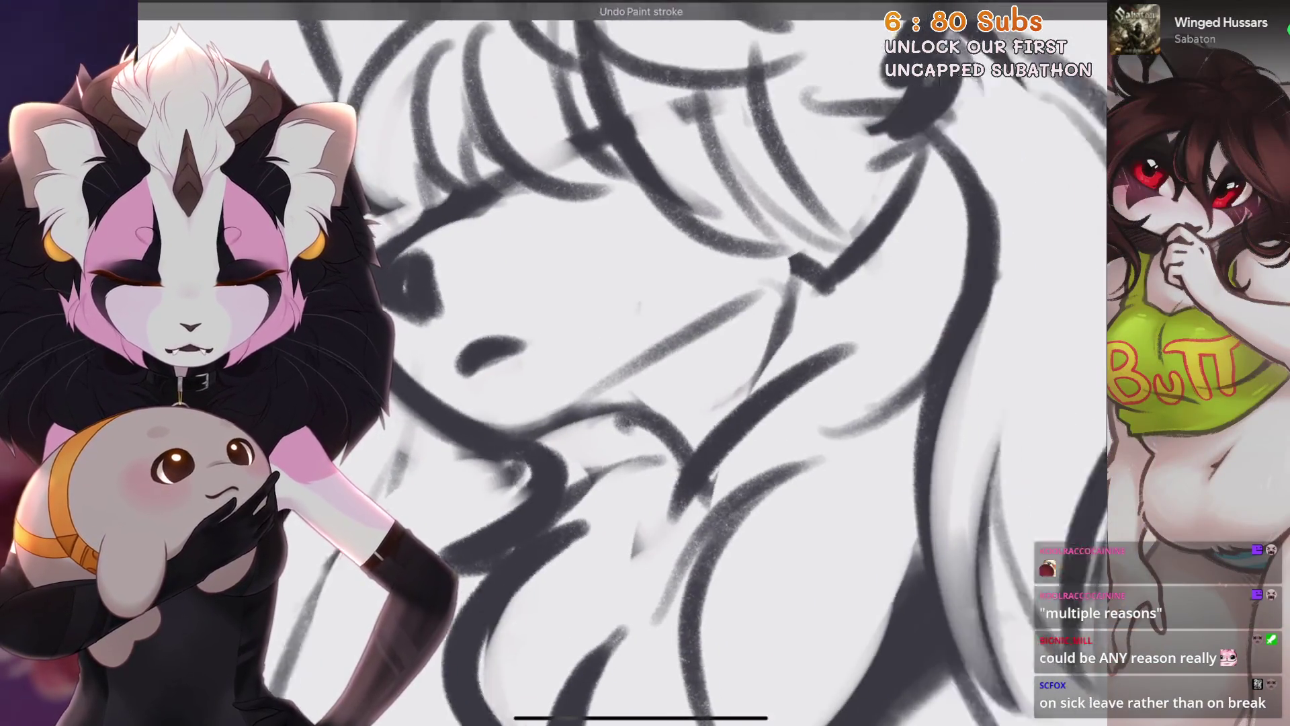
pyautogui.scroll(-3, 646, 362)
pyautogui.scroll(2, 645, 363)
pyautogui.hotkey('ctrl', 'z')
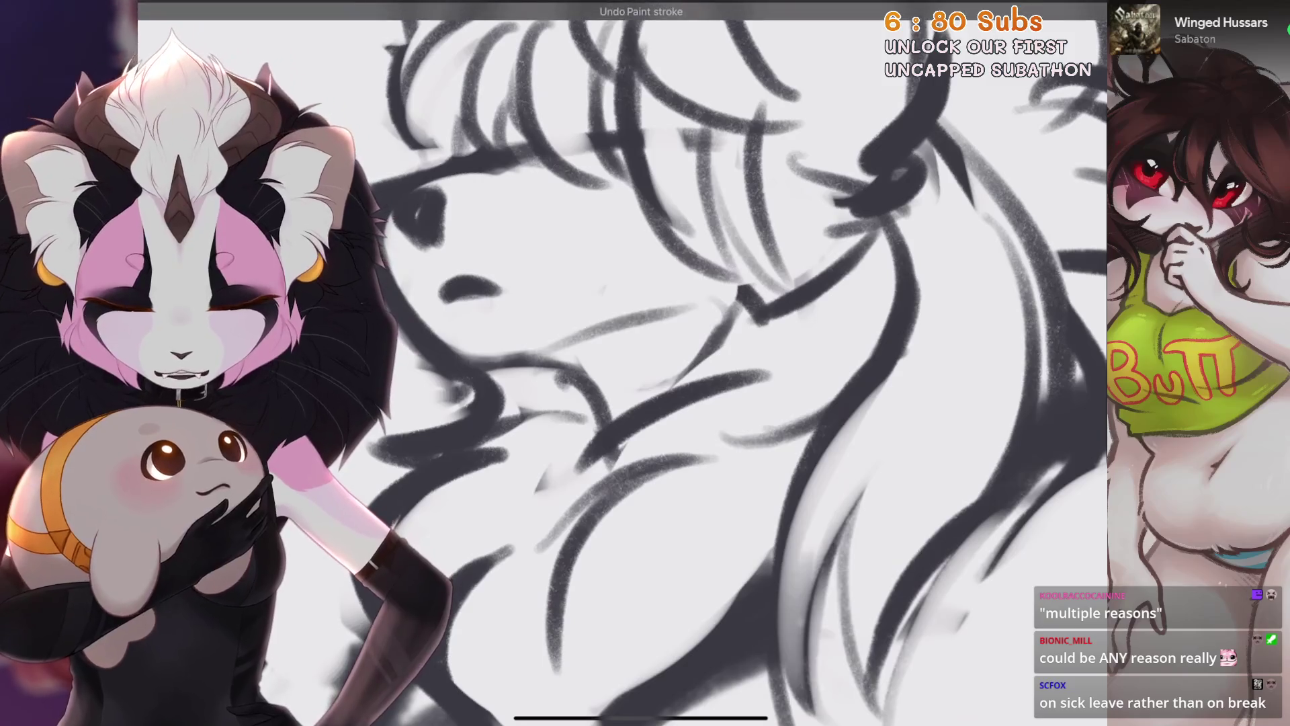
pyautogui.scroll(1, 645, 363)
pyautogui.hotkey('ctrl', 'z')
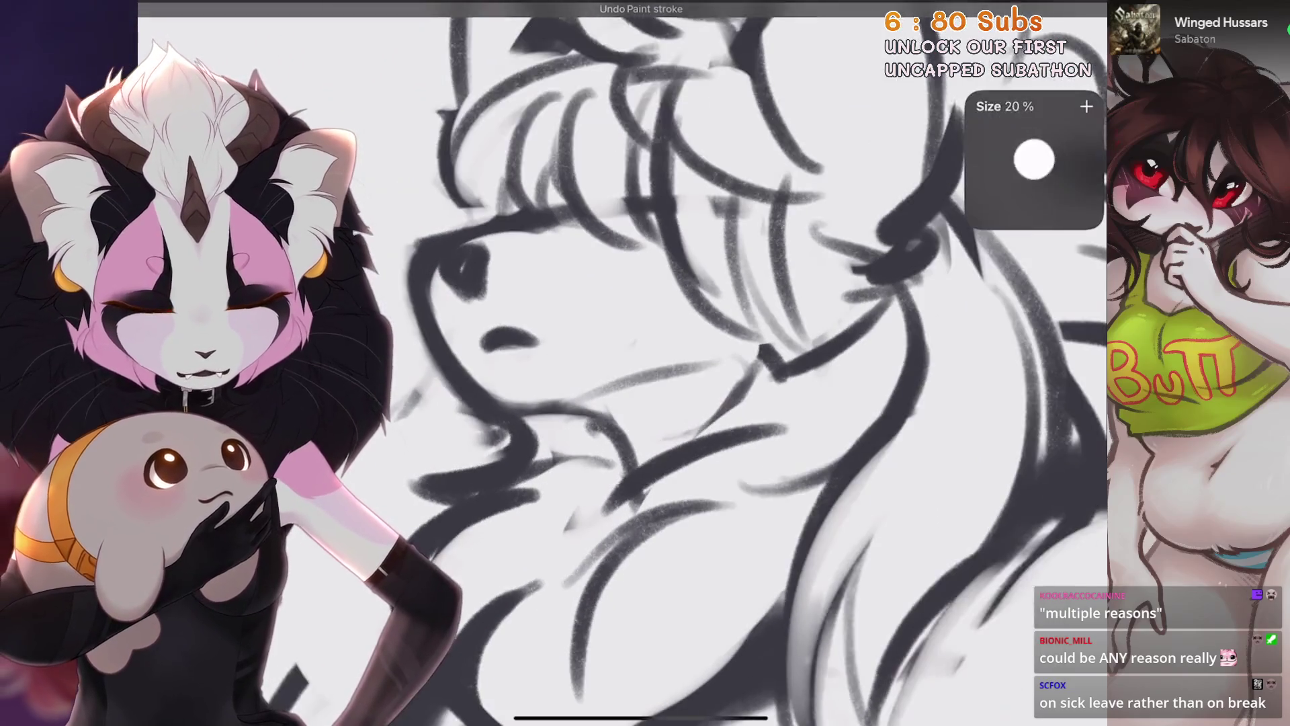
pyautogui.scroll(2, 645, 363)
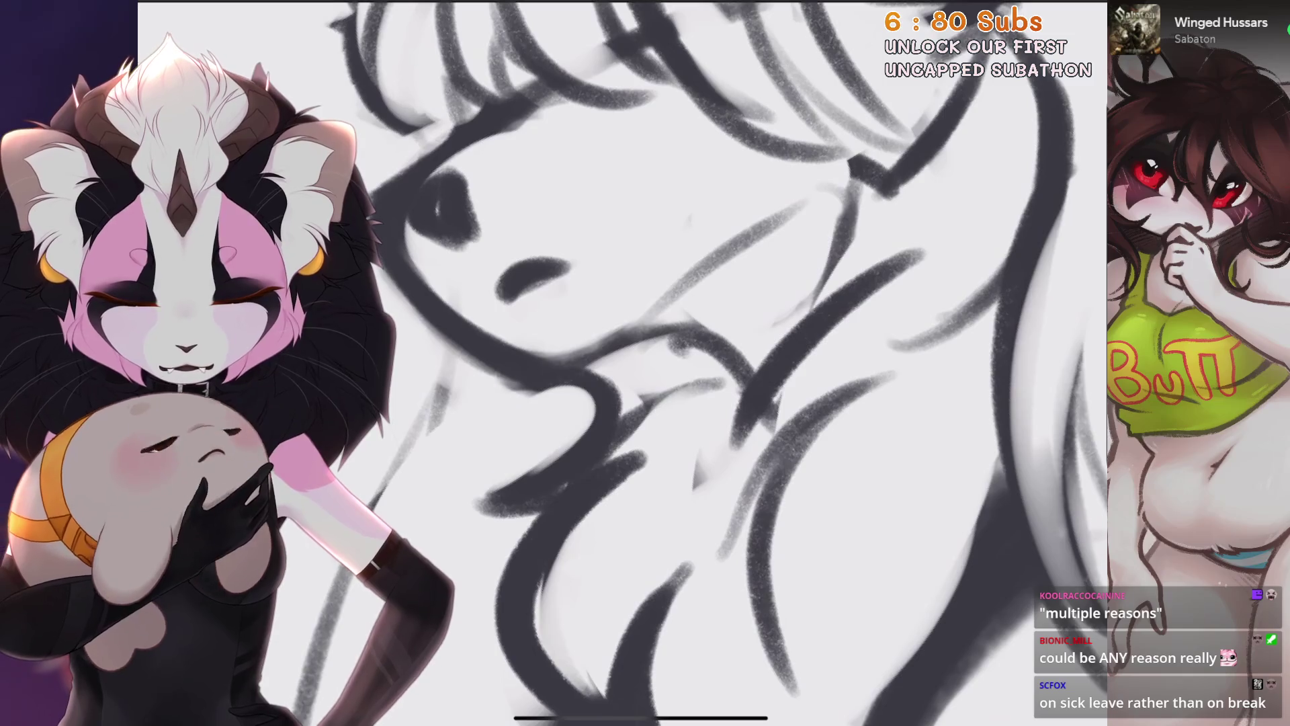
pyautogui.scroll(-3, 645, 363)
pyautogui.scroll(2, 646, 364)
pyautogui.scroll(2, 563, 405)
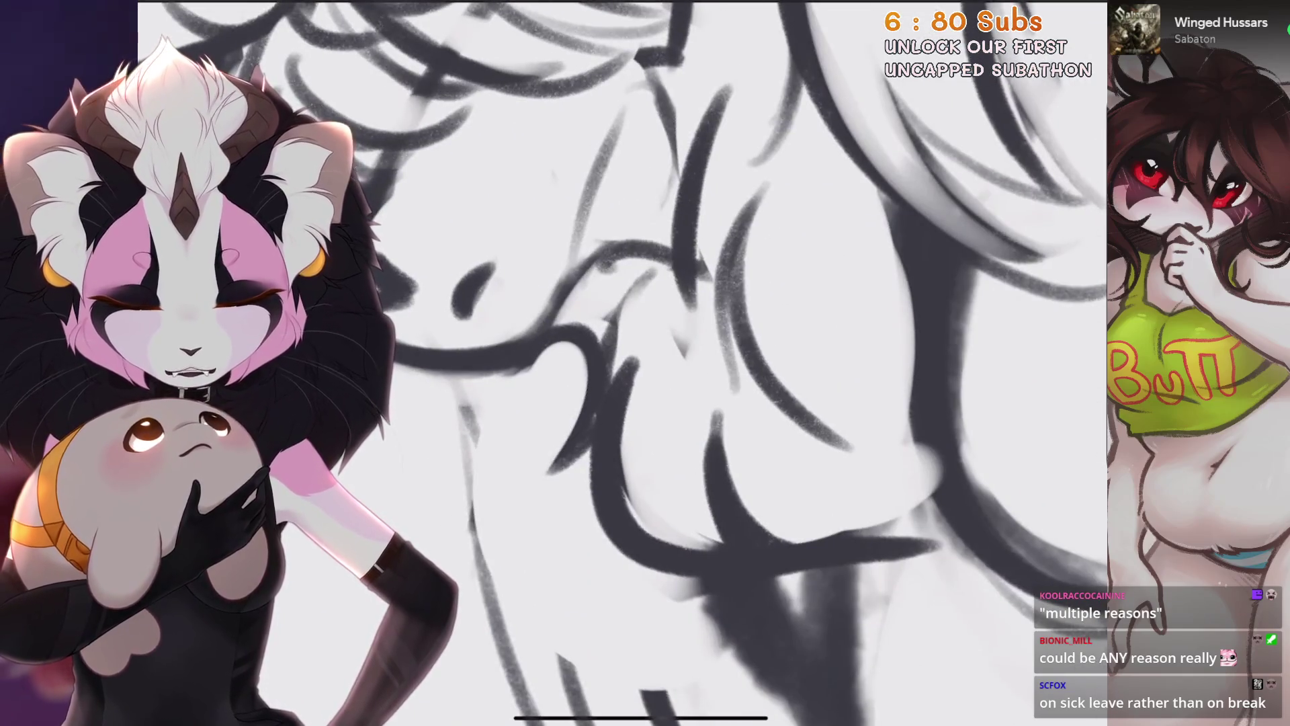
pyautogui.scroll(-2, 645, 363)
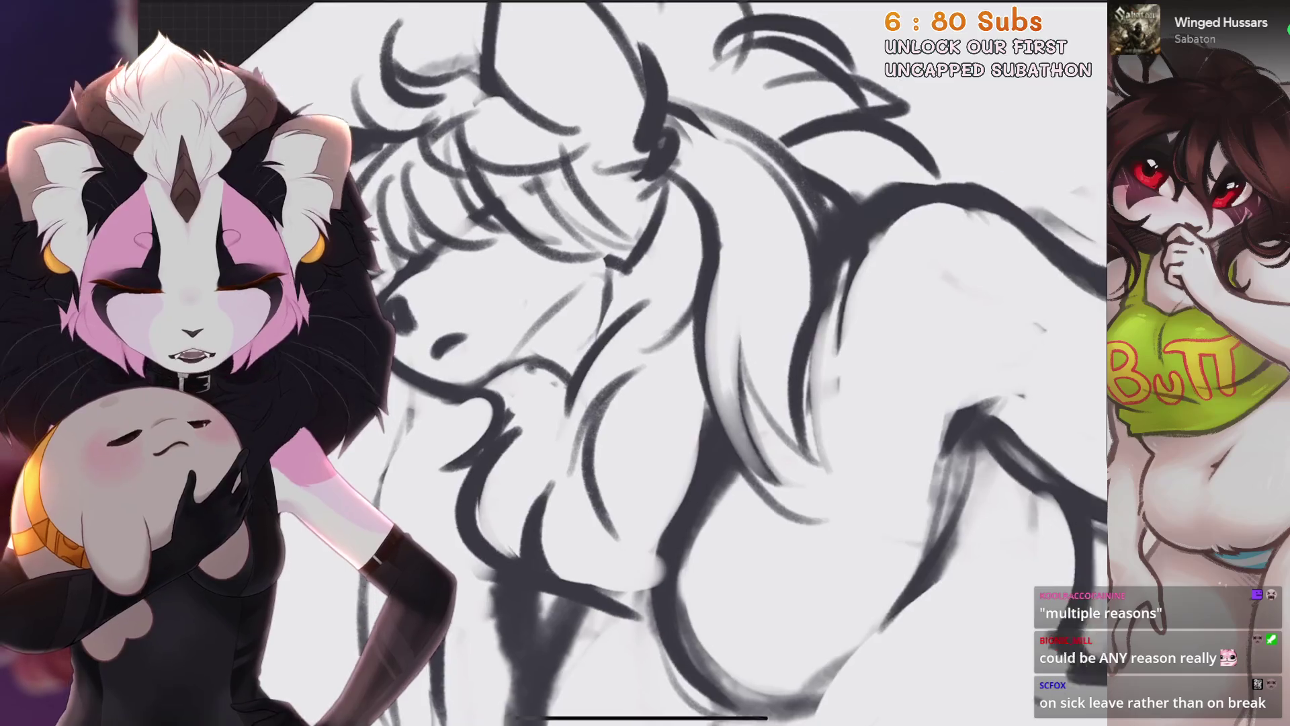
pyautogui.scroll(-1, 645, 363)
pyautogui.scroll(3, 646, 363)
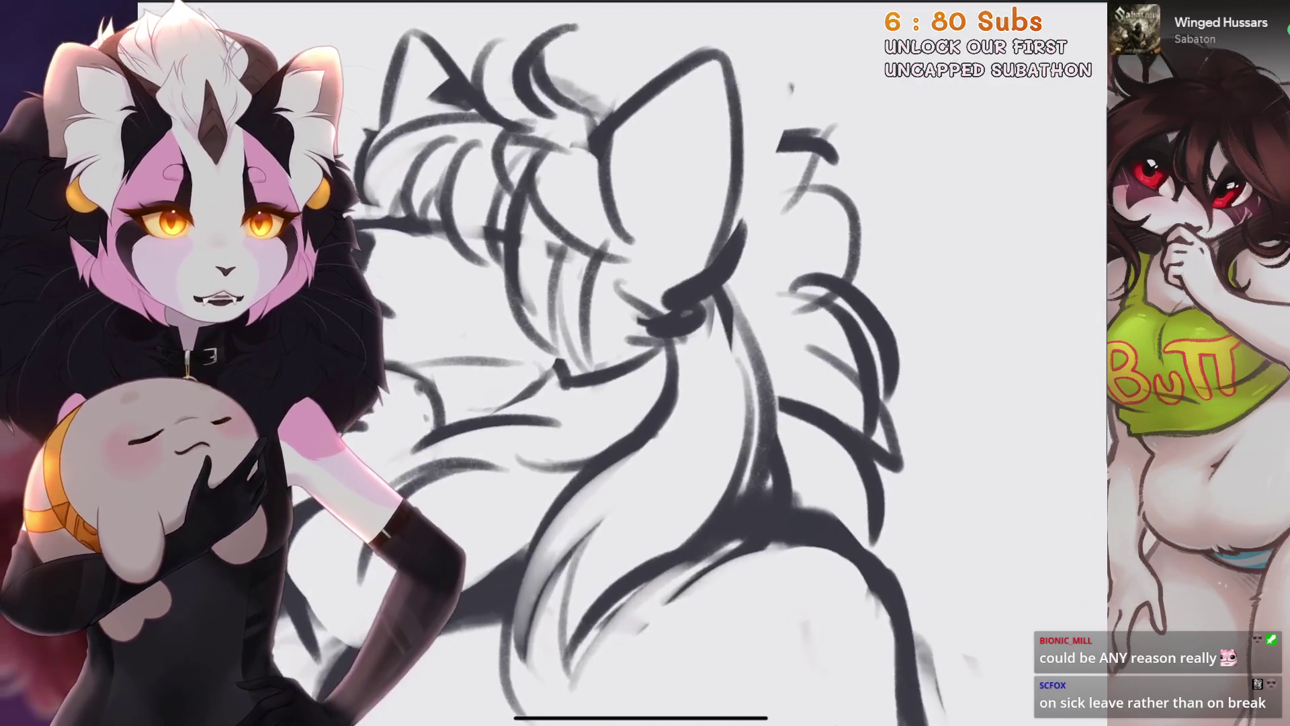
pyautogui.scroll(-1, 645, 363)
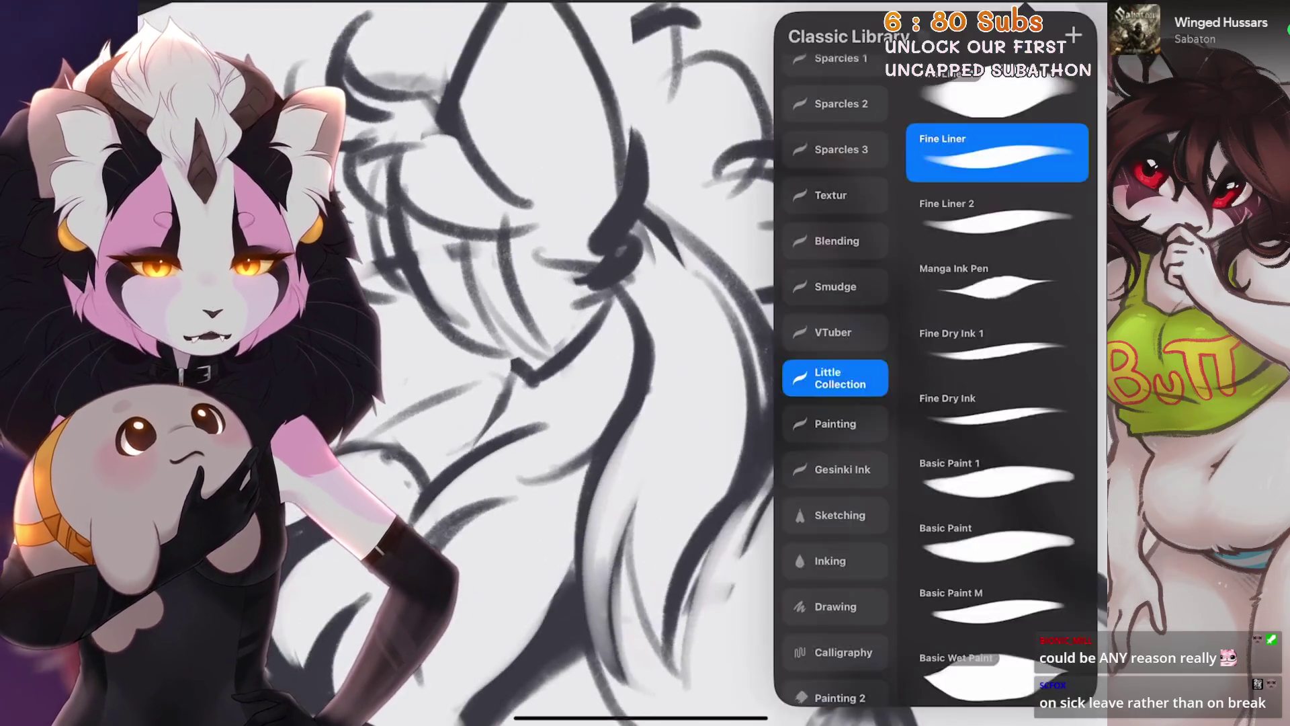
pyautogui.scroll(-2, 646, 363)
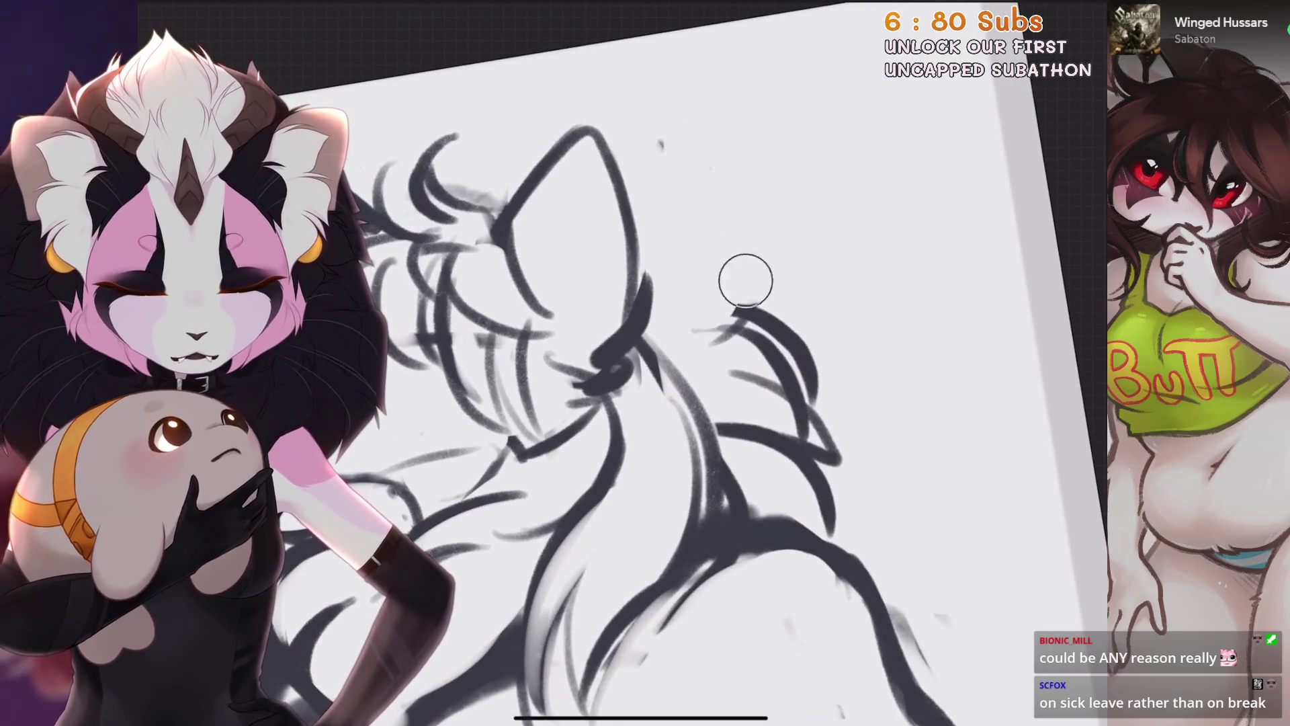
pyautogui.scroll(2, 646, 403)
pyautogui.scroll(1, 645, 404)
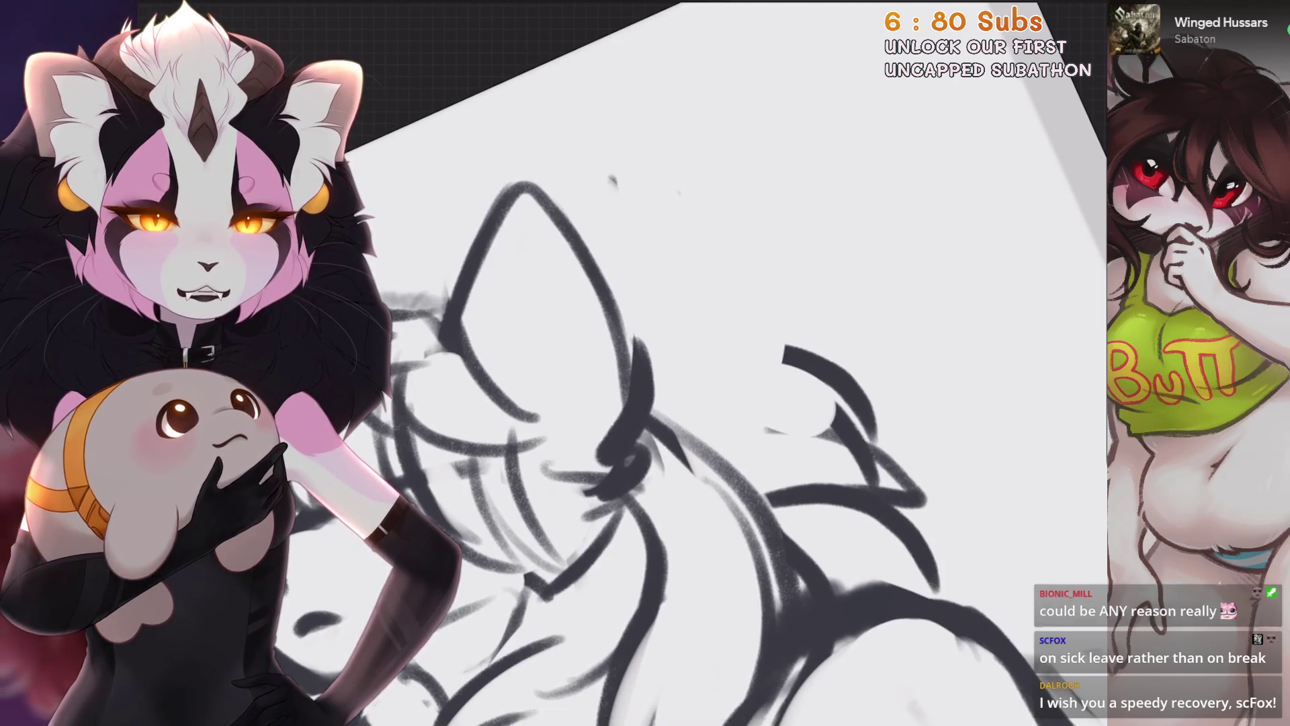
pyautogui.scroll(-2, 746, 434)
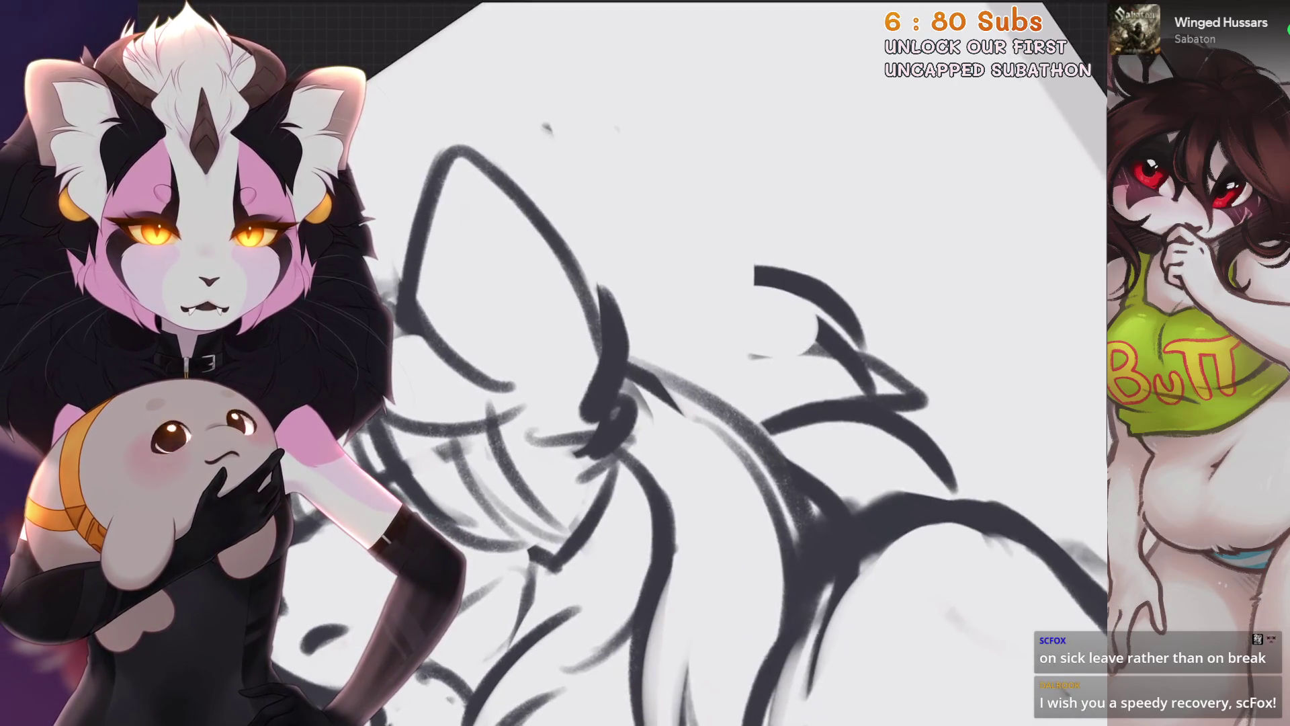
pyautogui.scroll(1, 746, 434)
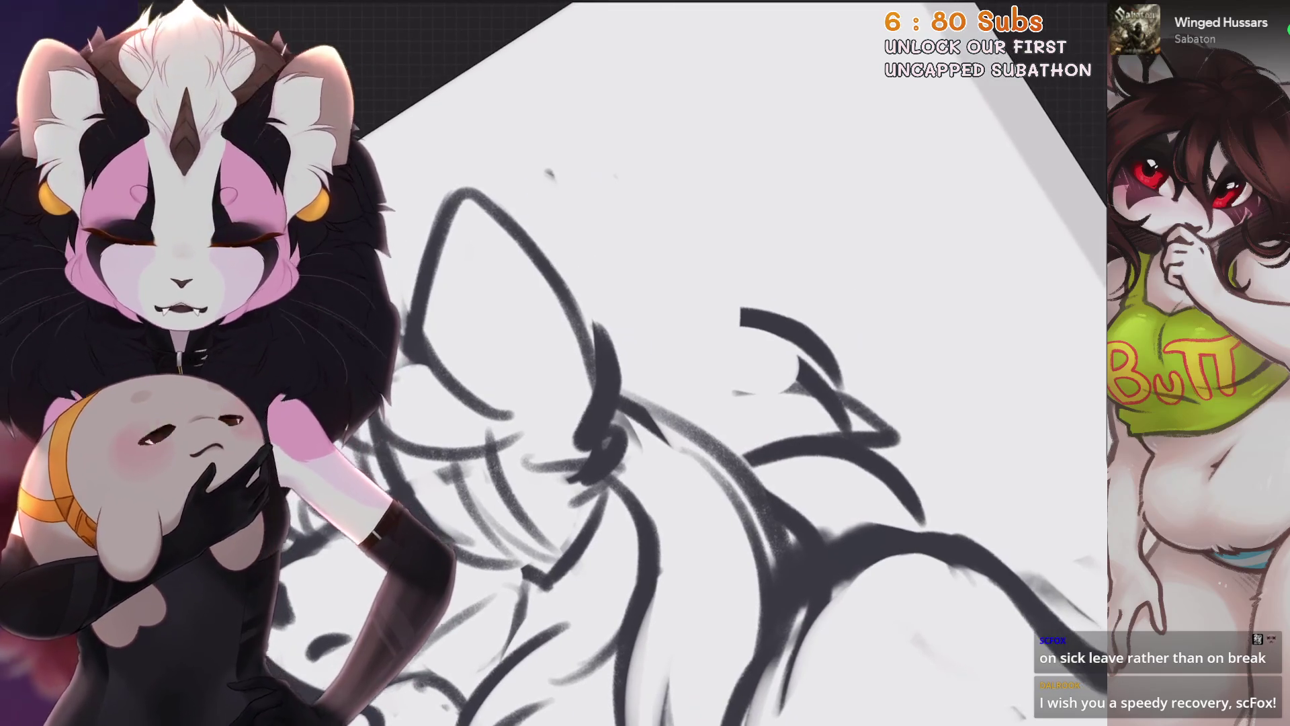
pyautogui.hotkey('ctrl', 'z')
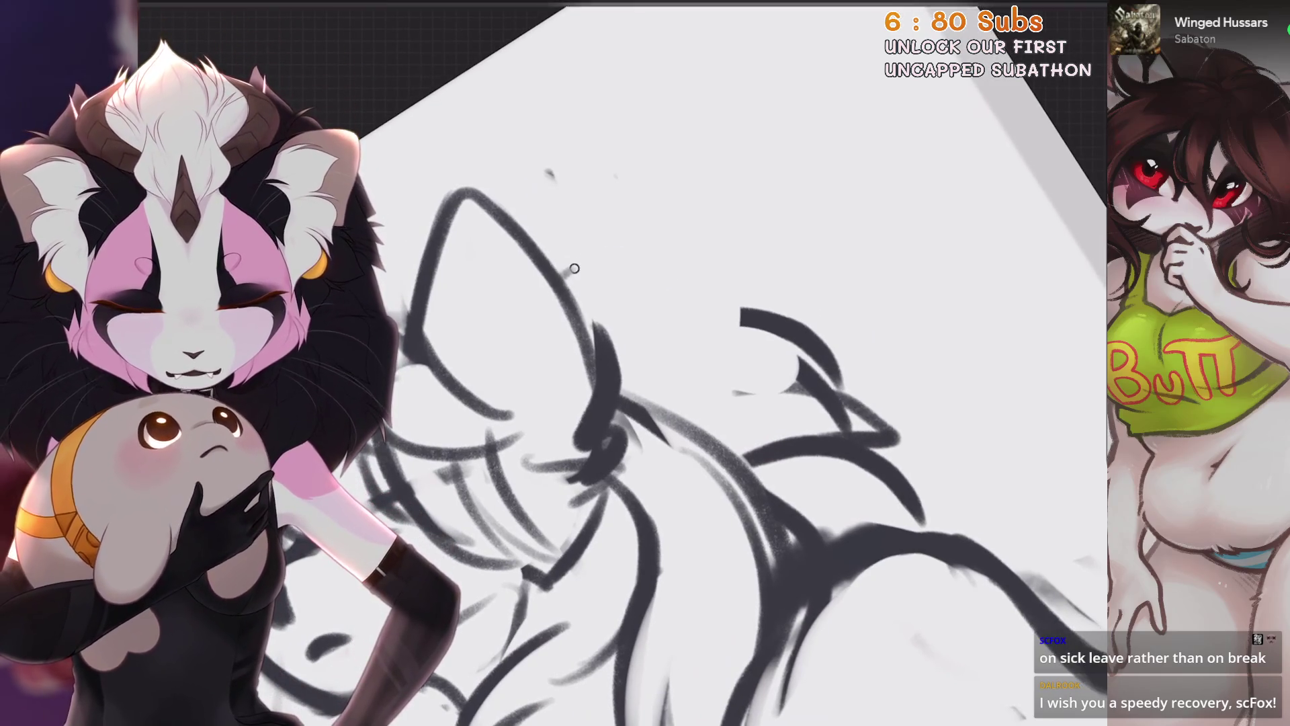
# Sketch curved fur tufts above the wolf's head beside the ear, undoing two rejected ones
pyautogui.moveTo(555, 264); pyautogui.dragTo(680, 292)
pyautogui.moveTo(675, 222)
pyautogui.mouseDown()
pyautogui.moveTo(691, 302)
pyautogui.moveTo(812, 234)
pyautogui.mouseUp()
pyautogui.scroll(1, 742, 254)
pyautogui.hotkey('ctrl', 'z')
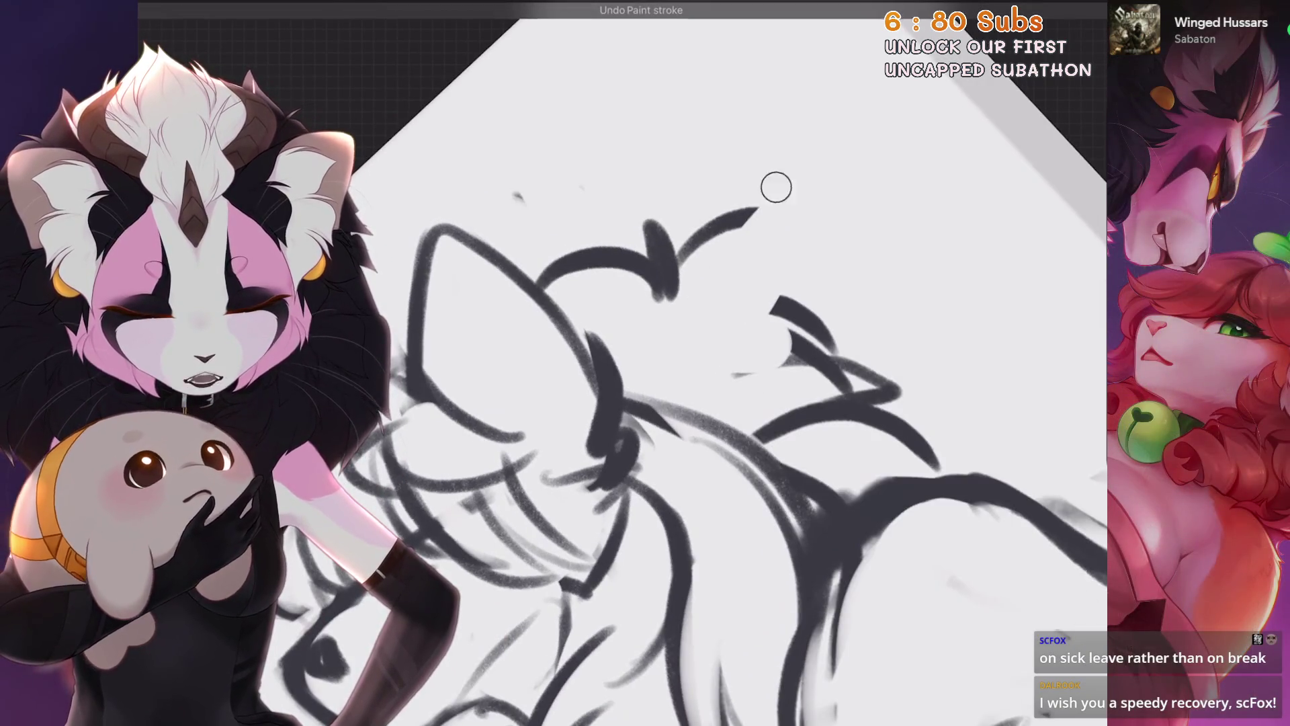
pyautogui.hotkey('ctrl', 'z')
pyautogui.hotkey('ctrl', 'z')
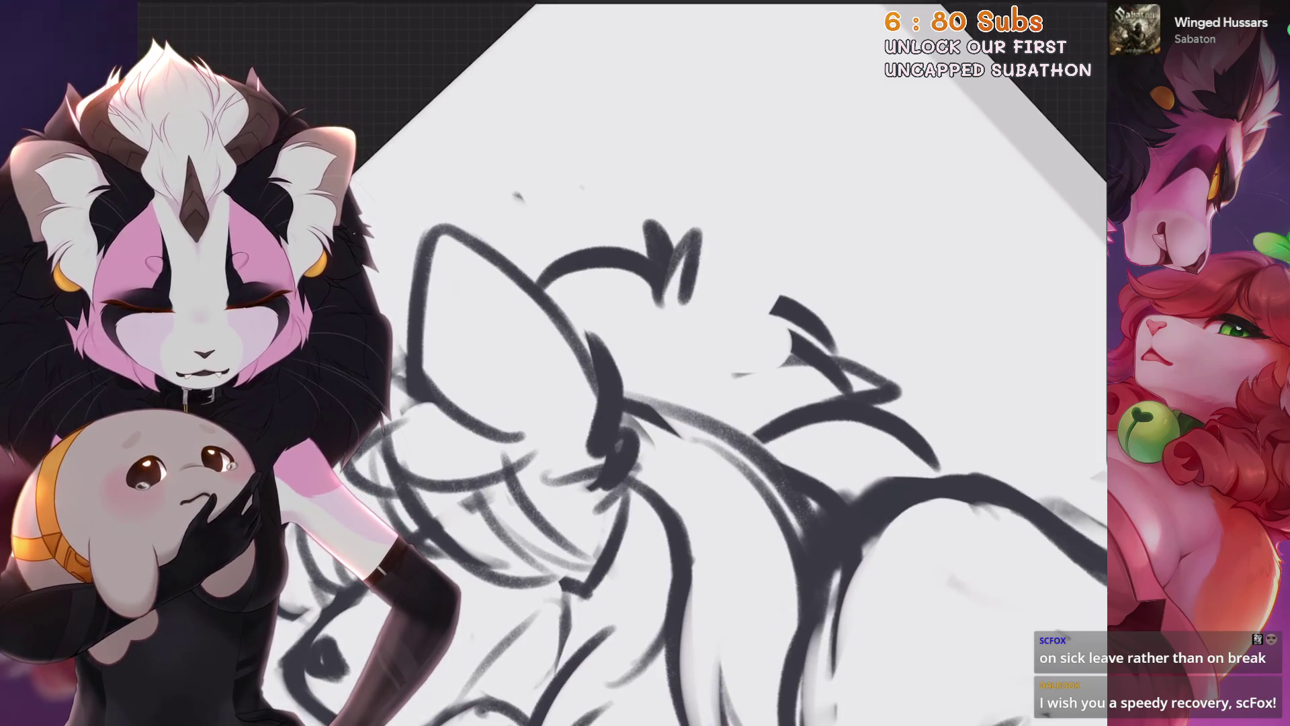
# Draw jagged zigzag fur tufts along the top of the mane behind the ear, undoing a trial stroke
pyautogui.moveTo(691, 230); pyautogui.dragTo(736, 302)
pyautogui.moveTo(751, 217); pyautogui.dragTo(796, 378)
pyautogui.scroll(1, 742, 404)
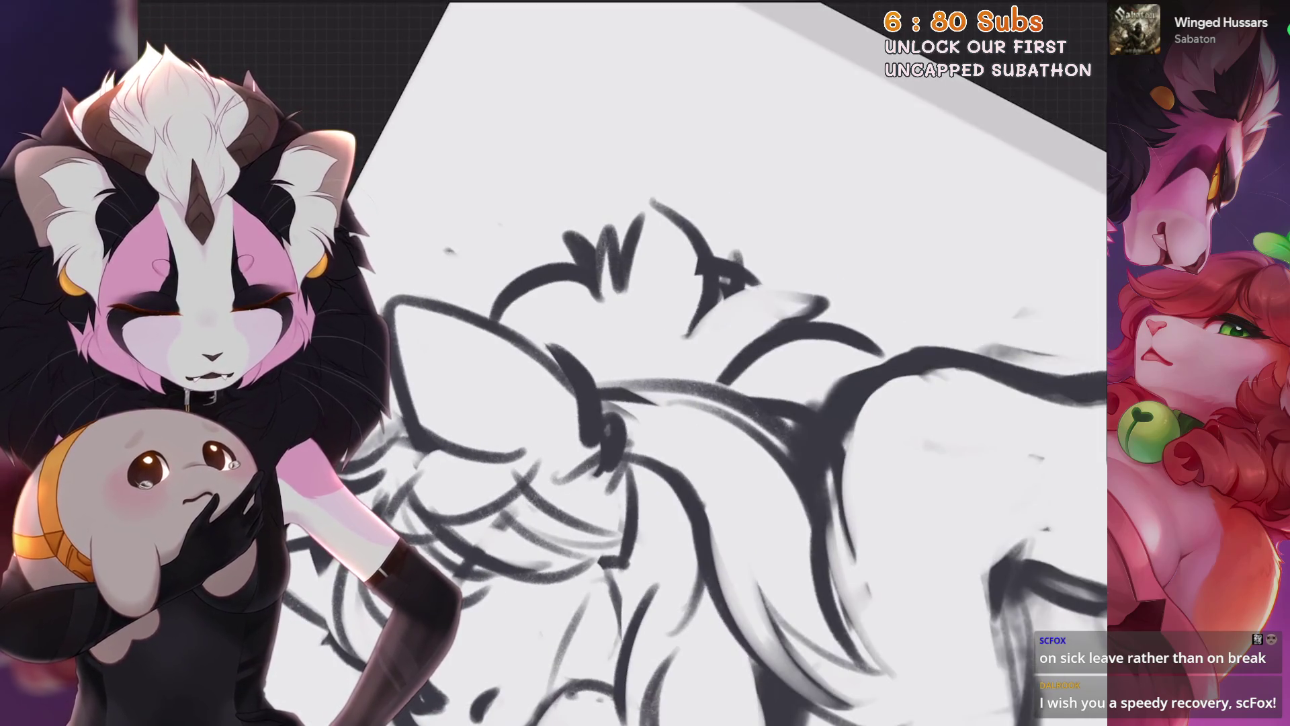
pyautogui.scroll(-3, 646, 364)
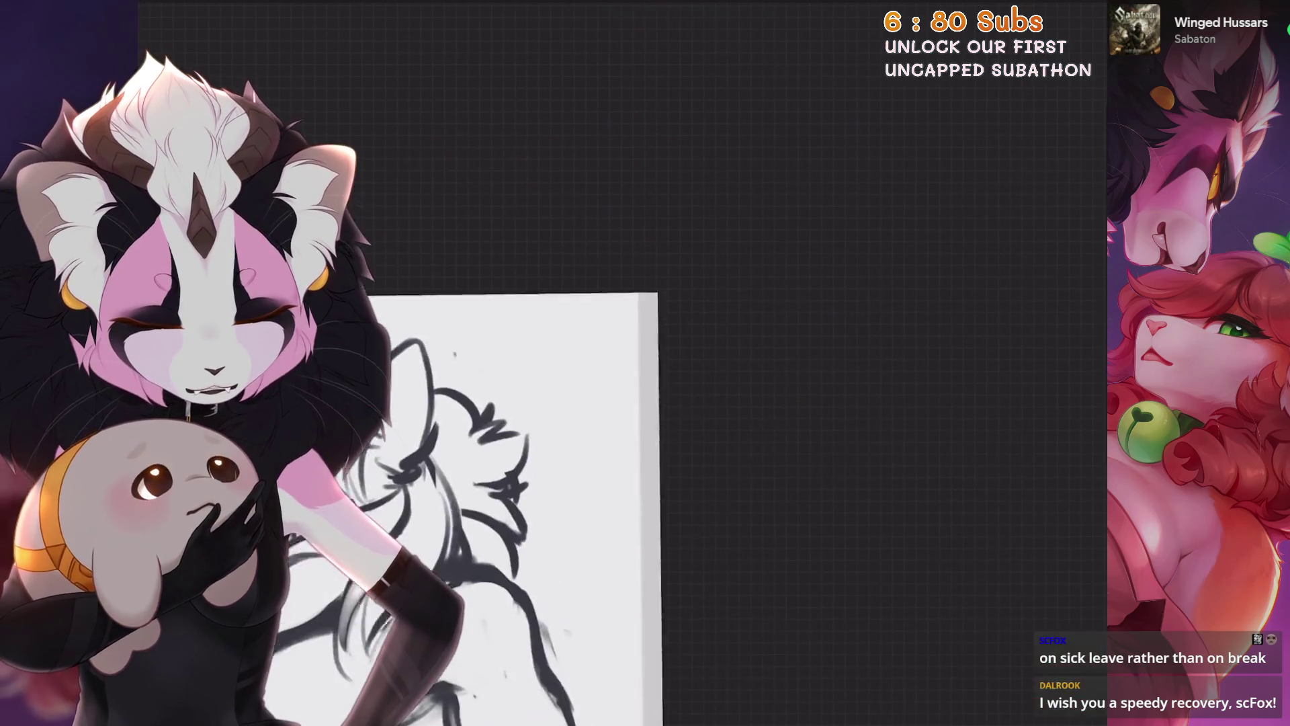
pyautogui.scroll(2, 604, 403)
pyautogui.scroll(1, 605, 404)
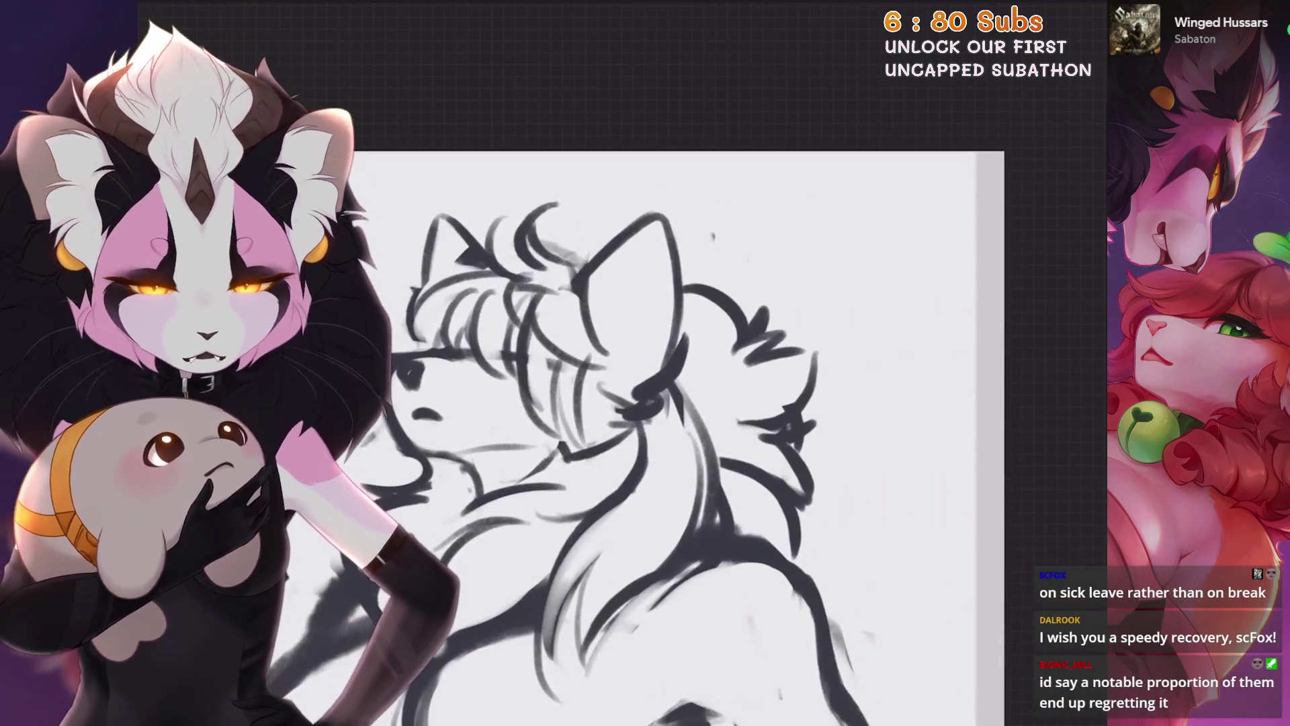
pyautogui.scroll(2, 766, 277)
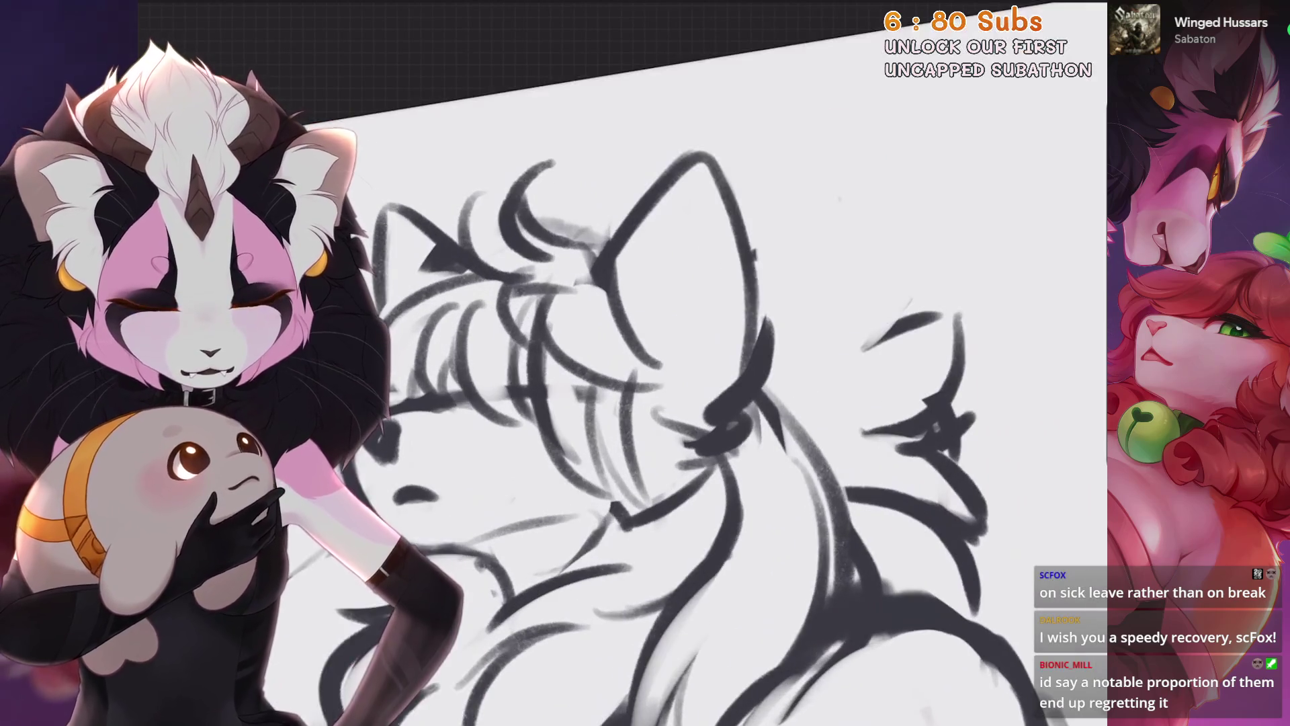
pyautogui.moveTo(746, 228); pyautogui.dragTo(796, 202)
pyautogui.hotkey('ctrl', 'z')
pyautogui.moveTo(791, 257); pyautogui.dragTo(853, 195)
pyautogui.scroll(-3, 853, 195)
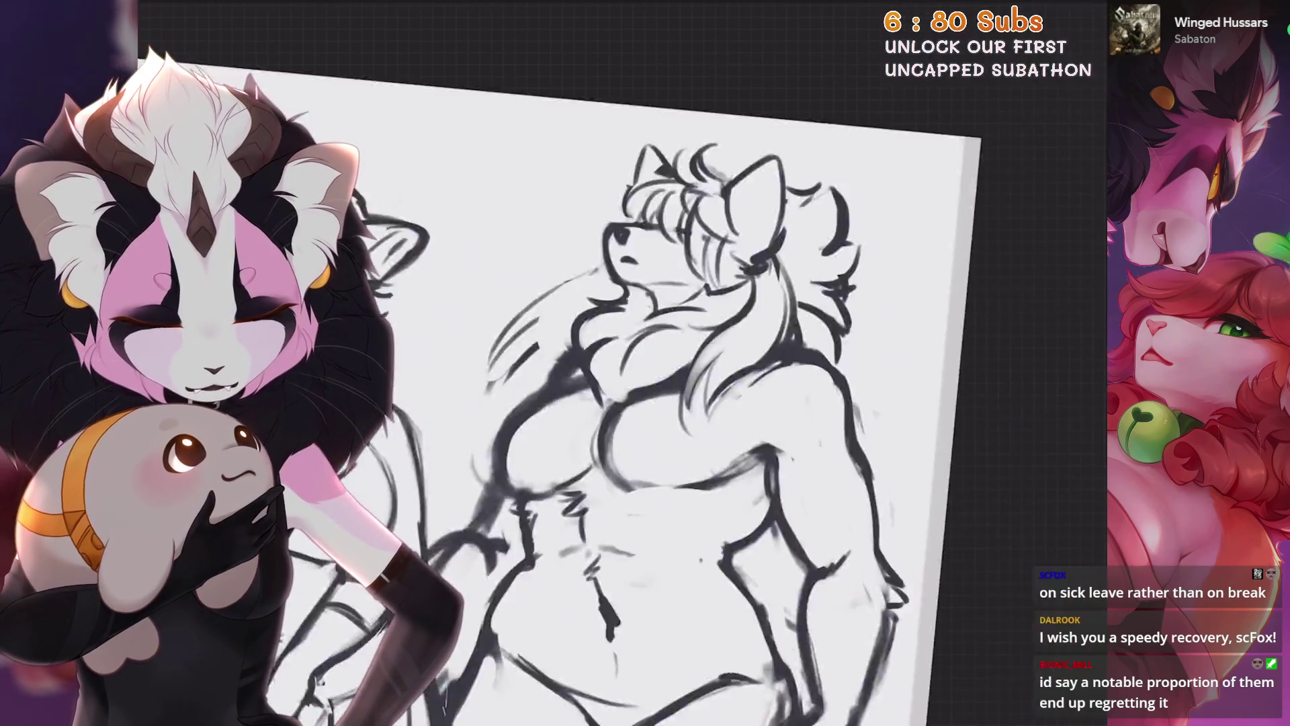
pyautogui.scroll(-2, 646, 404)
pyautogui.scroll(3, 645, 404)
pyautogui.scroll(3, 766, 263)
pyautogui.press('s')
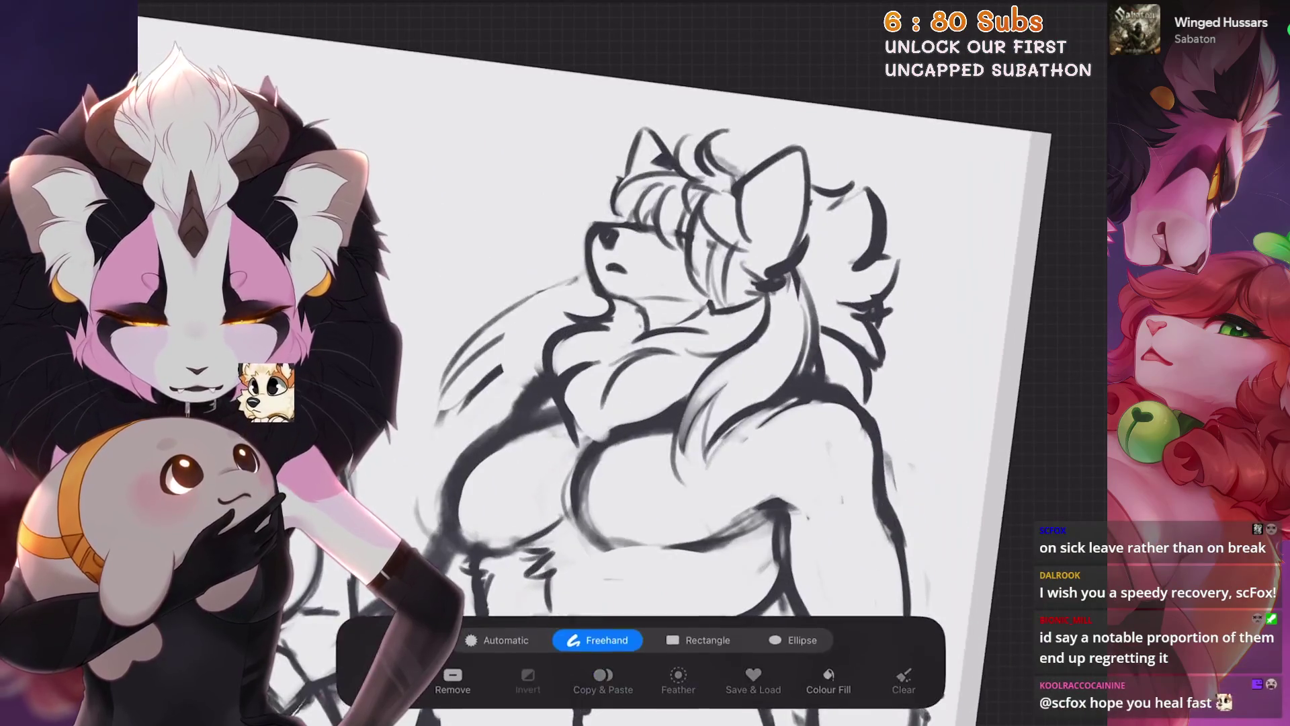
pyautogui.scroll(2, 767, 262)
pyautogui.scroll(1, 645, 363)
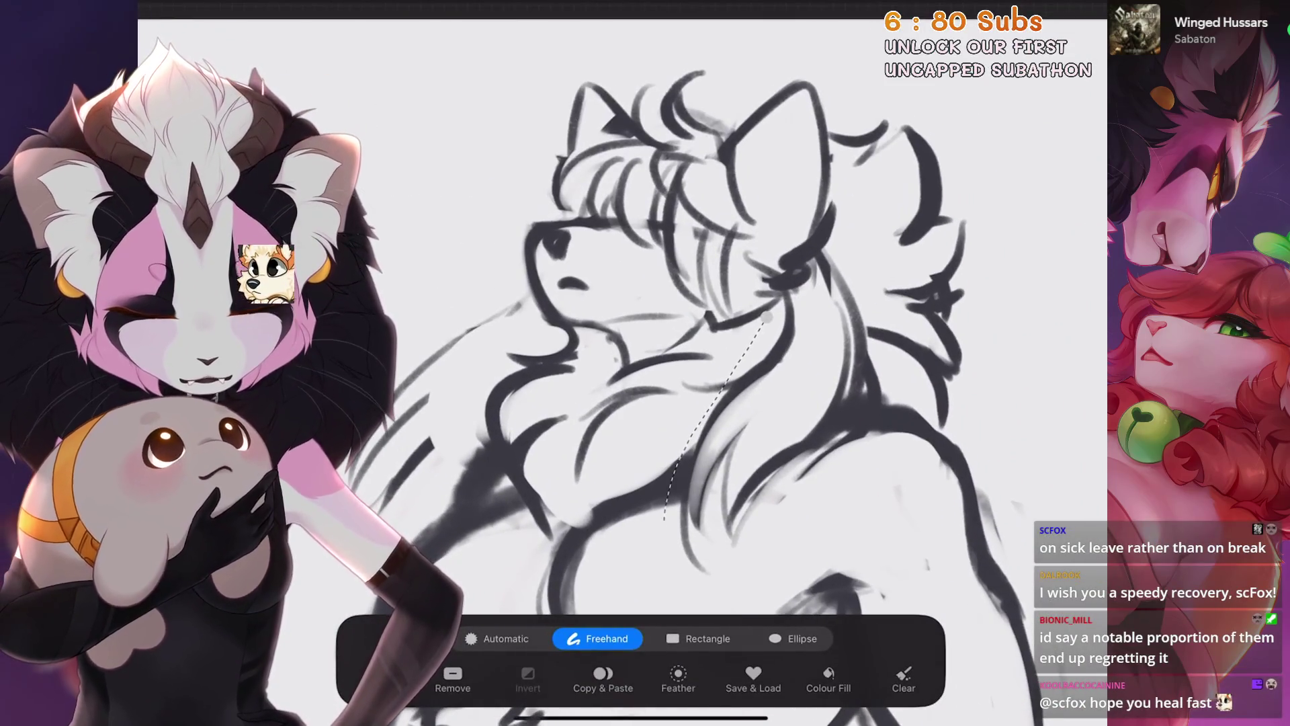
# Lasso the wolf's head and rotate it in Uniform mode so the head tilts back
pyautogui.moveTo(690, 44); pyautogui.dragTo(580, 394)
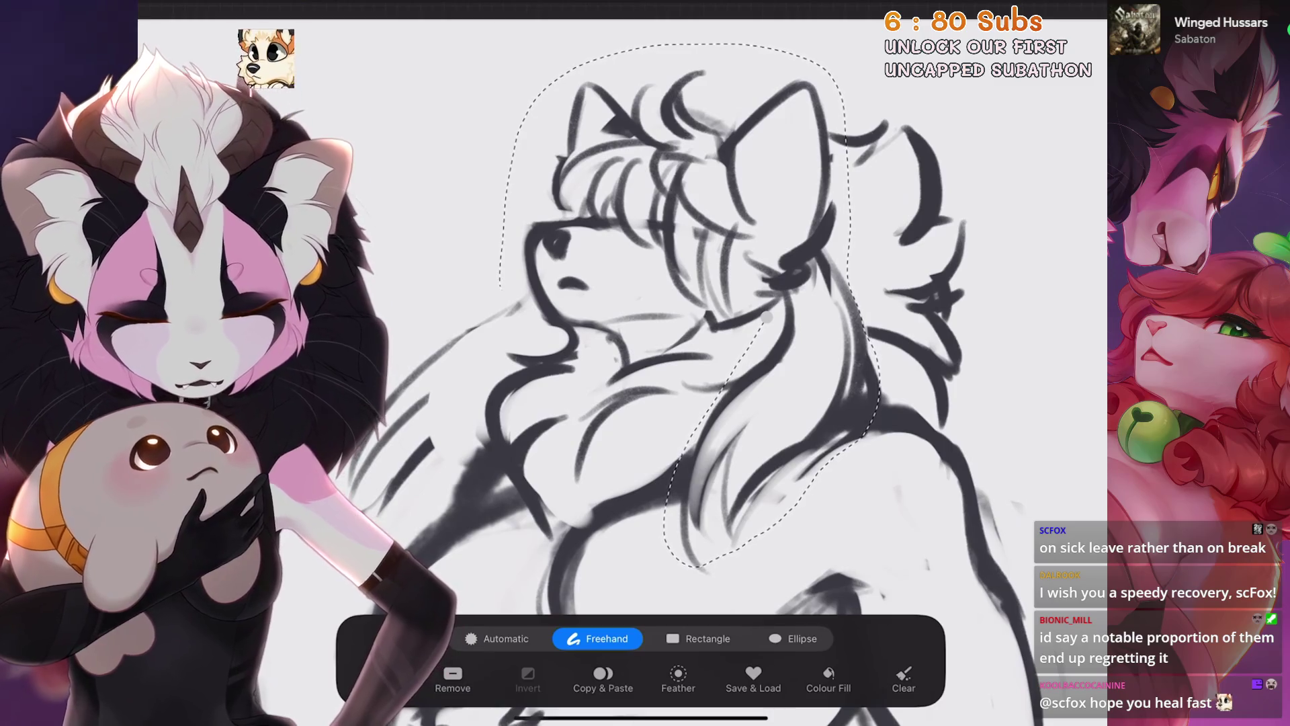
pyautogui.click(767, 318)
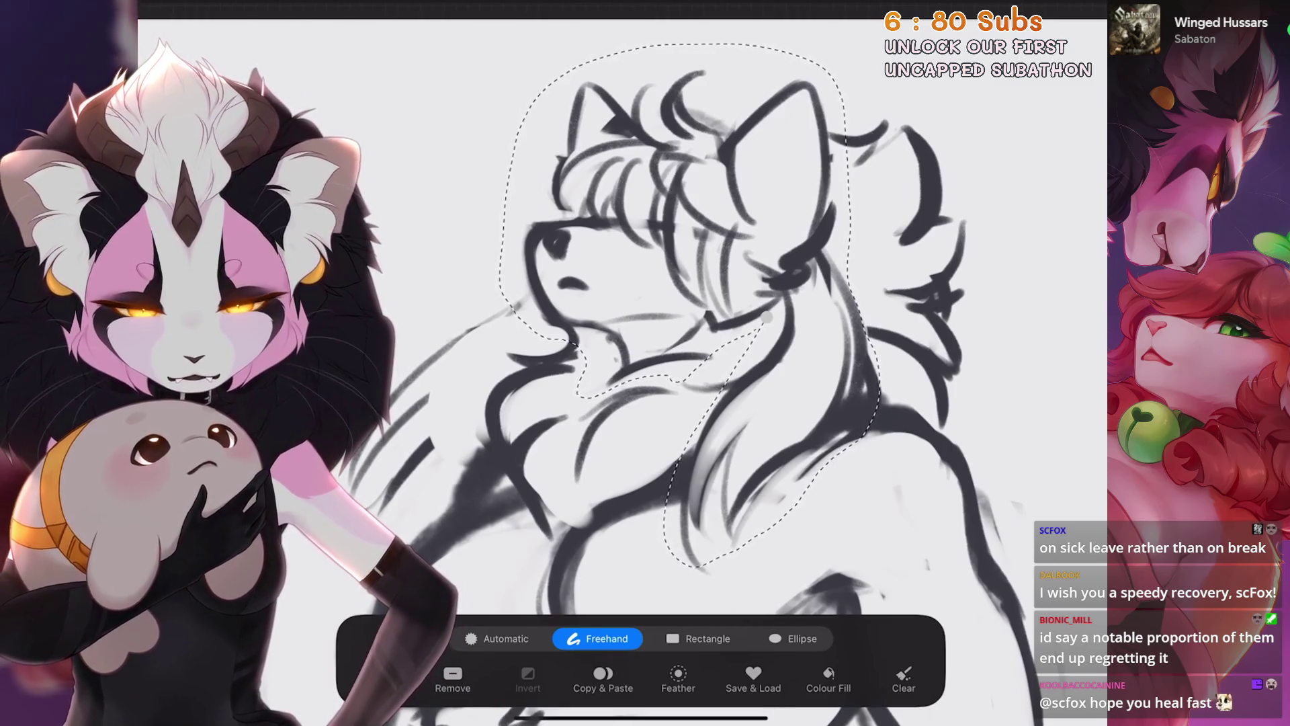
pyautogui.press('v')
pyautogui.moveTo(611, 111); pyautogui.dragTo(622, 103)
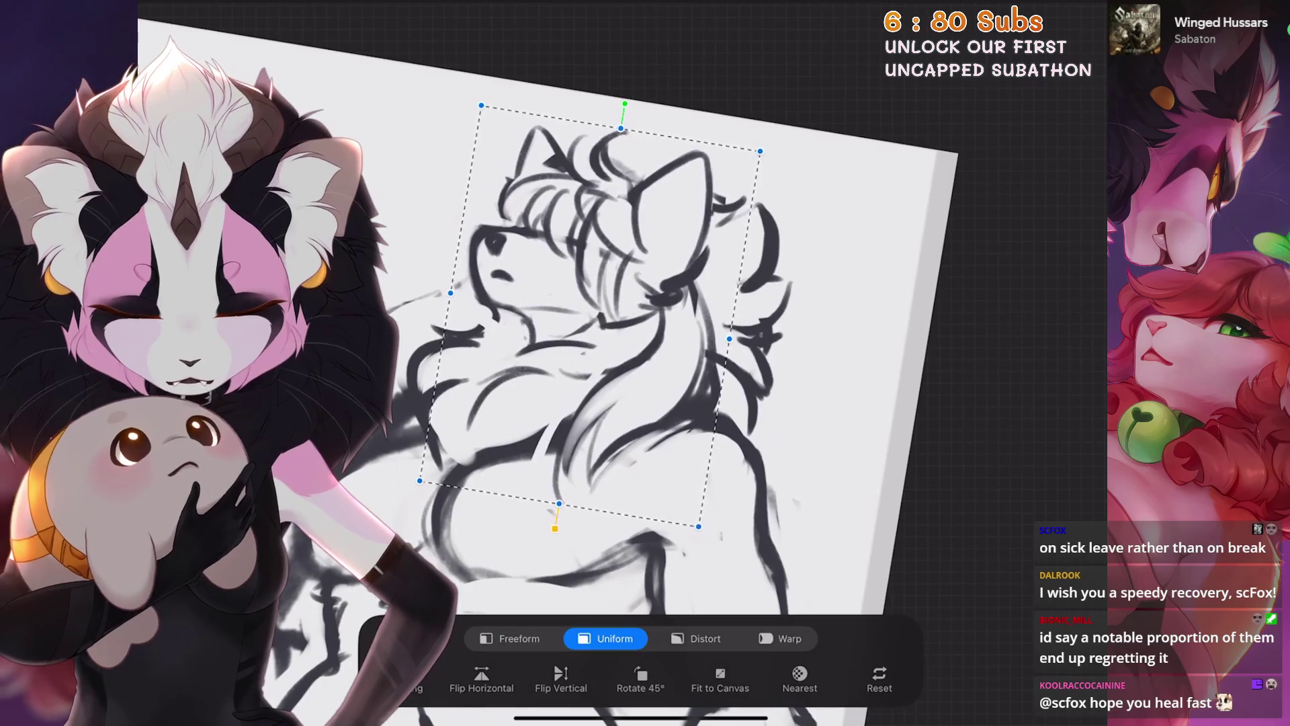
pyautogui.scroll(-3, 685, 404)
pyautogui.scroll(5, 857, 352)
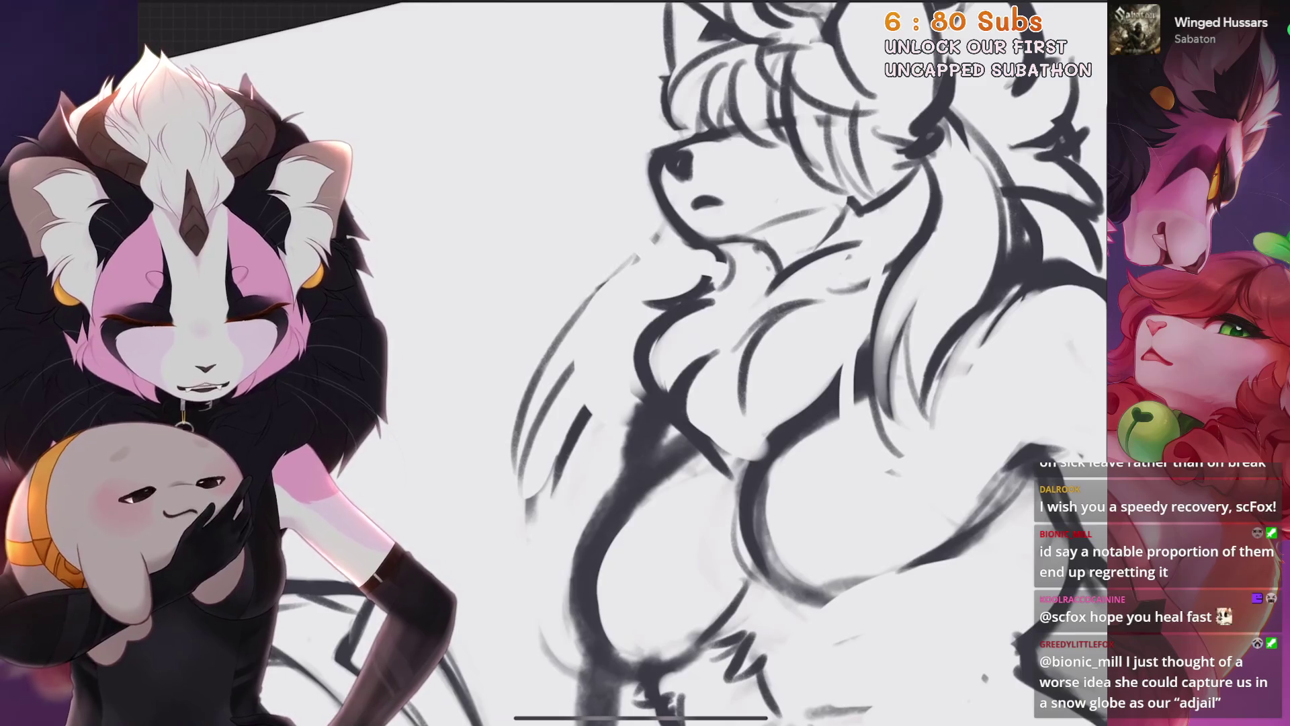
pyautogui.scroll(-3, 655, 303)
pyautogui.scroll(3, 656, 303)
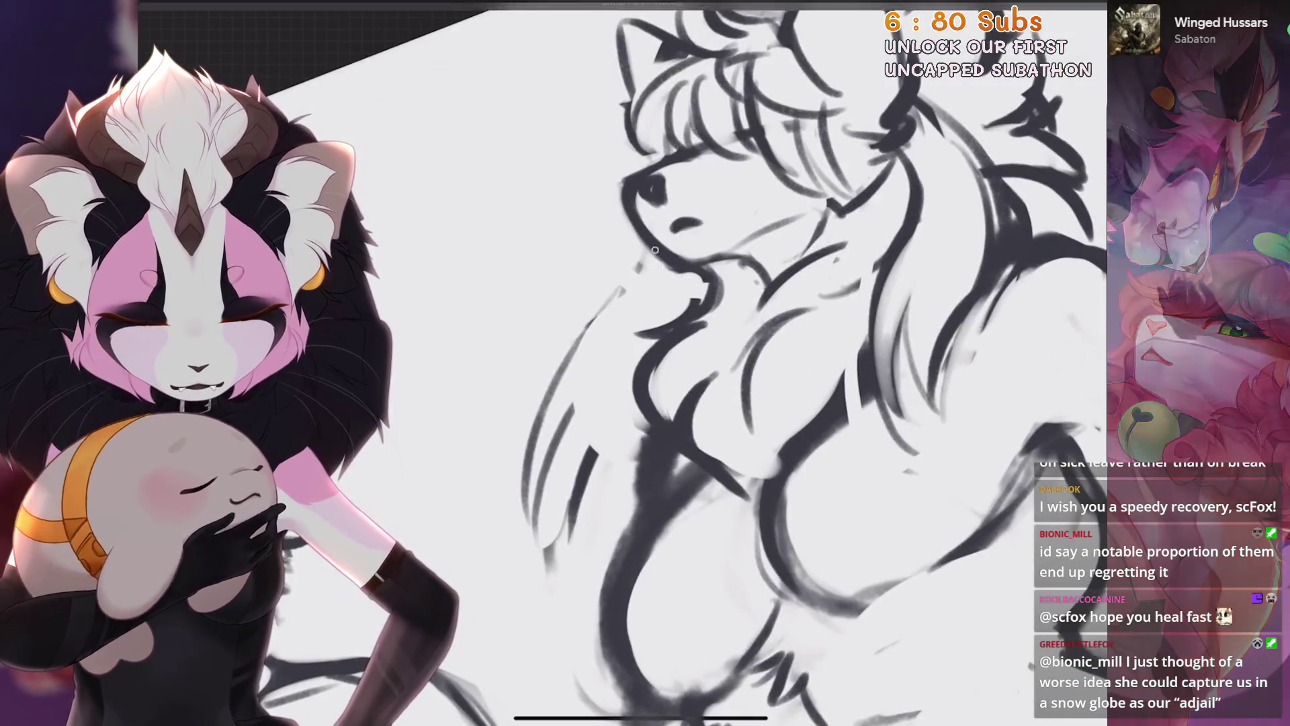
# Try two loose hair strokes on the left side of the mane and undo both
pyautogui.moveTo(580, 423); pyautogui.dragTo(562, 525)
pyautogui.hotkey('ctrl', 'z')
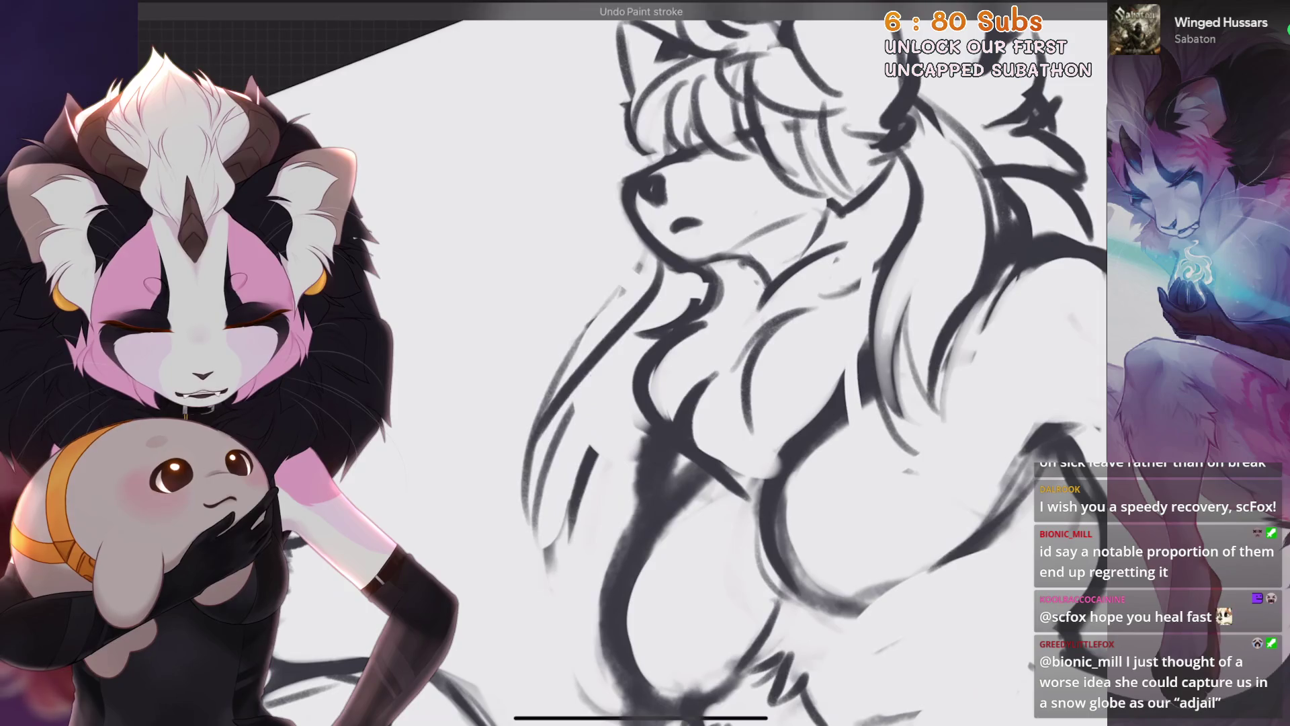
pyautogui.moveTo(605, 337); pyautogui.dragTo(530, 470)
pyautogui.scroll(-3, 656, 363)
pyautogui.scroll(3, 656, 362)
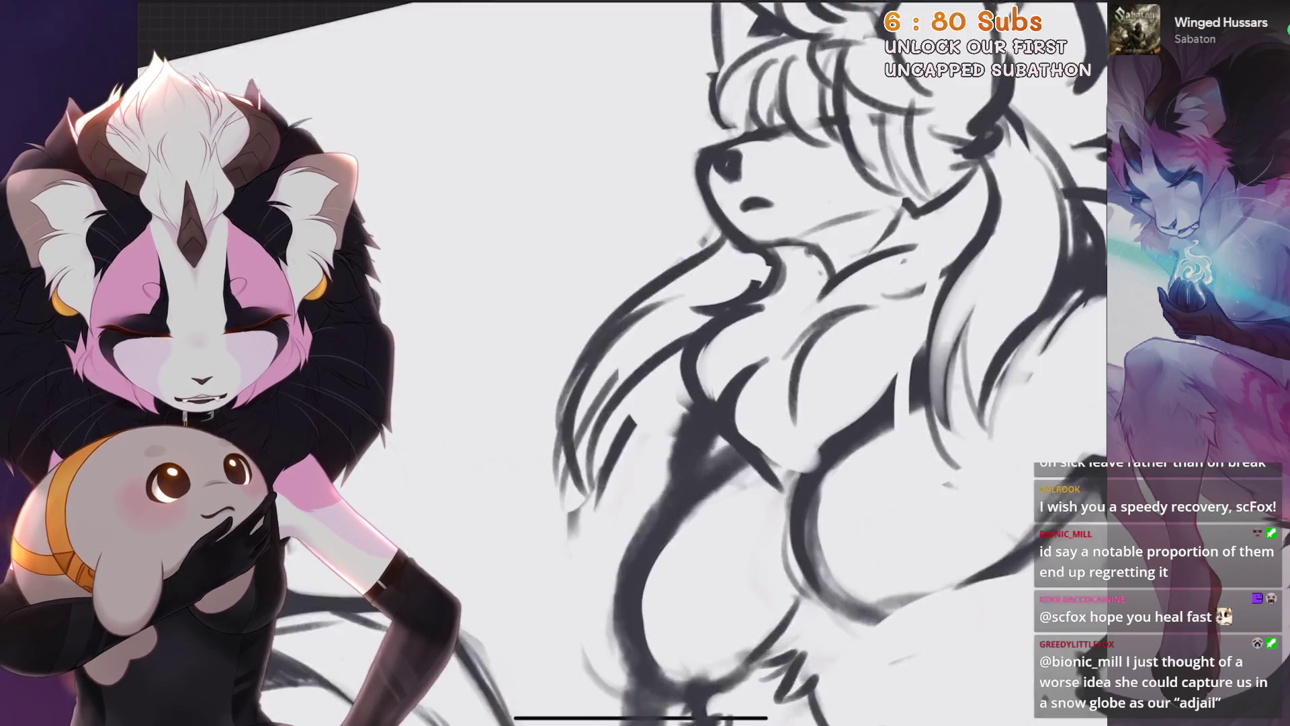
pyautogui.hotkey('ctrl', 'z')
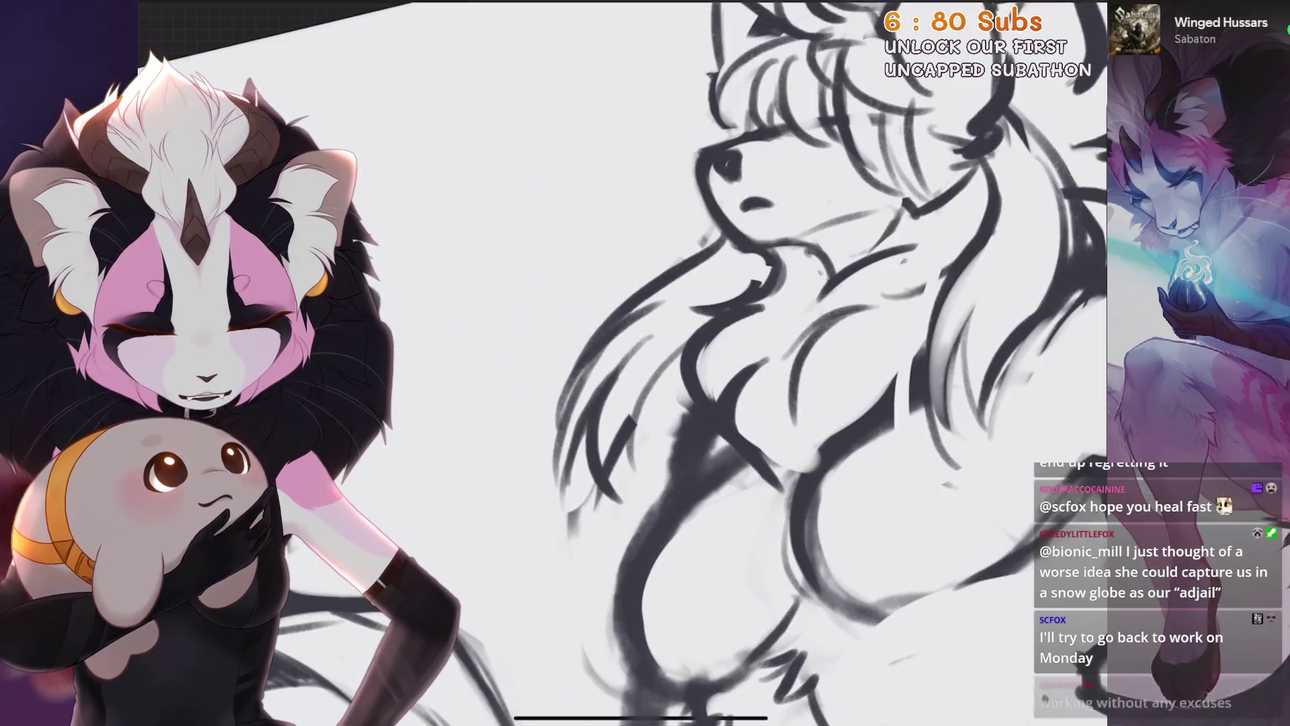
pyautogui.scroll(-2, 713, 327)
pyautogui.scroll(-3, 611, 473)
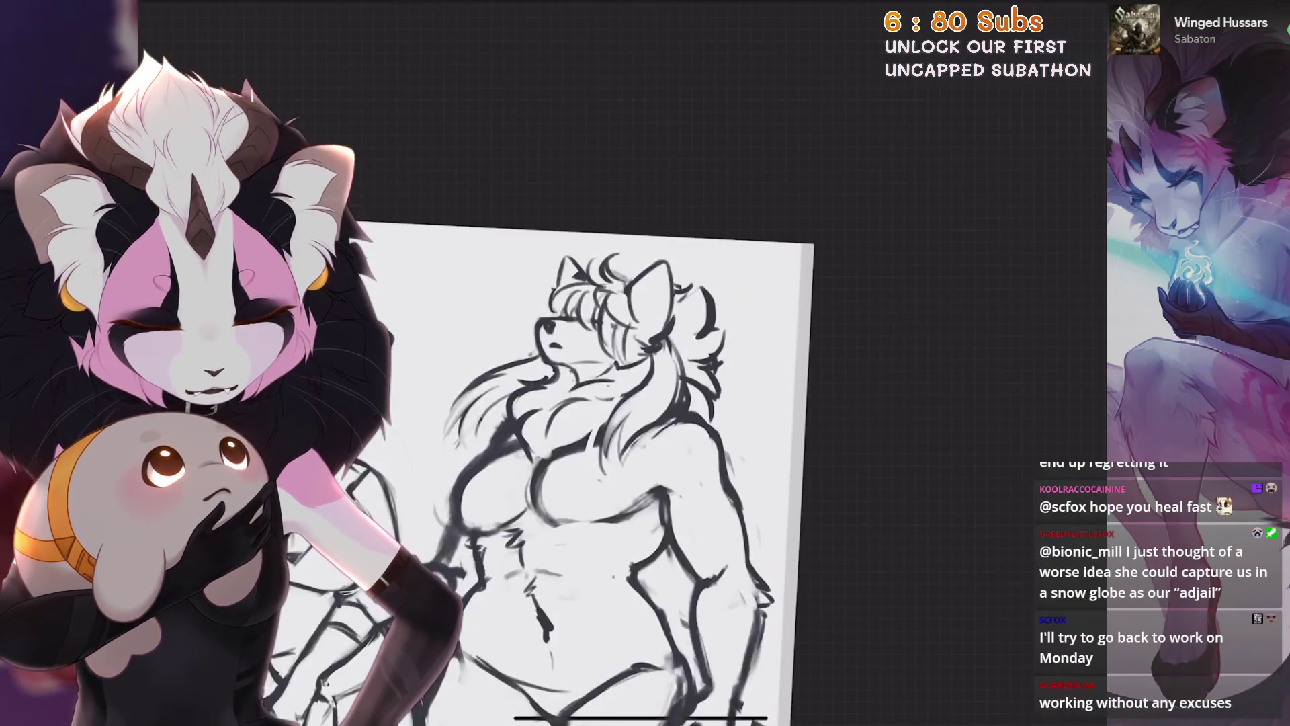
pyautogui.scroll(3, 677, 501)
pyautogui.scroll(2, 677, 500)
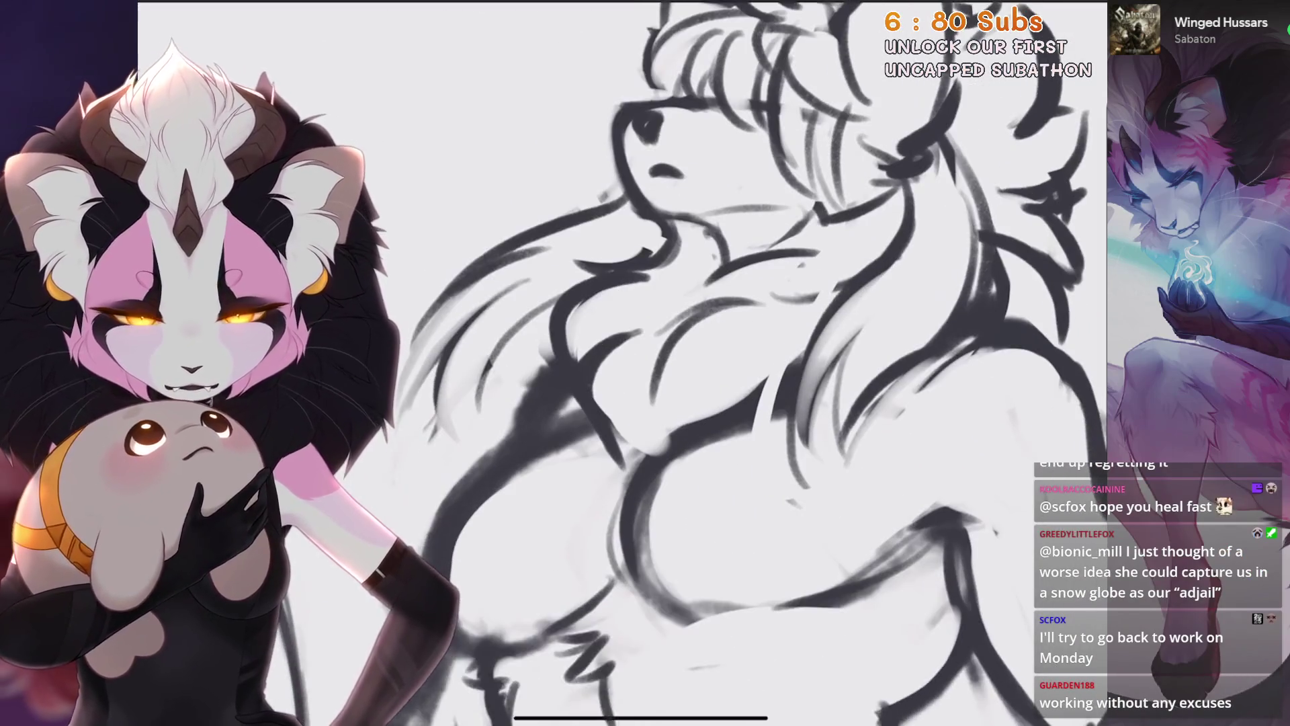
# Freehand-select the wolf's upper chest and scale it up in Uniform mode, then confirm
pyautogui.press('s')
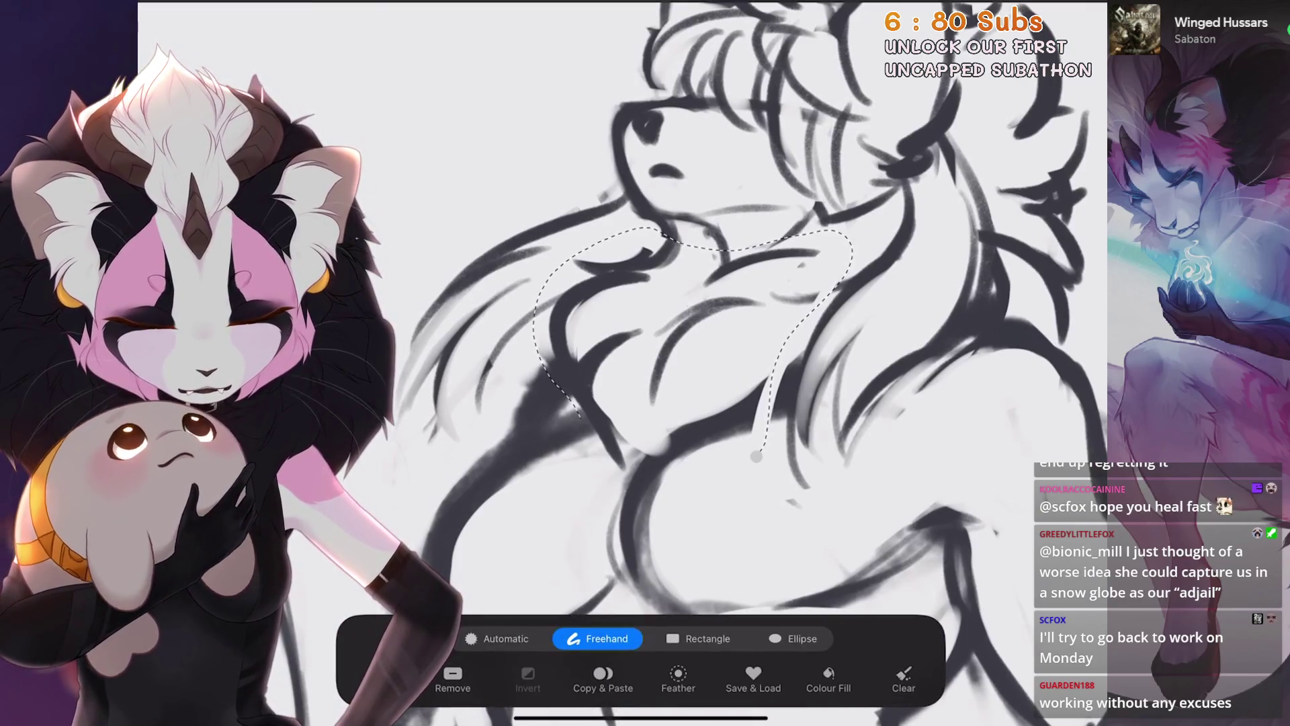
pyautogui.scroll(-2, 645, 363)
pyautogui.press('v')
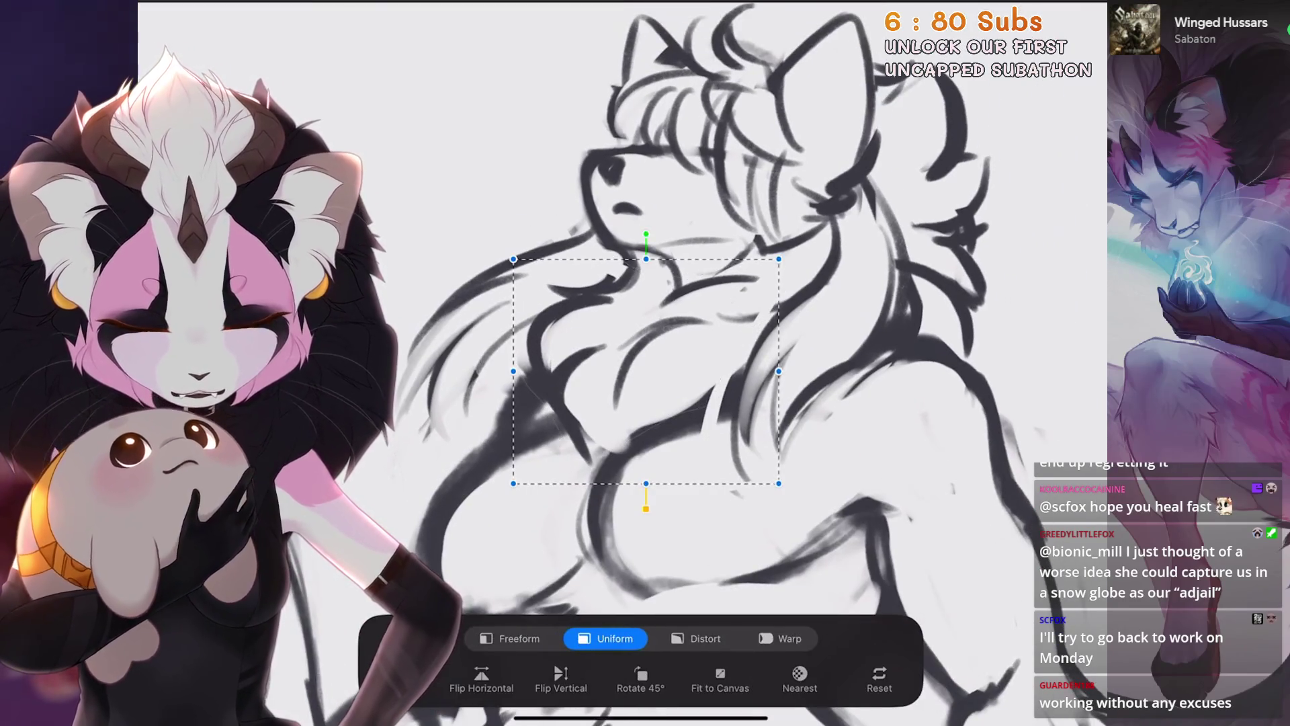
pyautogui.moveTo(779, 494); pyautogui.dragTo(867, 565)
pyautogui.press('v')
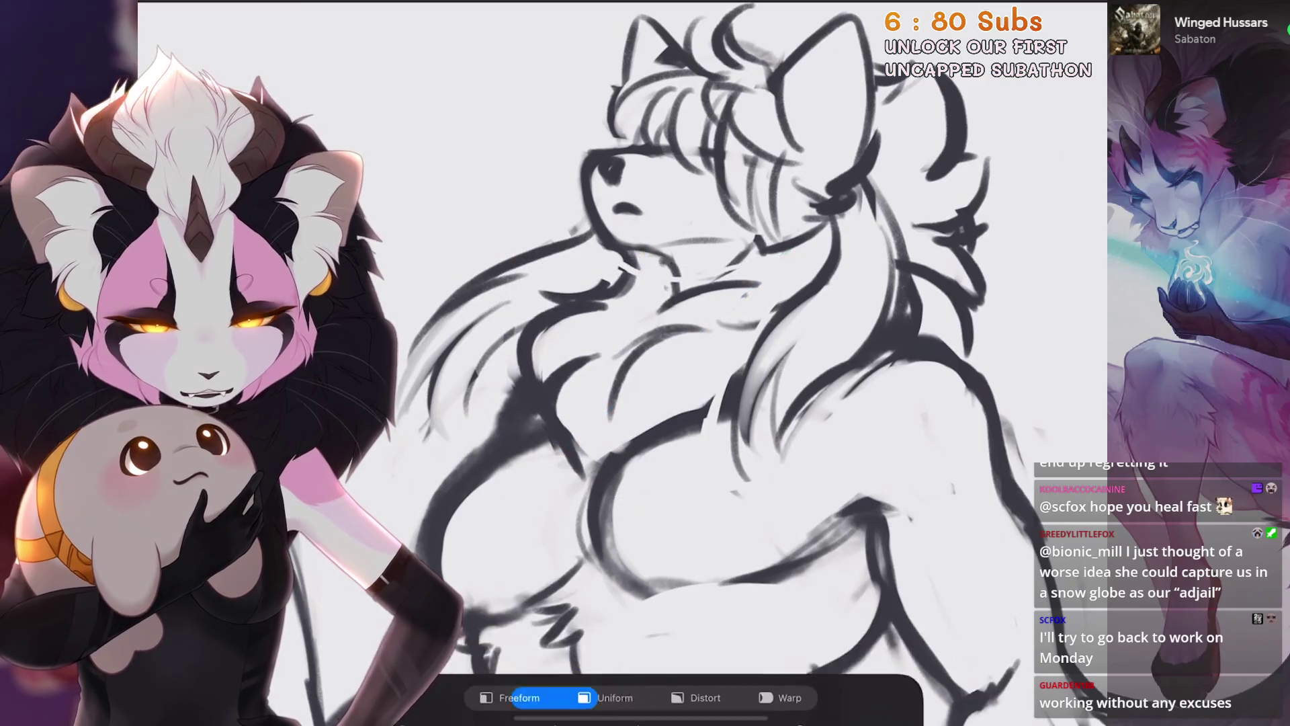
pyautogui.scroll(-2, 645, 363)
pyautogui.click(232, 20)
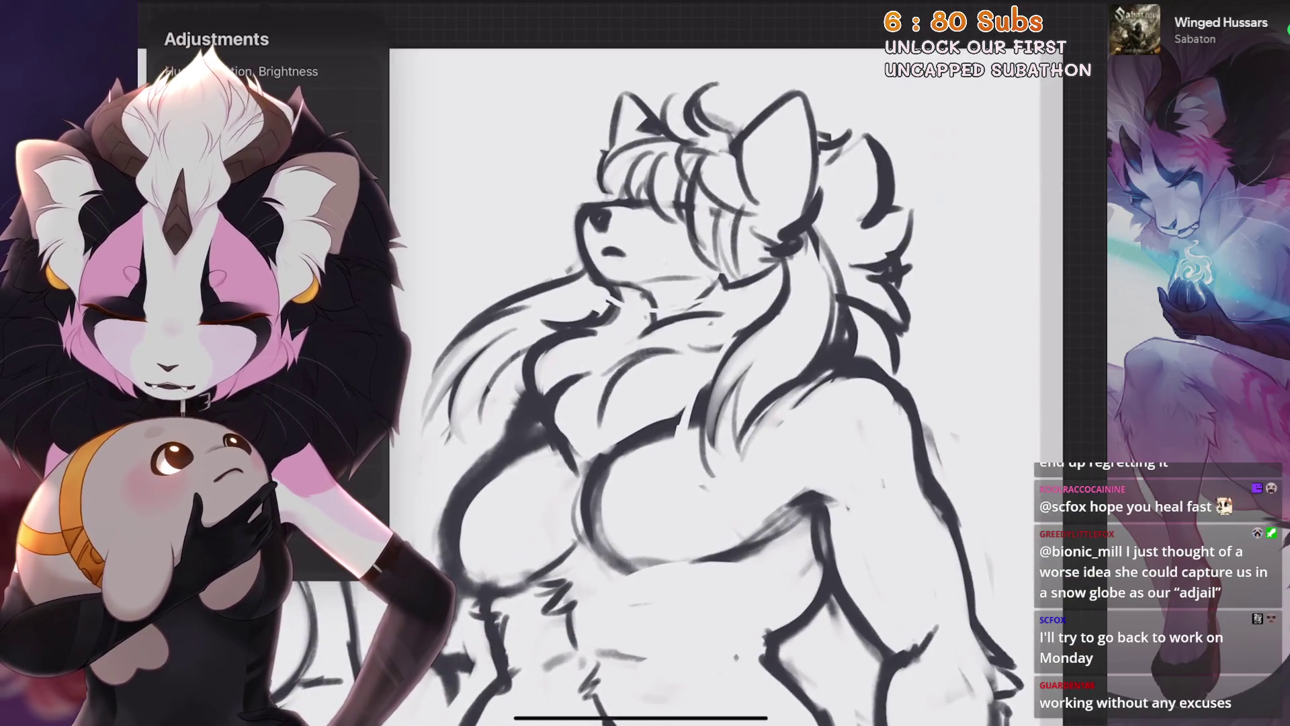
# Try Liquify Push and Expand distortions on the wolf's head and undo all of them
pyautogui.click(232, 475)
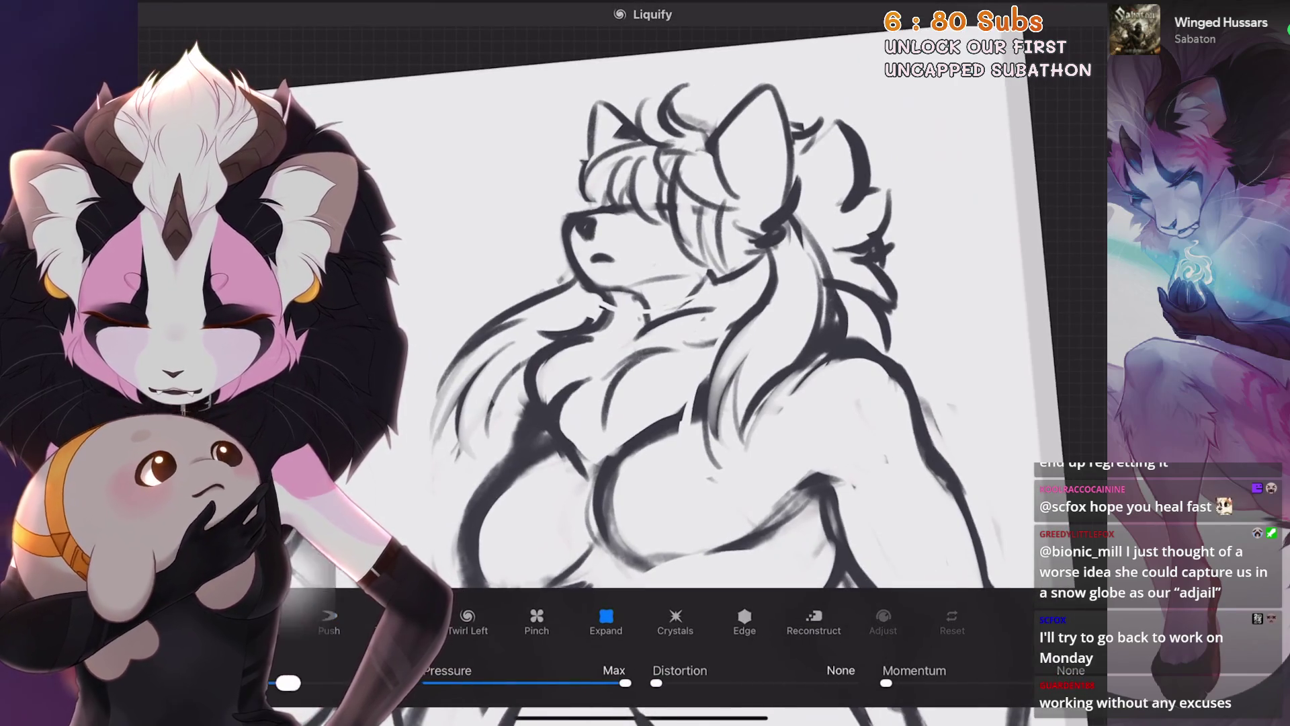
pyautogui.scroll(2, 645, 302)
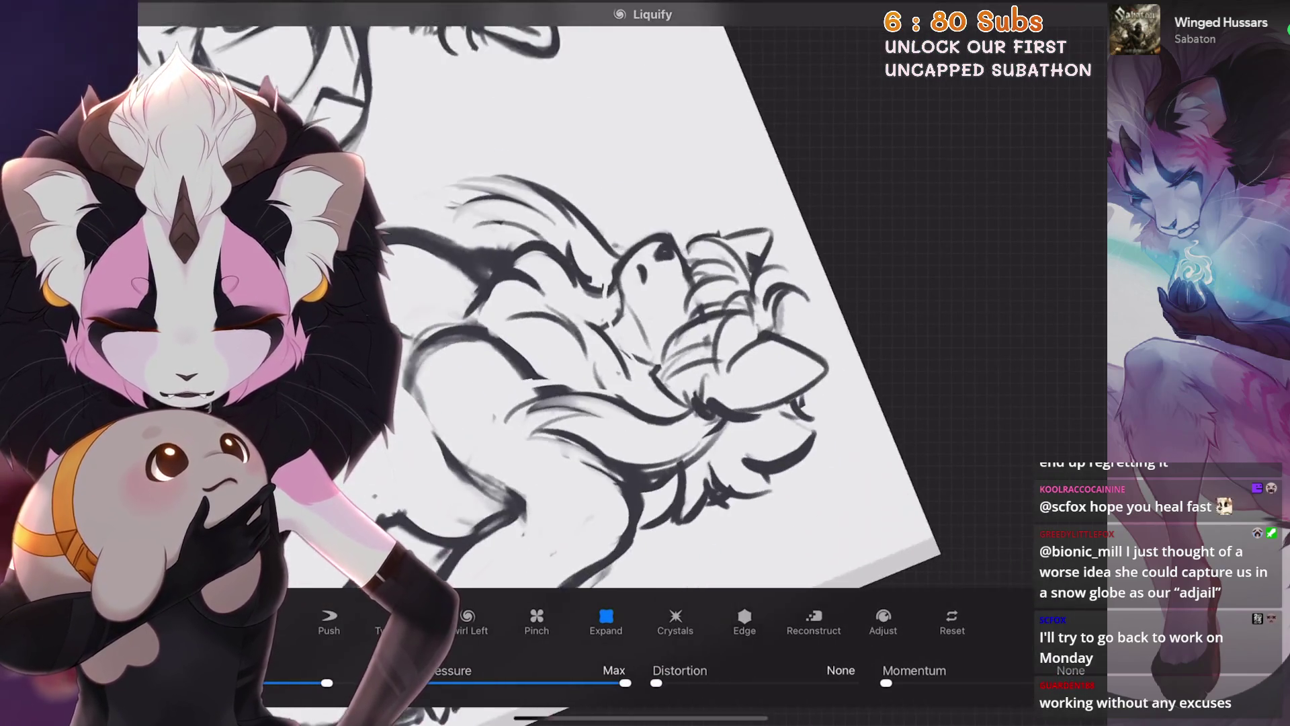
pyautogui.moveTo(606, 232); pyautogui.dragTo(707, 272)
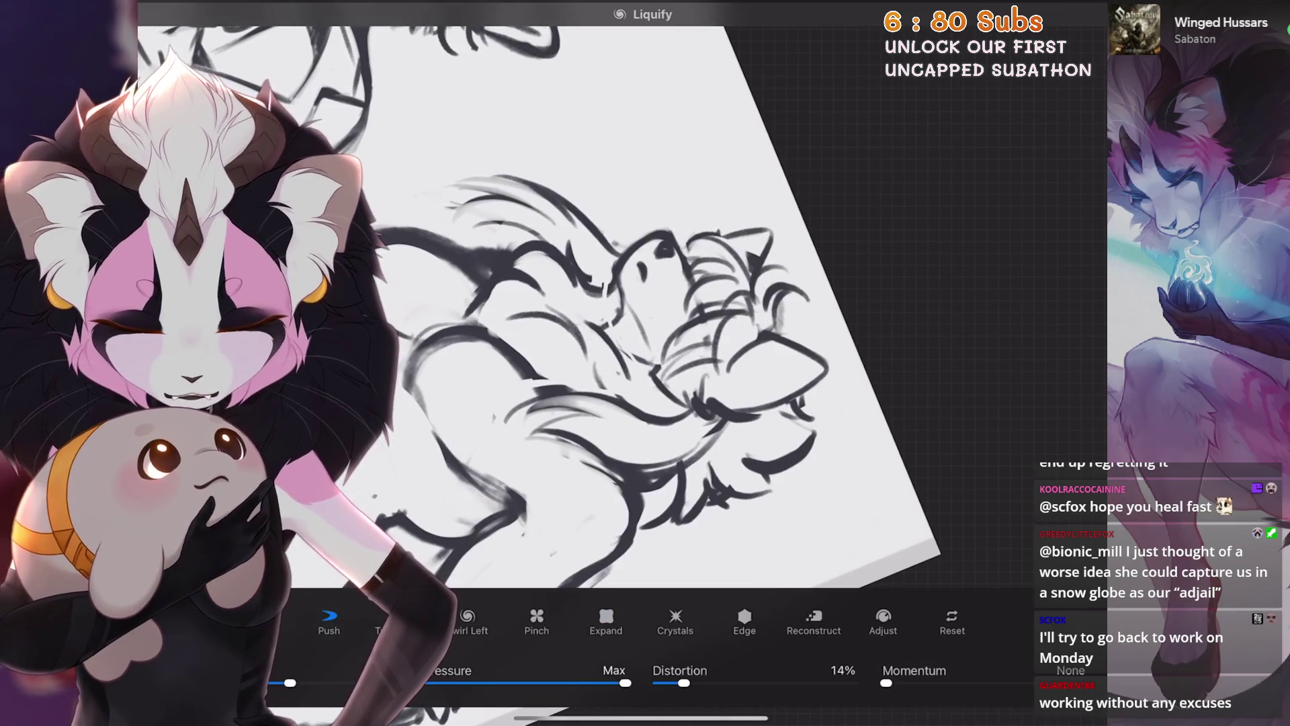
pyautogui.scroll(-2, 645, 303)
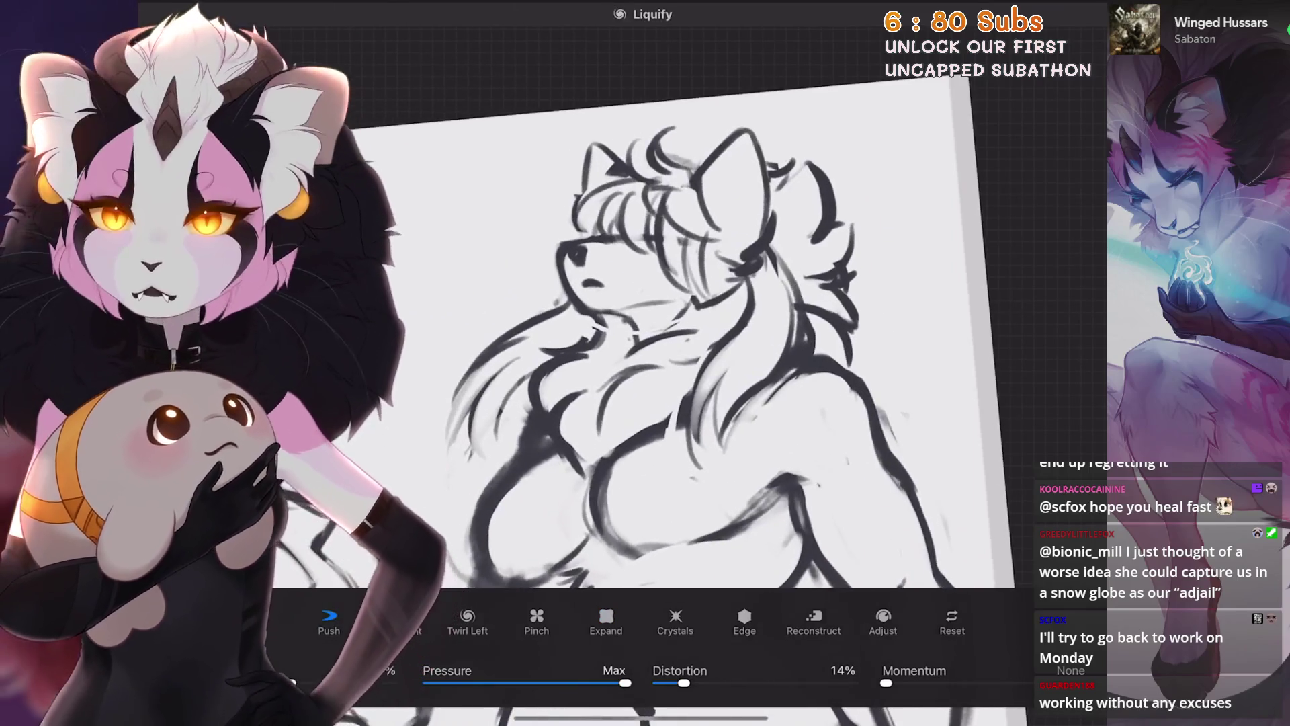
pyautogui.scroll(1, 645, 353)
pyautogui.hotkey('ctrl', 'z')
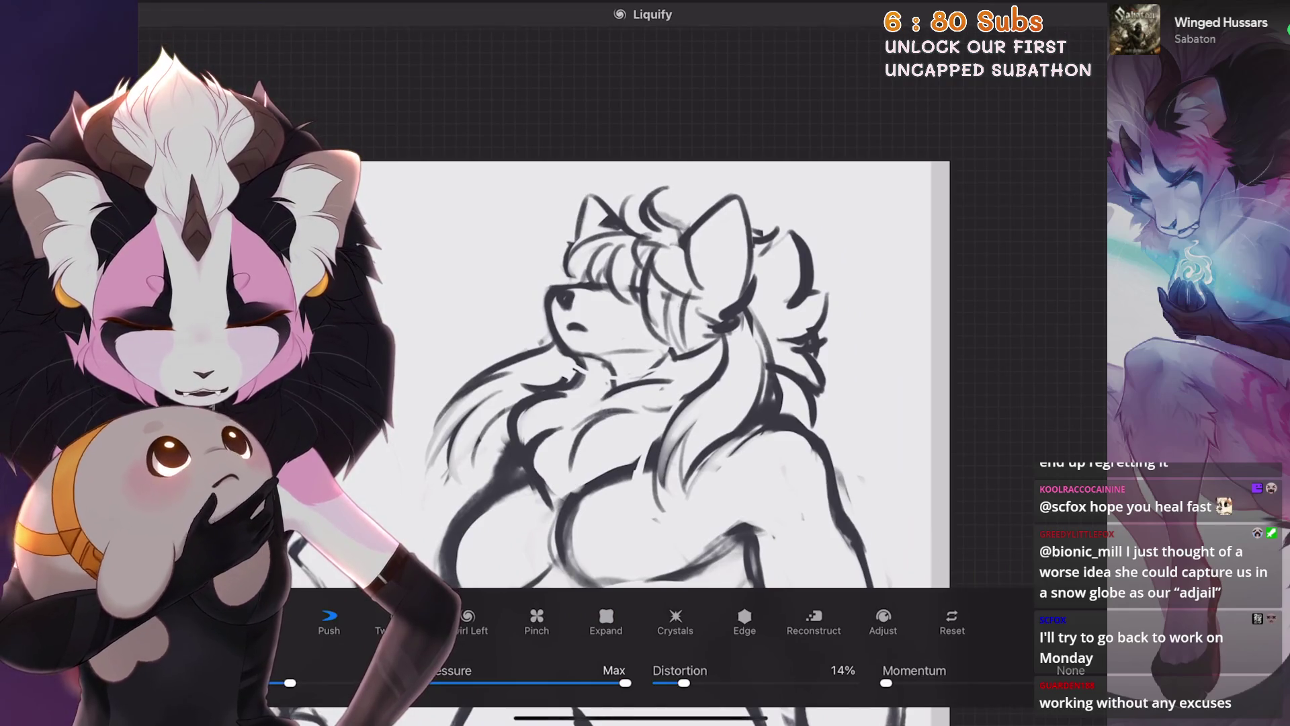
pyautogui.click(705, 252)
pyautogui.hotkey('ctrl', 'z')
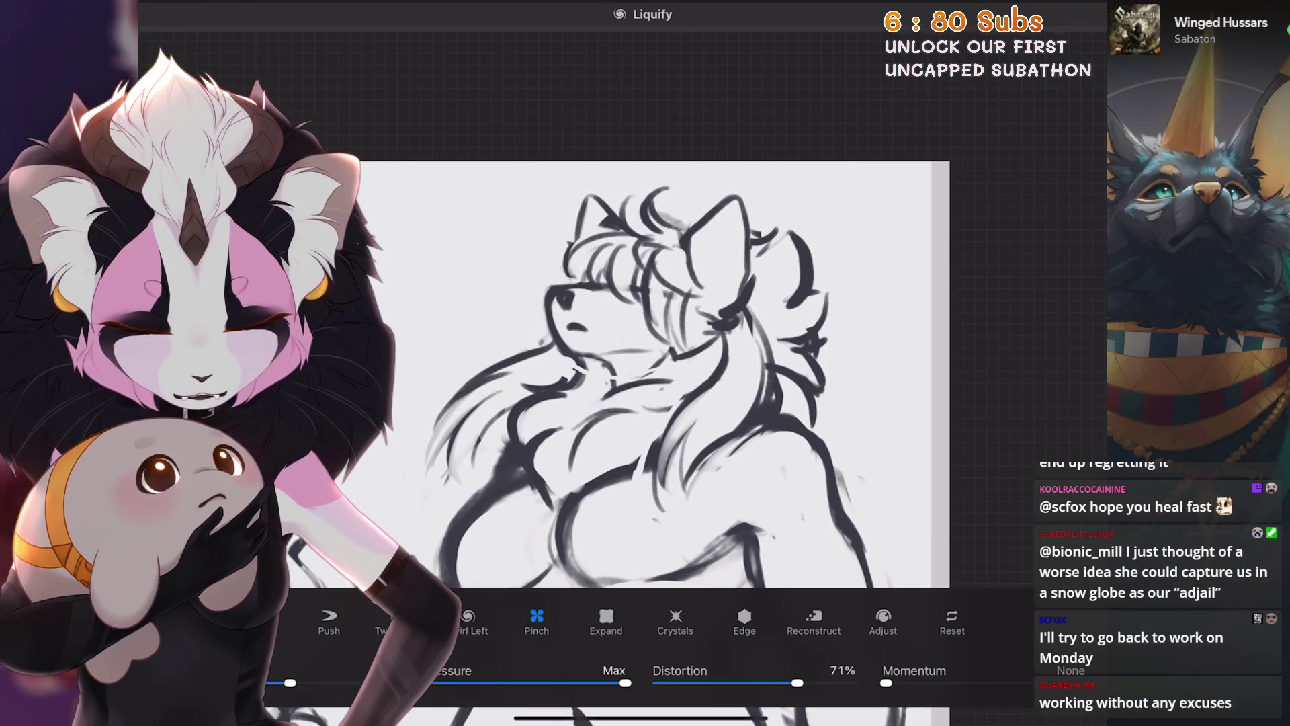
pyautogui.hotkey('ctrl', 'z')
pyautogui.scroll(2, 655, 373)
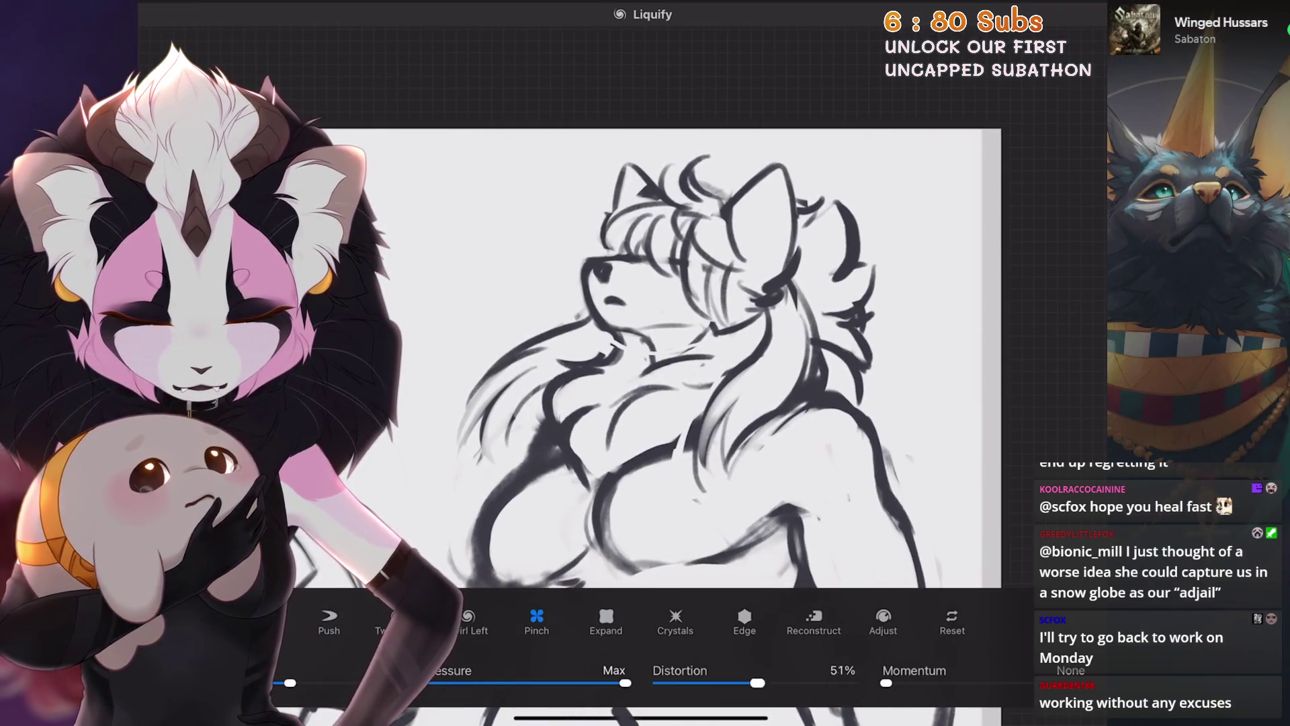
# Pinch the wolf's ear and hair slightly inward, redo the change and finish the liquify reshaping
pyautogui.click(747, 247)
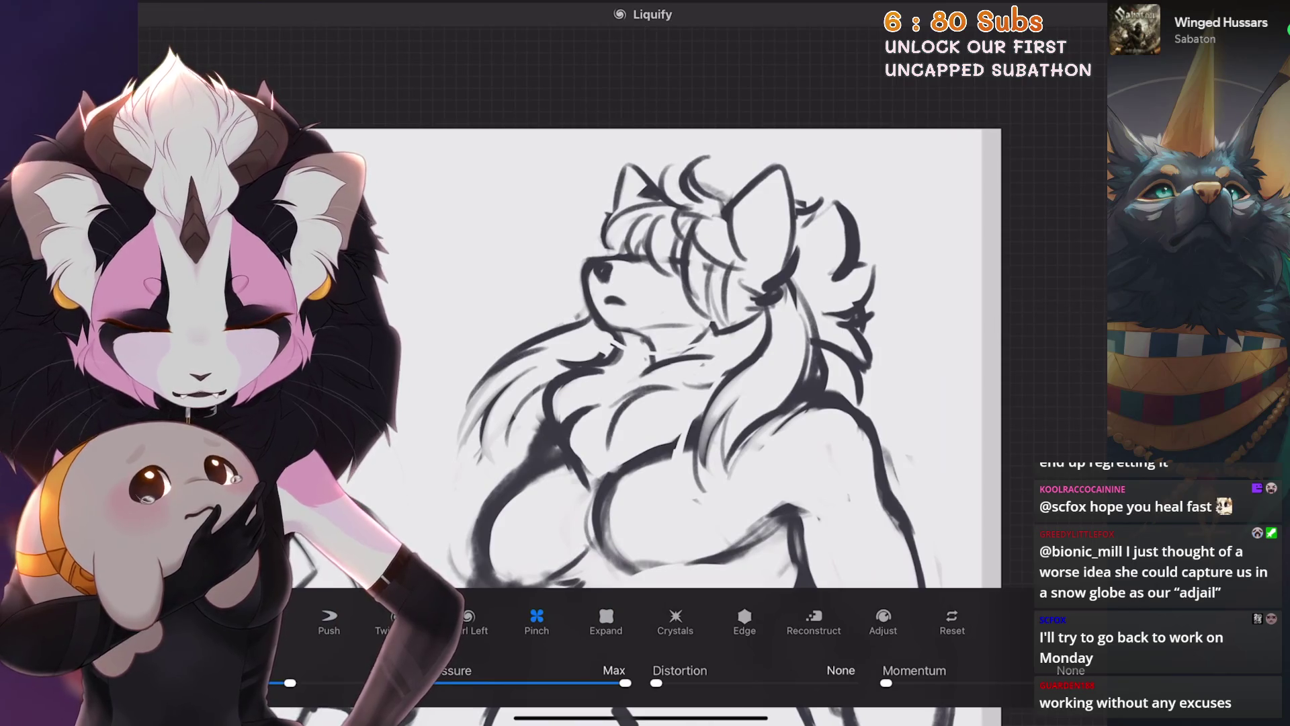
pyautogui.moveTo(626, 147); pyautogui.dragTo(627, 145)
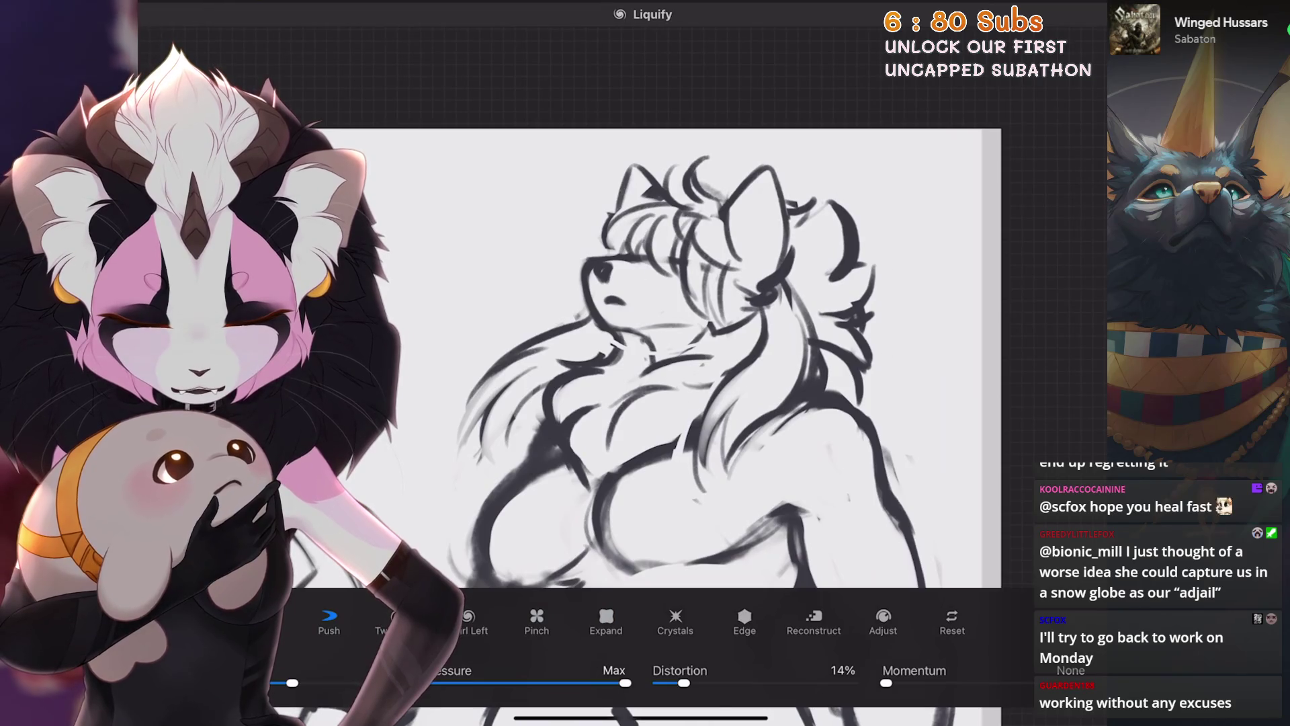
pyautogui.moveTo(656, 353)
pyautogui.mouseDown()
pyautogui.moveTo(605, 384)
pyautogui.moveTo(645, 414)
pyautogui.mouseUp()
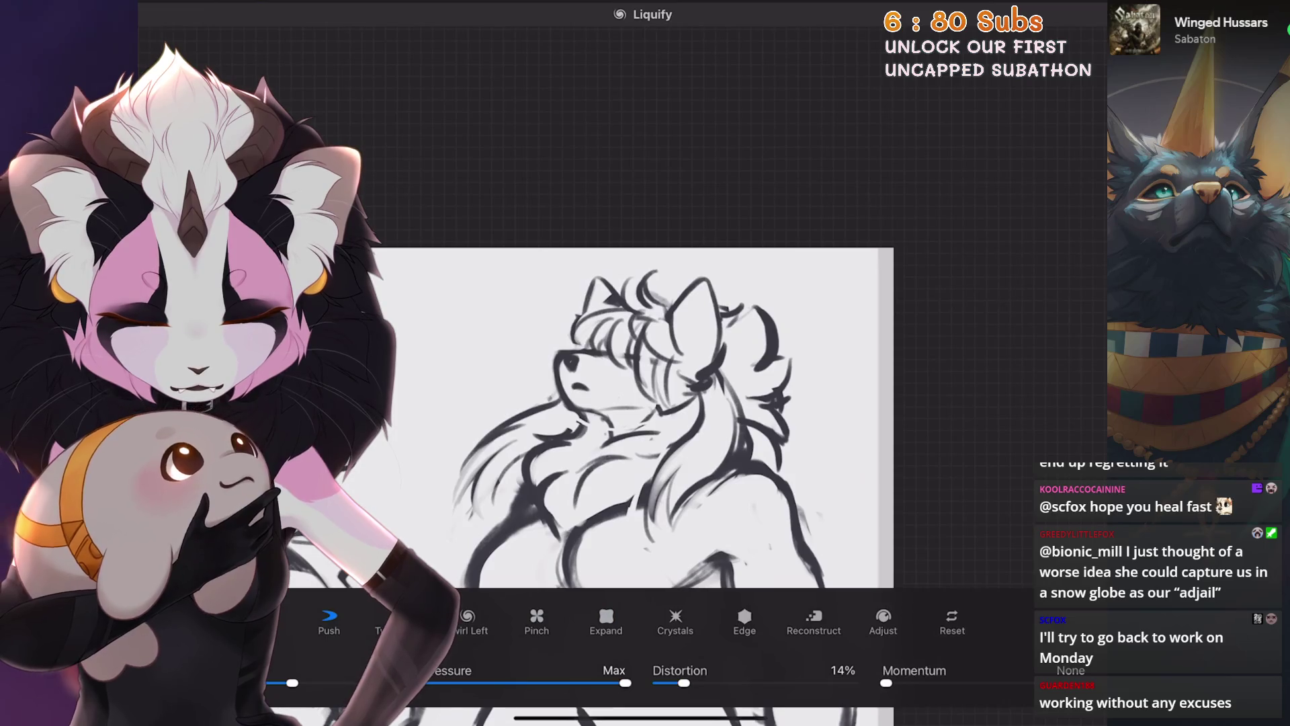
pyautogui.scroll(-3, 646, 403)
pyautogui.hotkey('ctrl', 'shift', 'z')
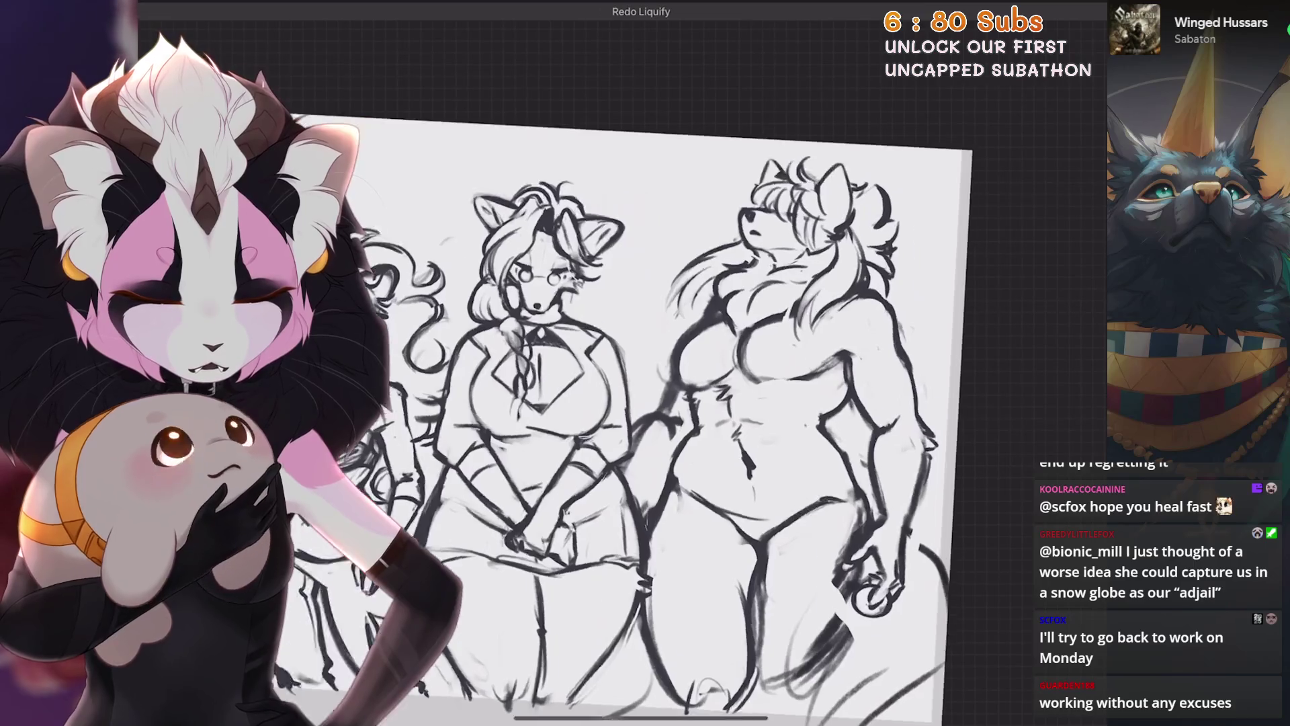
pyautogui.scroll(3, 646, 423)
pyautogui.scroll(-3, 645, 404)
pyautogui.scroll(3, 645, 334)
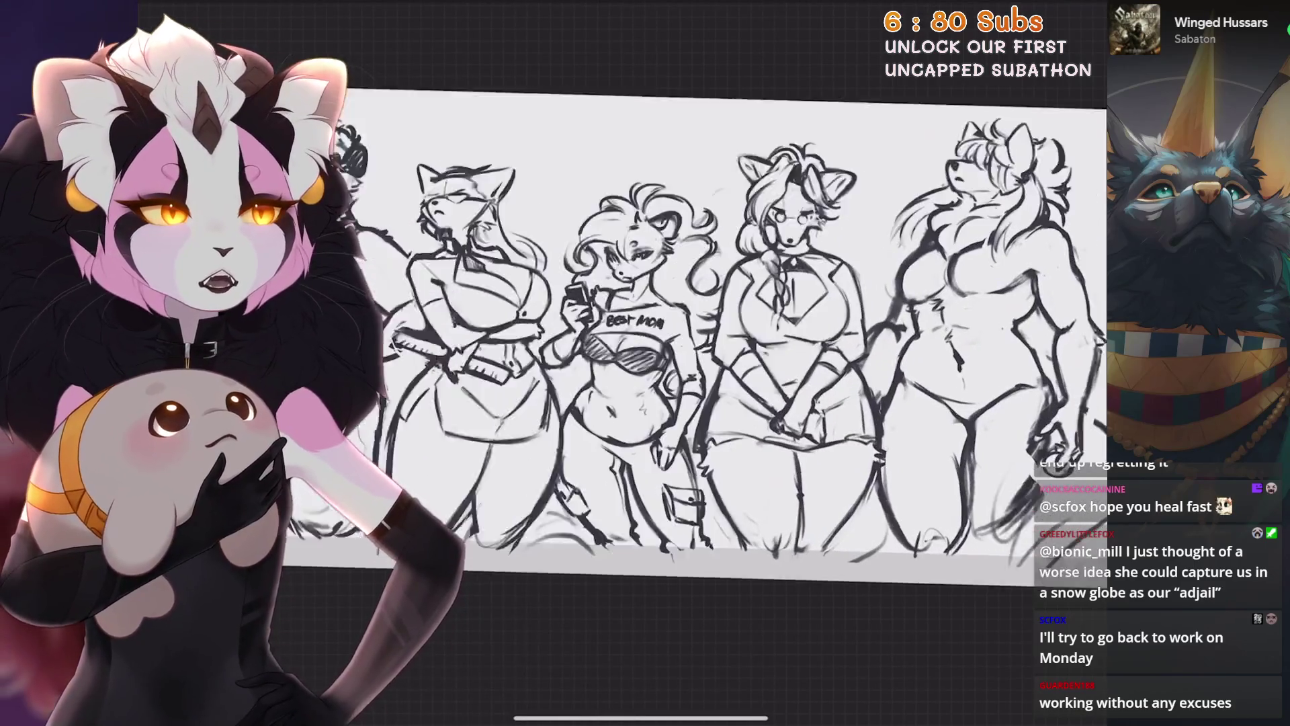
pyautogui.scroll(2, 705, 333)
pyautogui.scroll(3, 907, 303)
# Freehand-select the wolf's whole body, scale it slightly larger and nudge it right, then commit
pyautogui.press('s')
pyautogui.scroll(2, 757, 303)
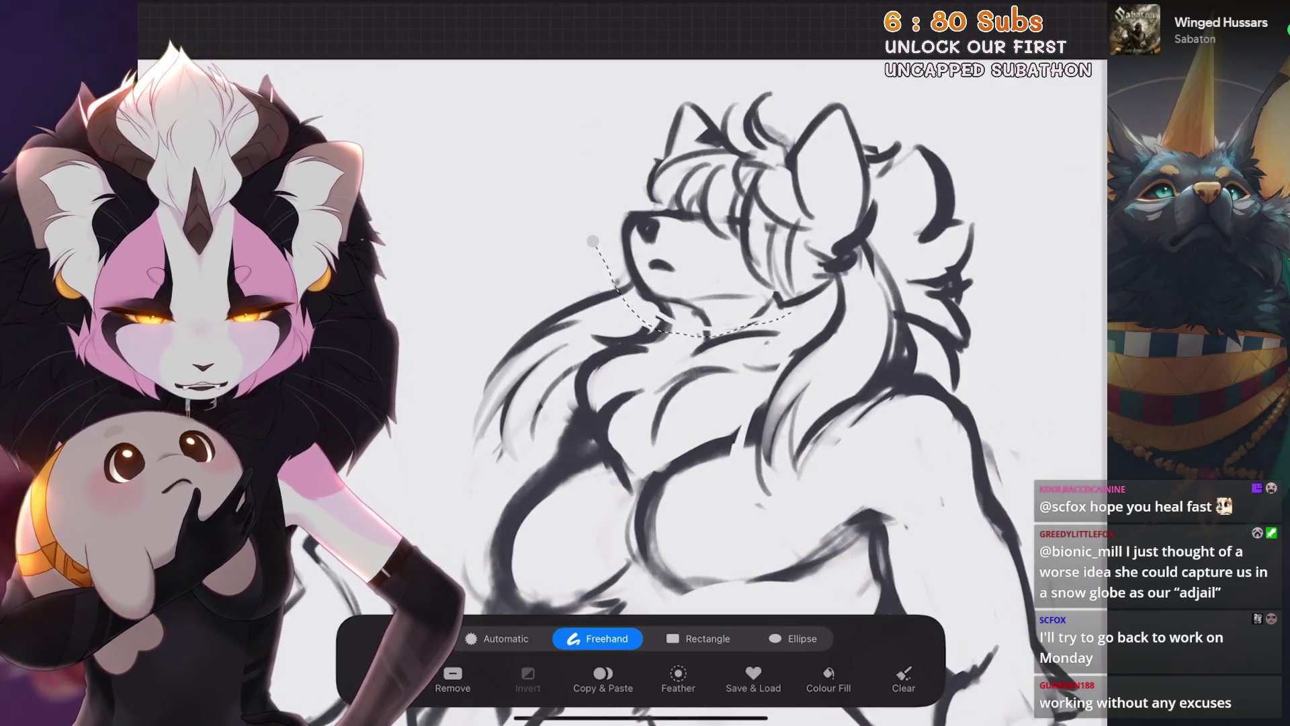
pyautogui.scroll(-5, 706, 352)
pyautogui.scroll(3, 646, 333)
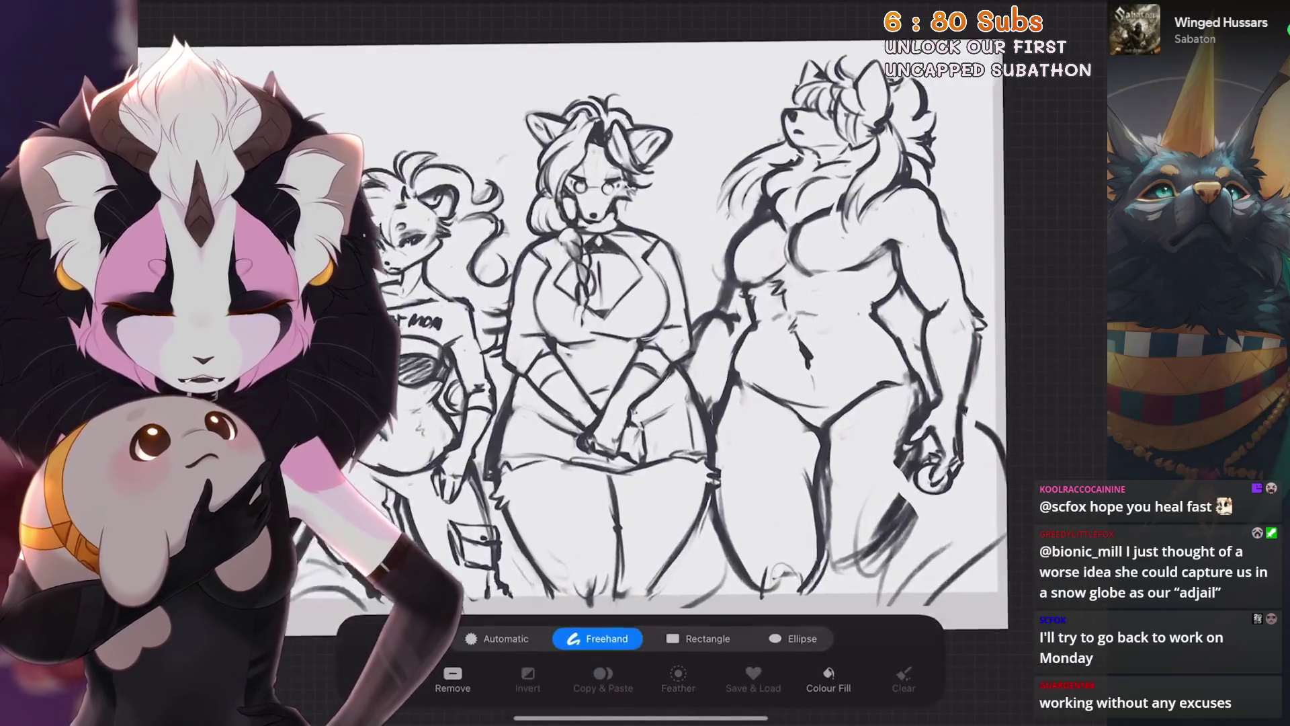
pyautogui.scroll(2, 646, 333)
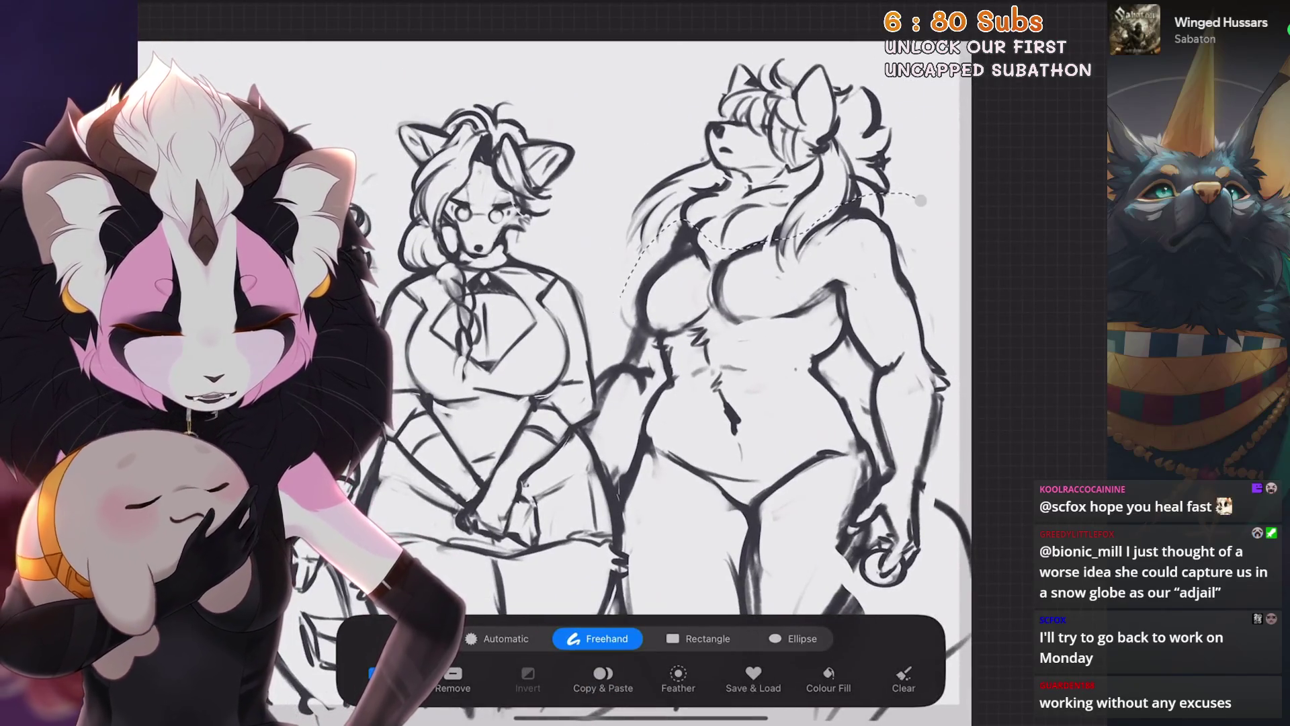
pyautogui.scroll(-2, 555, 363)
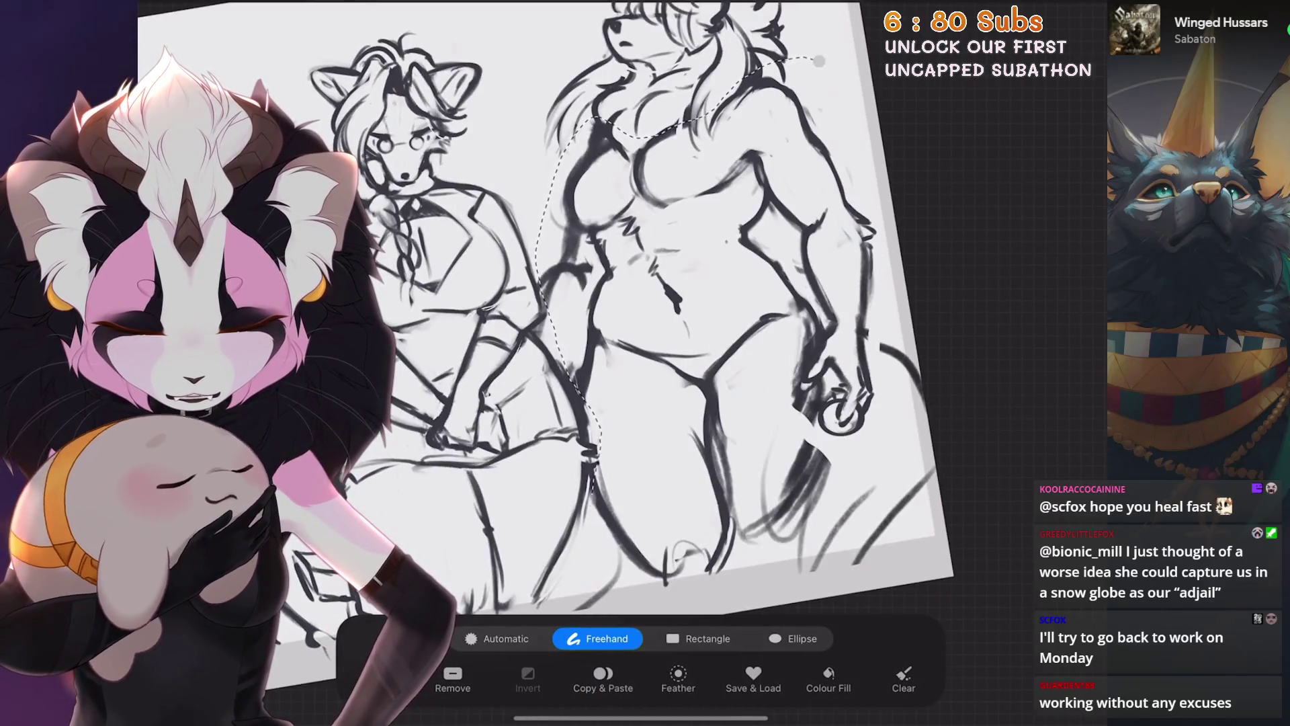
pyautogui.press('v')
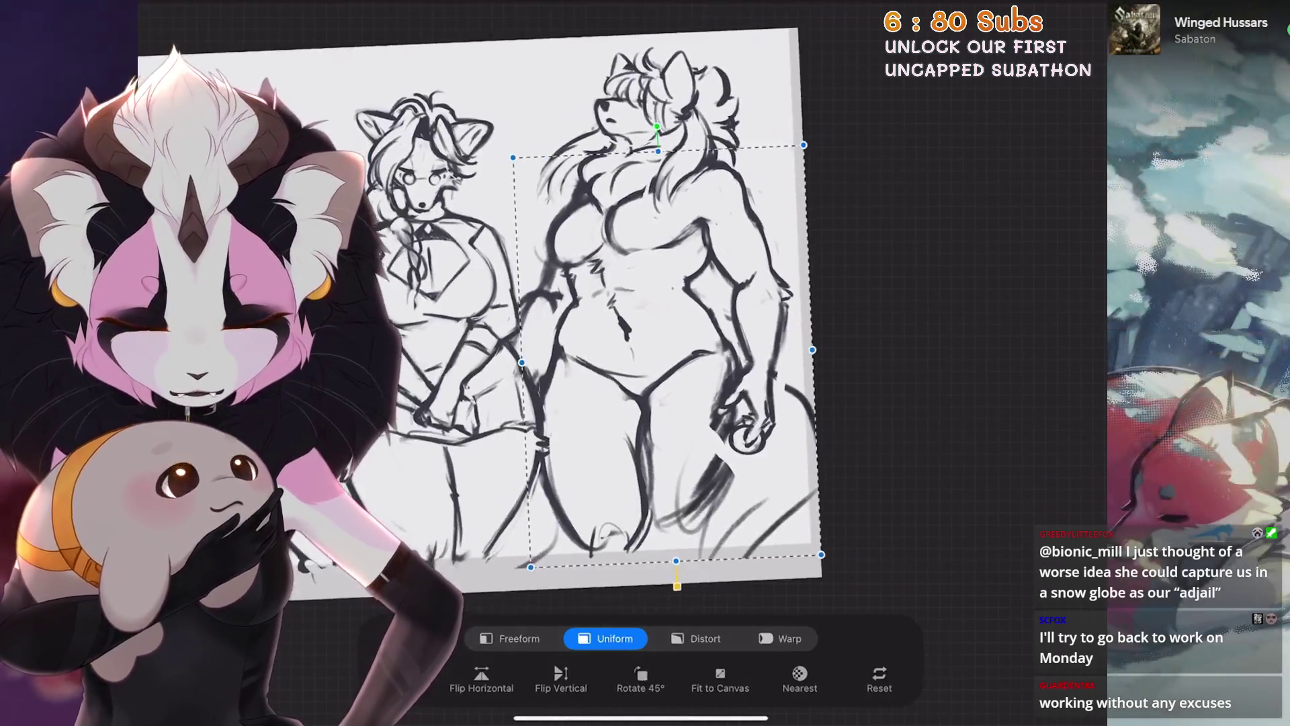
pyautogui.moveTo(530, 567); pyautogui.dragTo(526, 544)
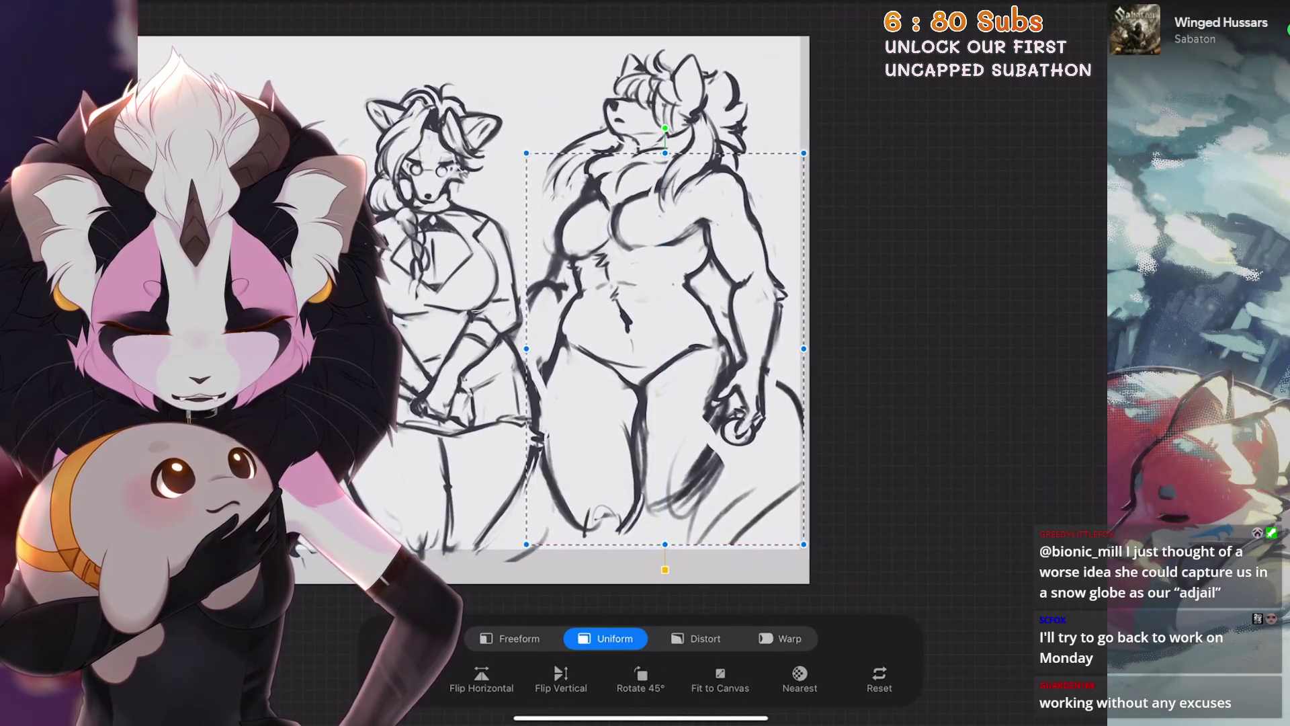
pyautogui.moveTo(666, 348); pyautogui.dragTo(669, 349)
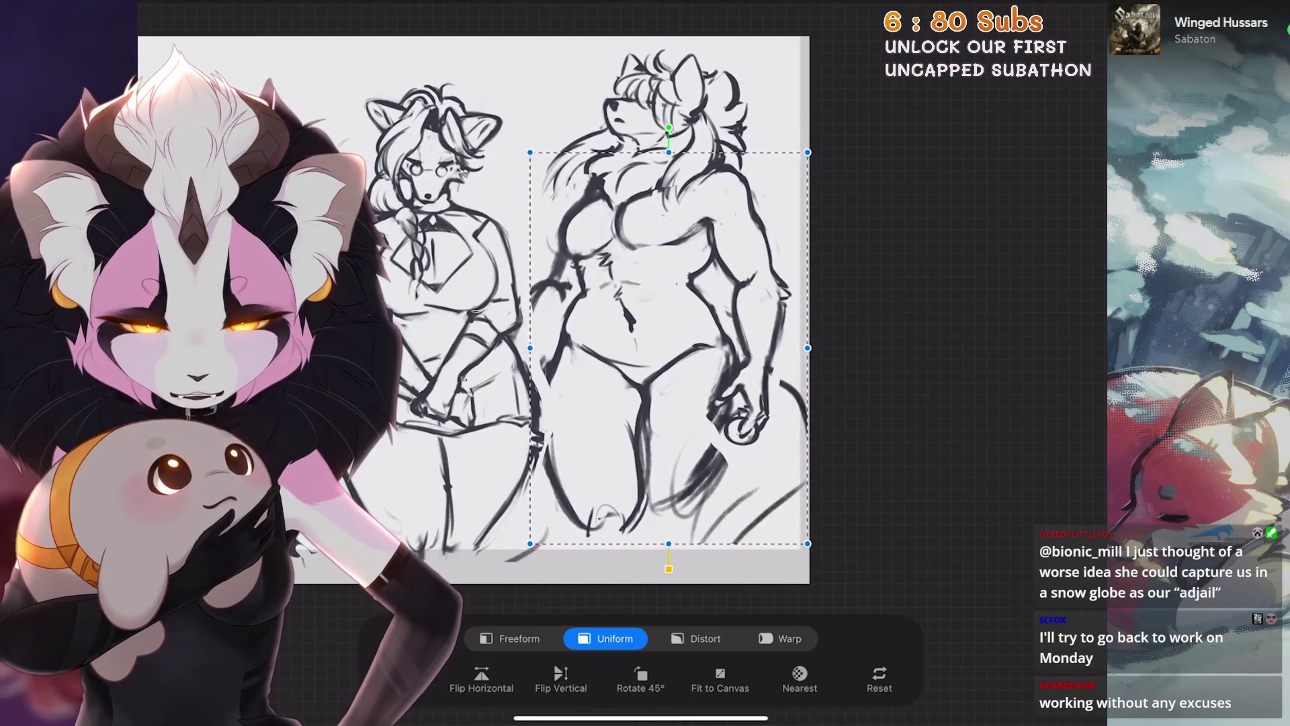
pyautogui.press('v')
pyautogui.scroll(-3, 645, 322)
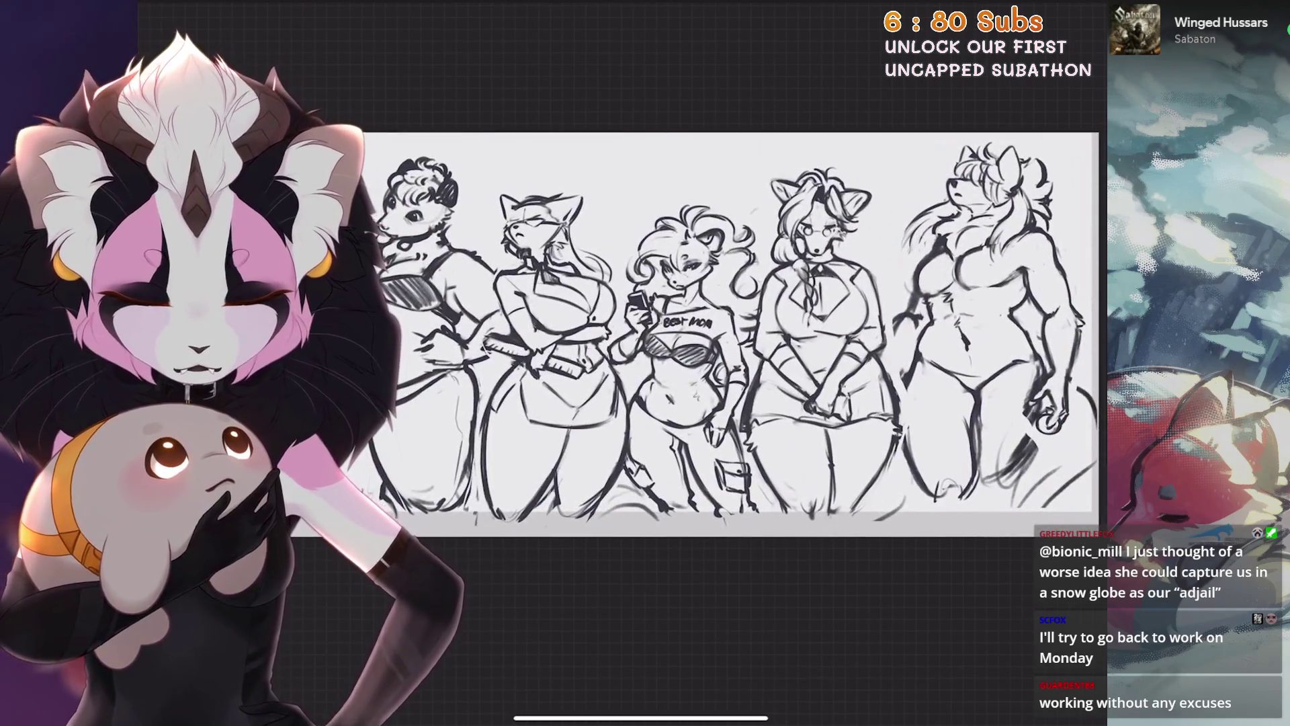
pyautogui.scroll(2, 665, 354)
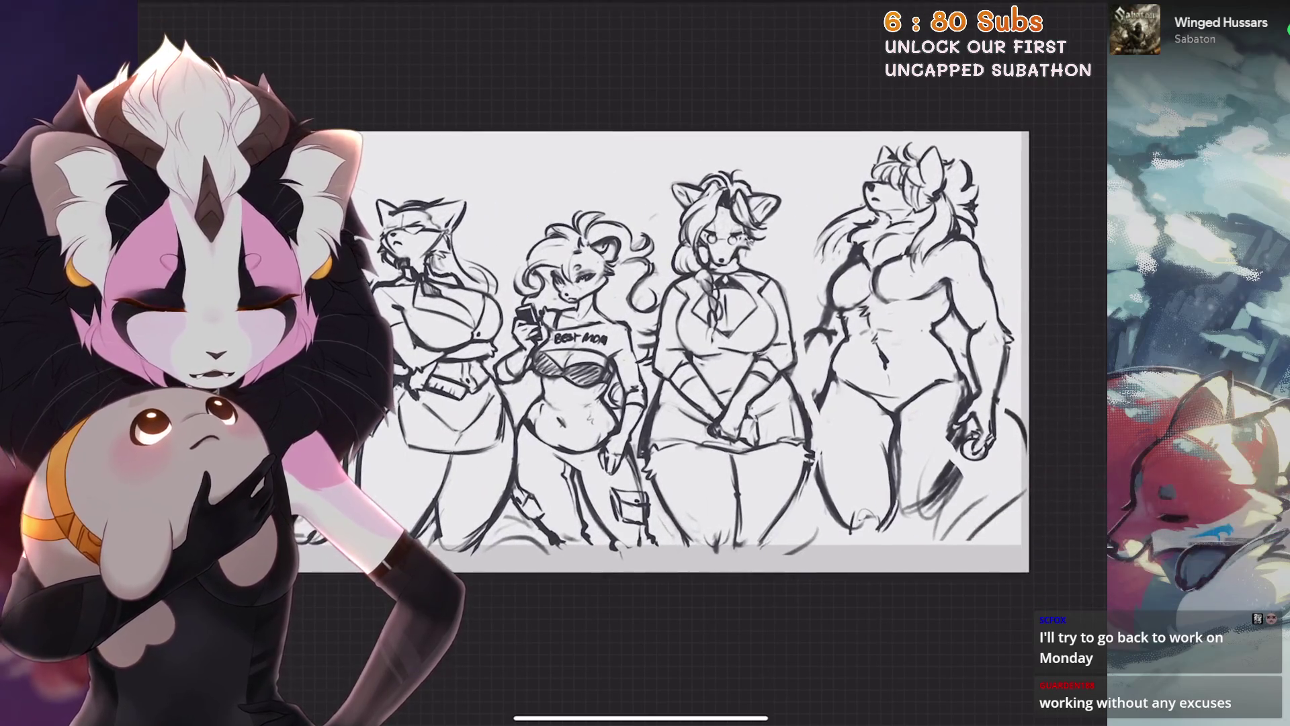
pyautogui.scroll(2, 887, 304)
pyautogui.scroll(1, 888, 303)
pyautogui.scroll(2, 888, 302)
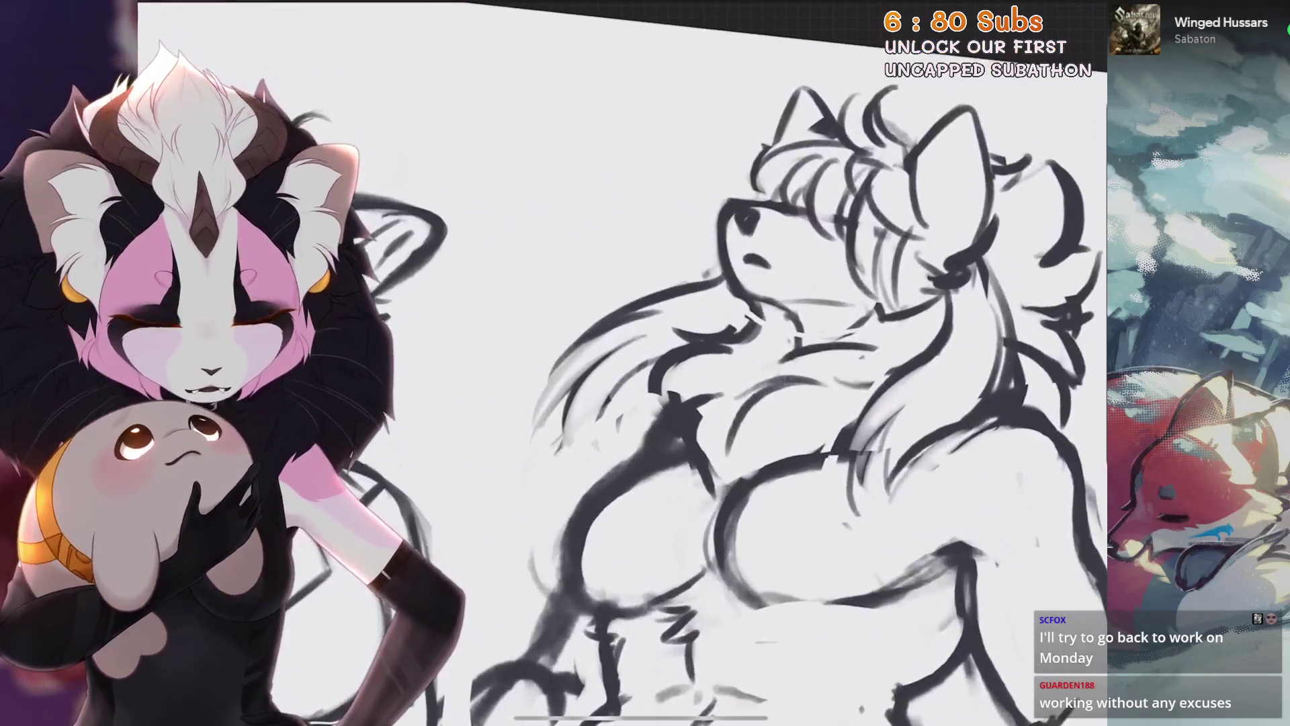
pyautogui.scroll(2, 887, 303)
pyautogui.scroll(1, 707, 427)
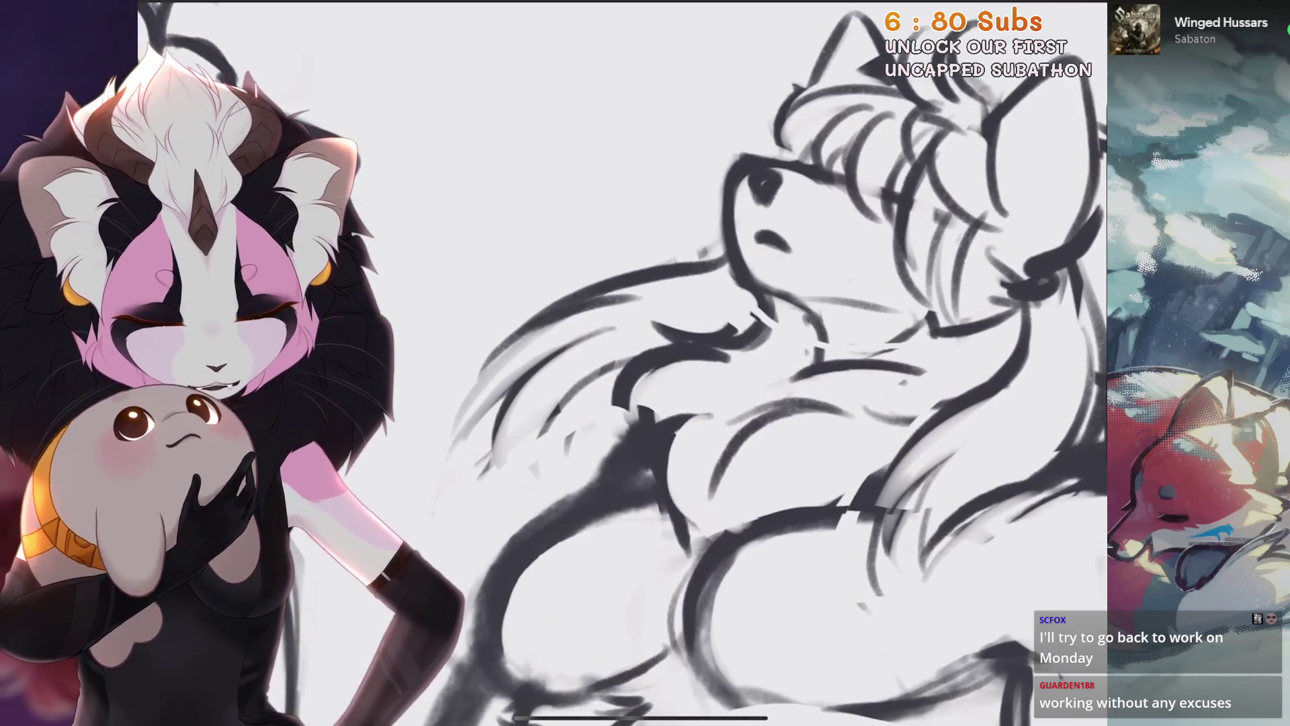
pyautogui.scroll(-3, 645, 363)
pyautogui.scroll(-2, 645, 363)
pyautogui.scroll(1, 645, 363)
pyautogui.scroll(1, 645, 363)
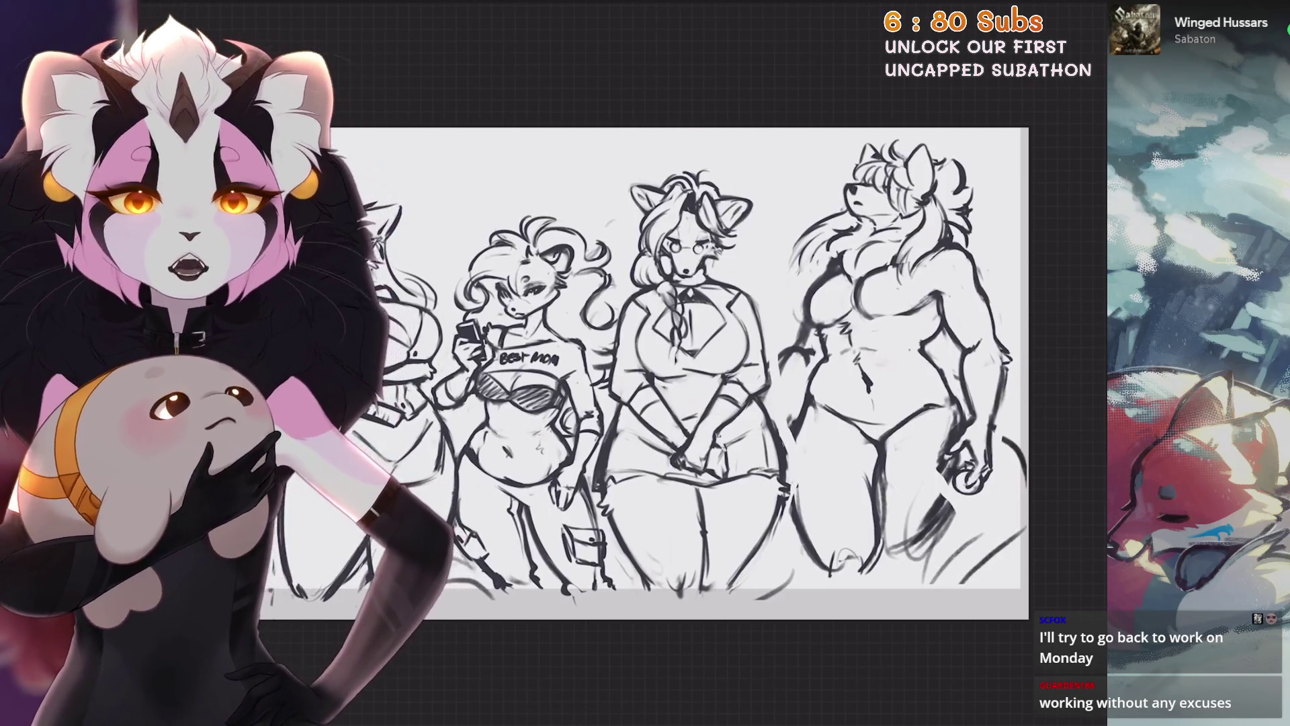
pyautogui.scroll(1, 706, 393)
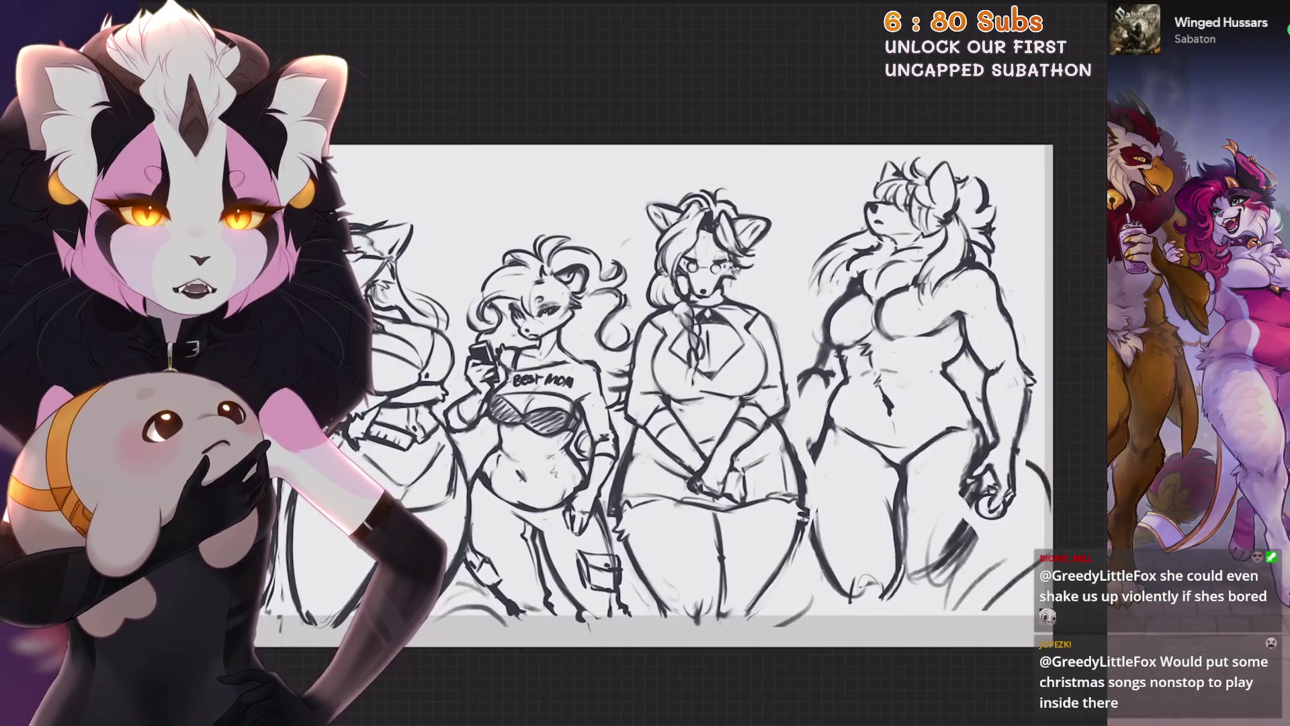
pyautogui.scroll(-1, 685, 393)
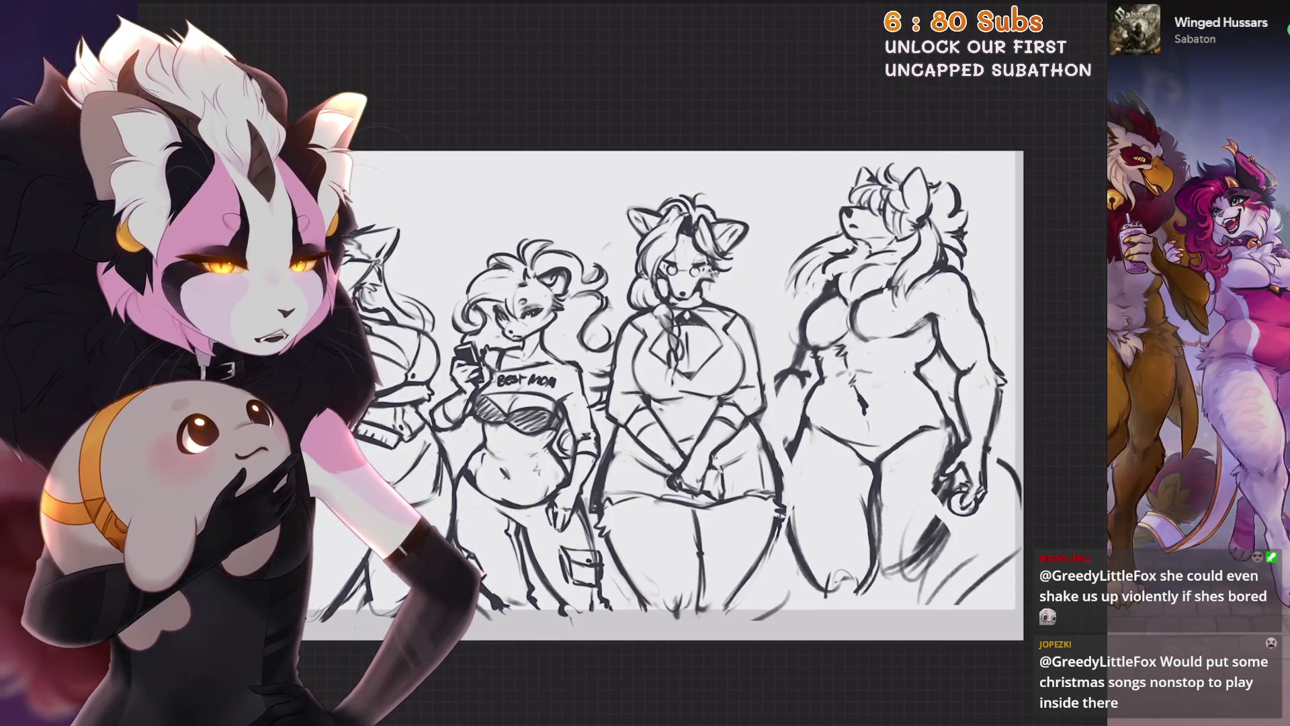
pyautogui.scroll(1, 666, 404)
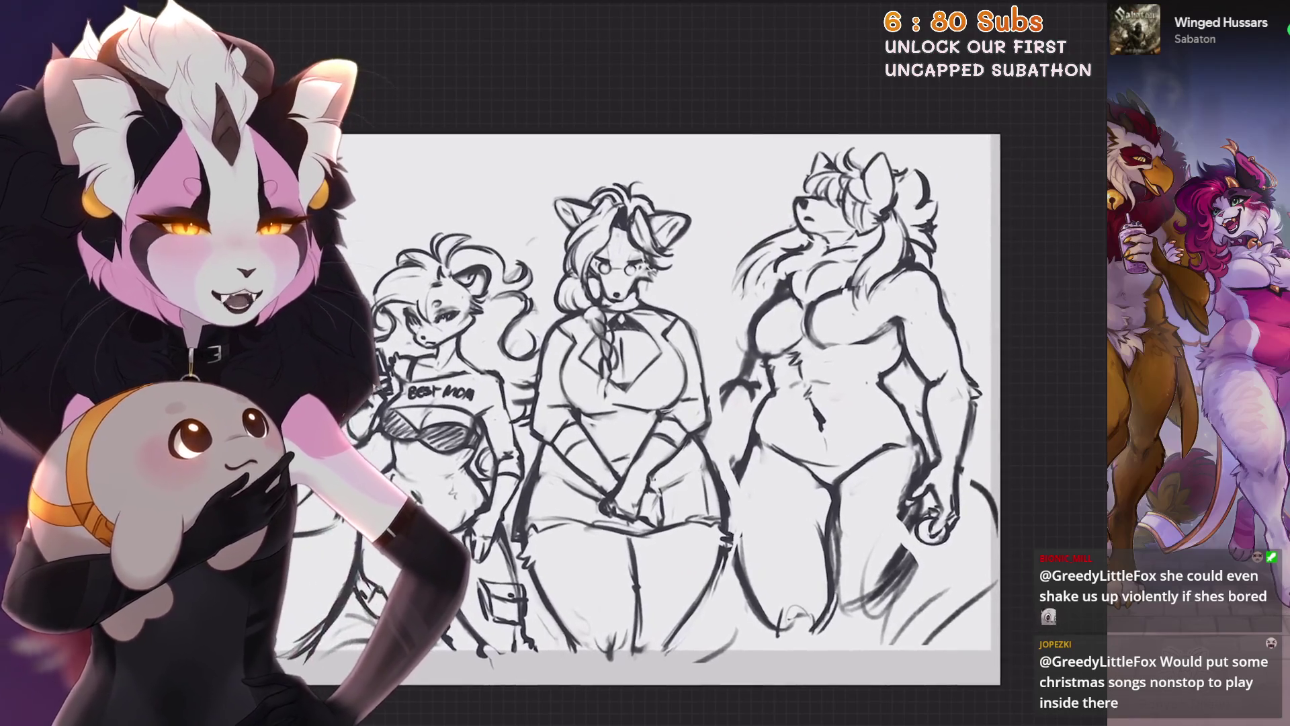
pyautogui.scroll(1, 666, 404)
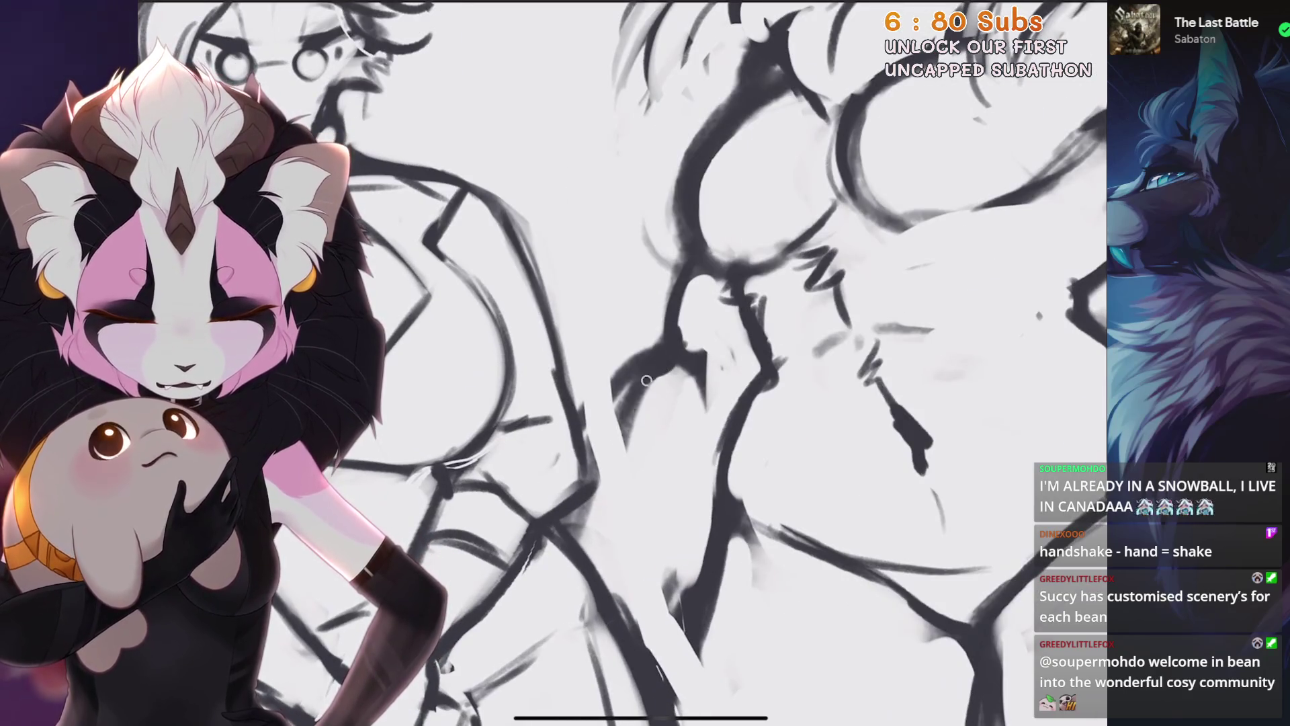
# Undo a stroke, then select and slightly shift and tilt the side of the wolf's torso
pyautogui.hotkey('ctrl', 'z')
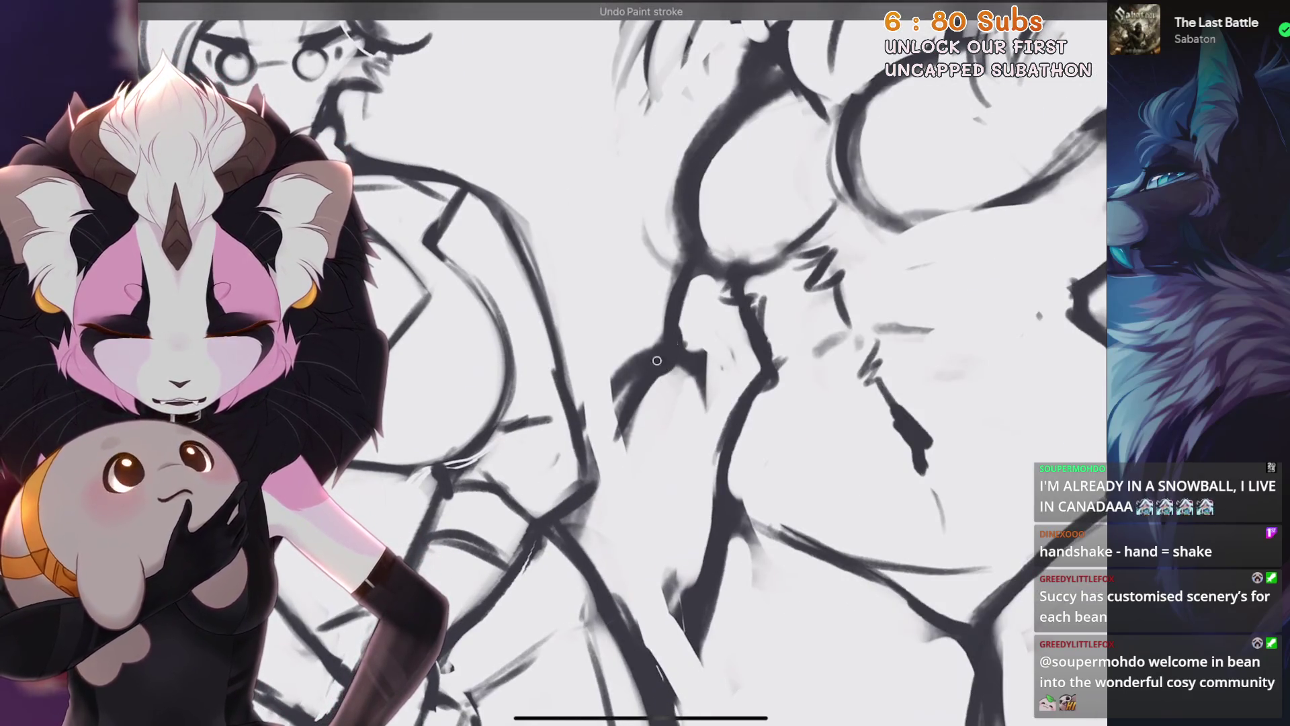
pyautogui.scroll(-3, 657, 360)
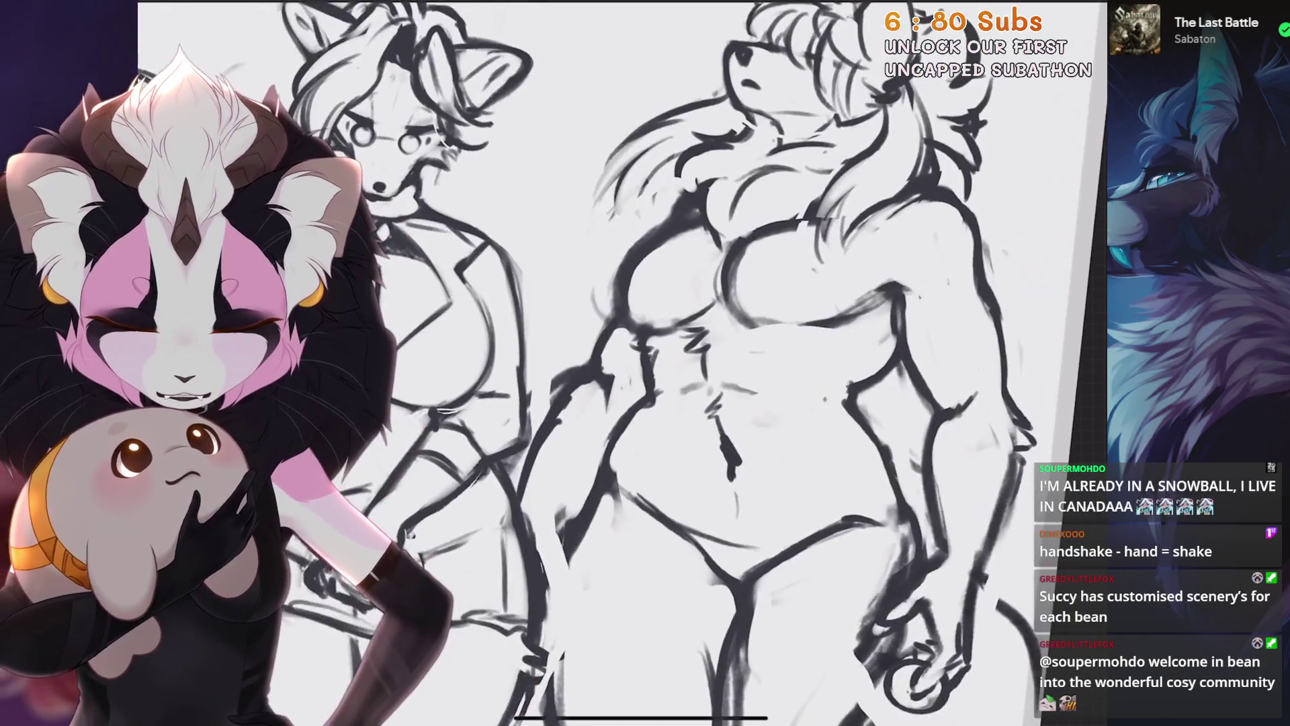
pyautogui.press('s')
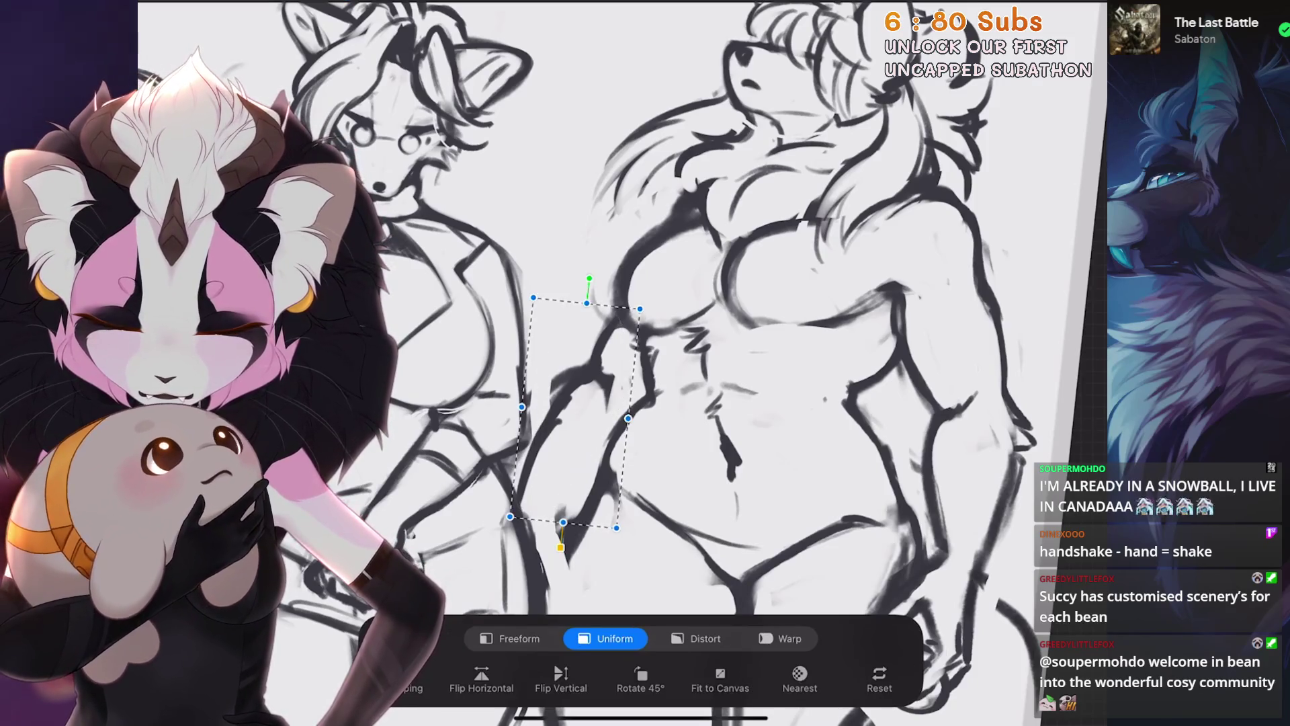
pyautogui.moveTo(575, 414); pyautogui.dragTo(585, 388)
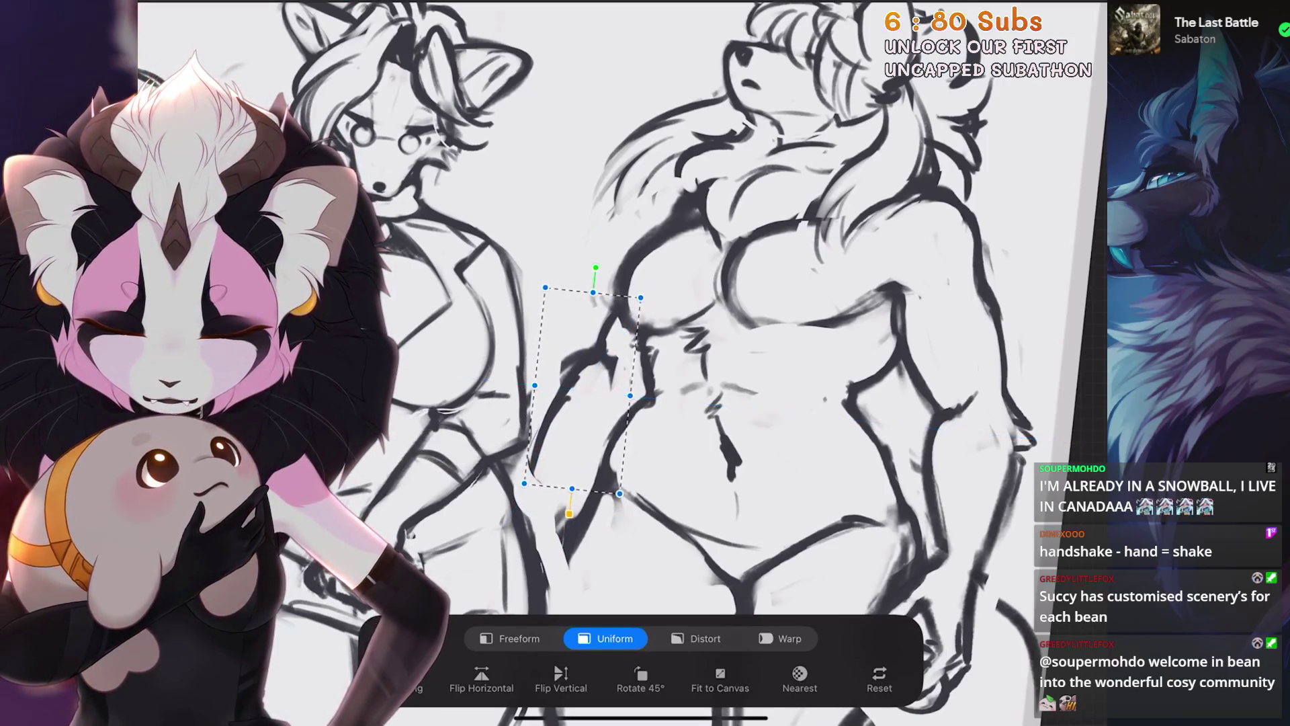
pyautogui.press('Return')
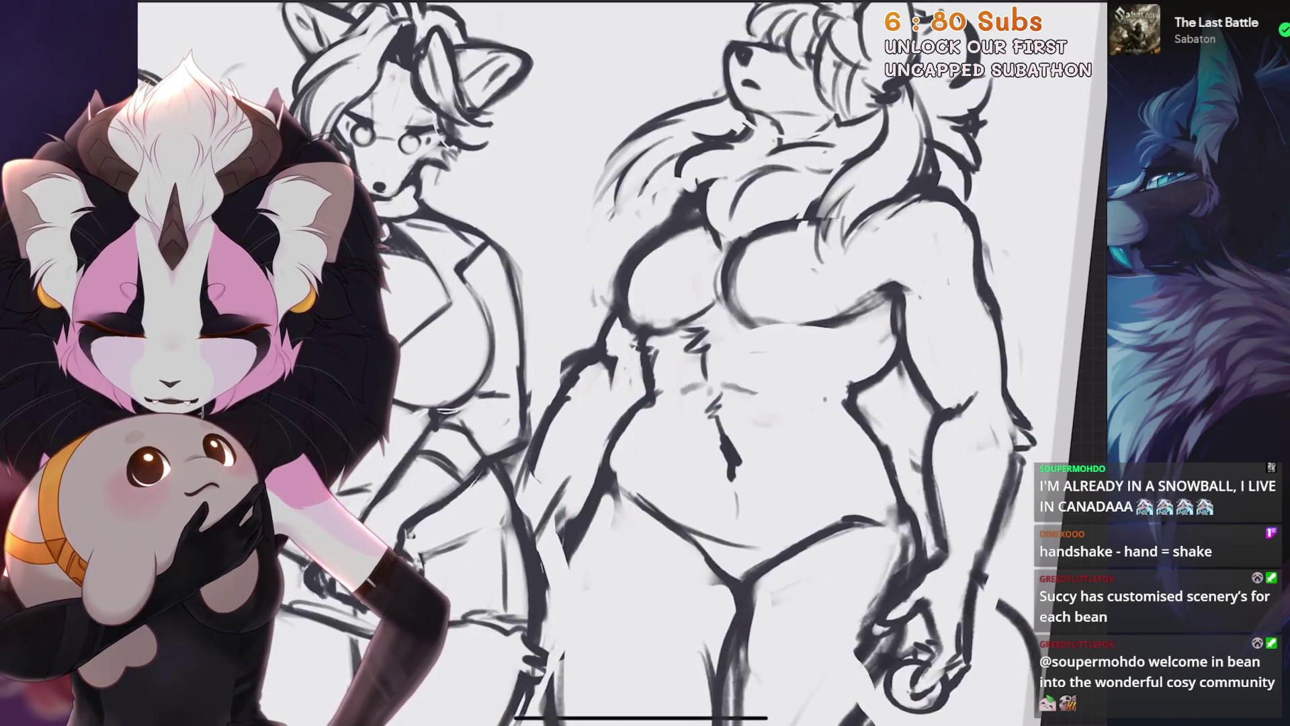
# Undo the remaining stray paint strokes on the wolf's torso and hips
pyautogui.hotkey('ctrl', 'z')
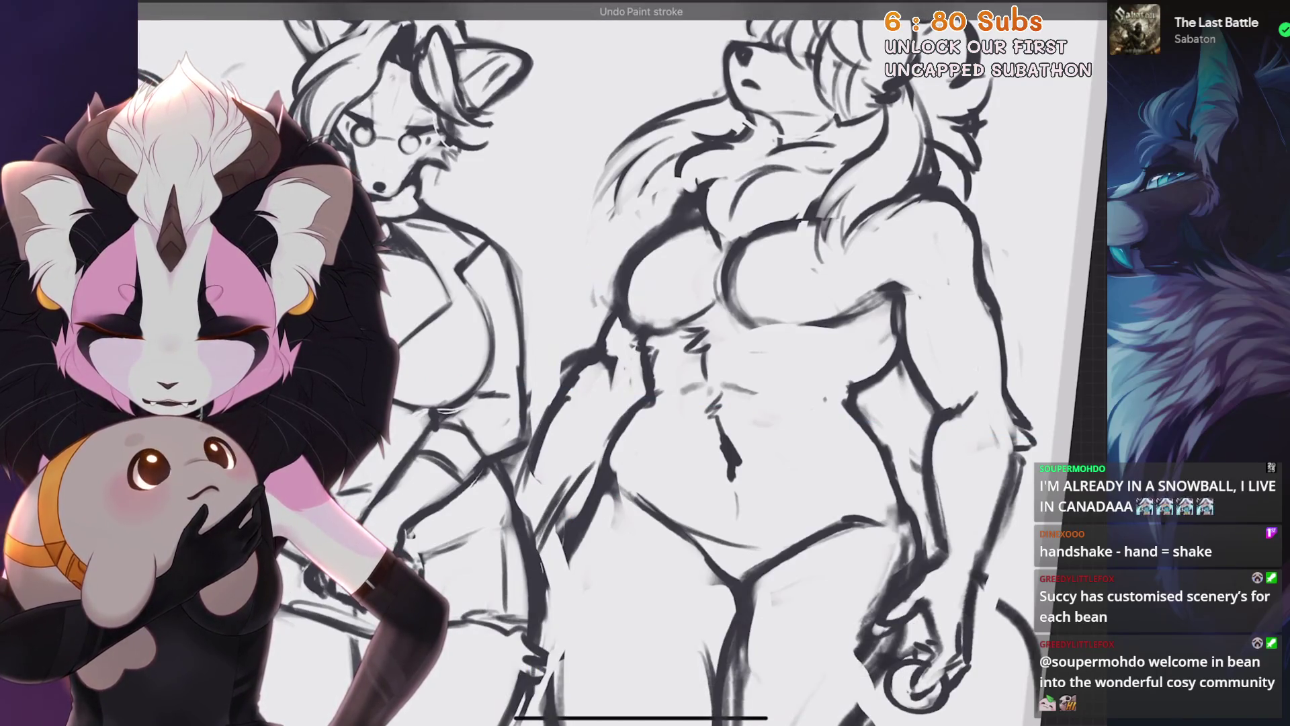
pyautogui.scroll(-3, 646, 364)
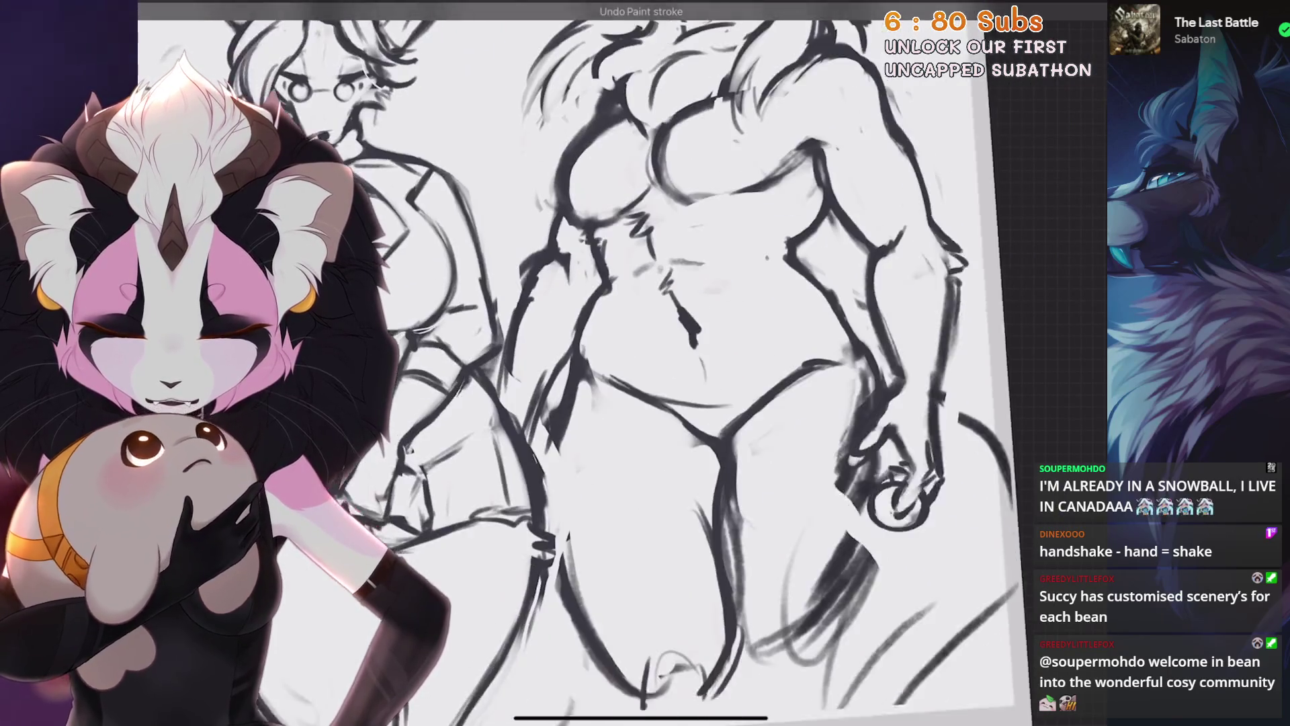
pyautogui.scroll(-3, 645, 363)
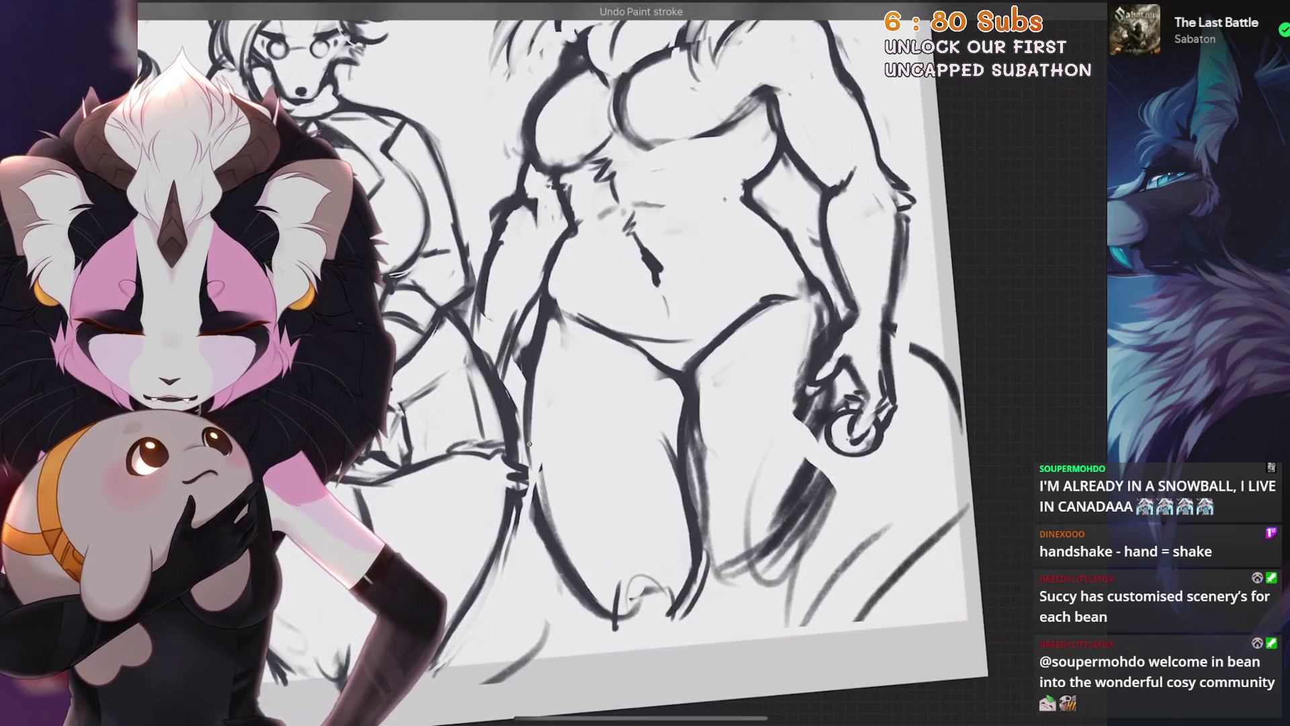
pyautogui.scroll(-3, 606, 363)
pyautogui.scroll(-1, 605, 363)
pyautogui.scroll(-2, 605, 363)
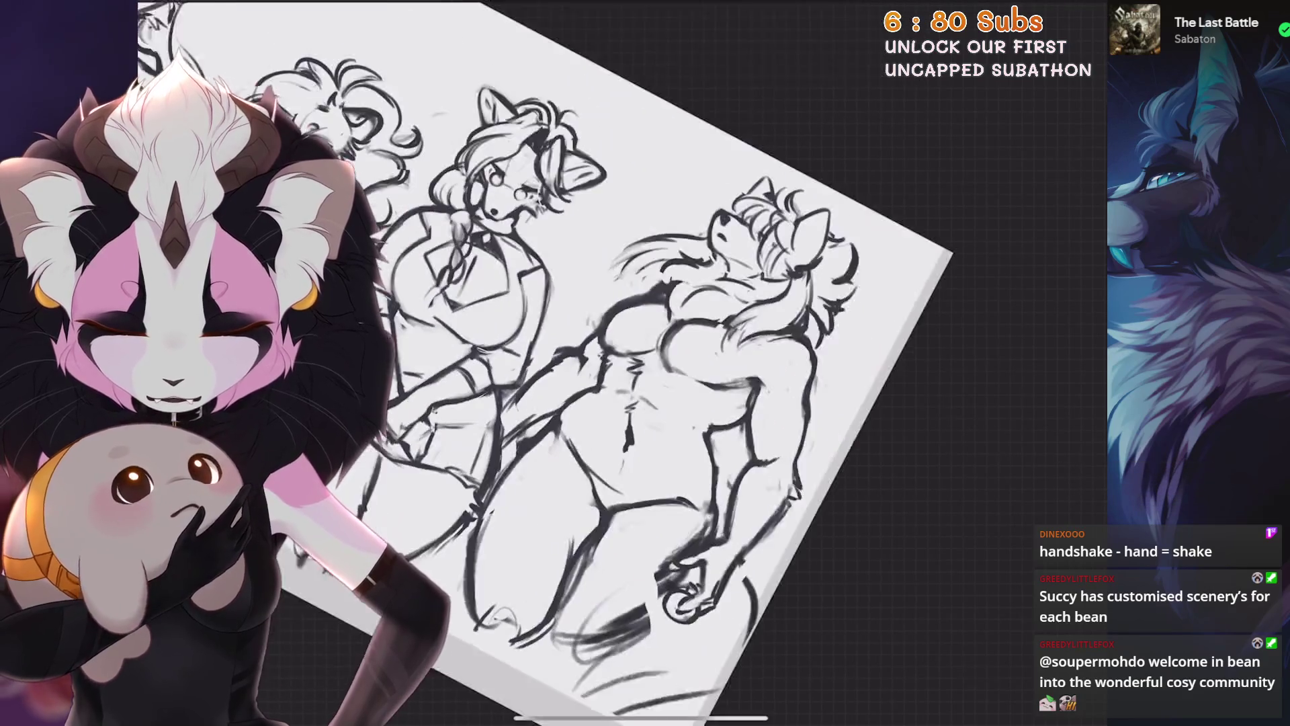
pyautogui.scroll(5, 645, 362)
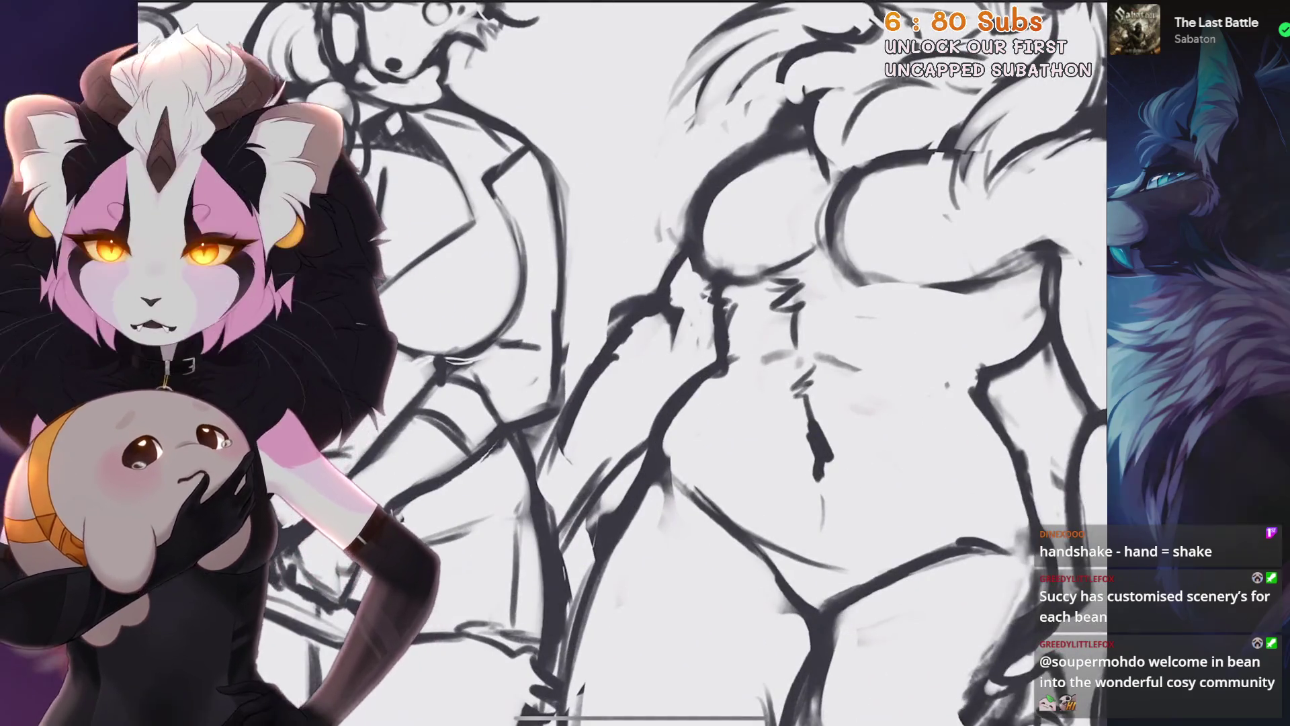
pyautogui.hotkey('ctrl', 'z')
pyautogui.scroll(2, 685, 414)
pyautogui.hotkey('ctrl', 'z')
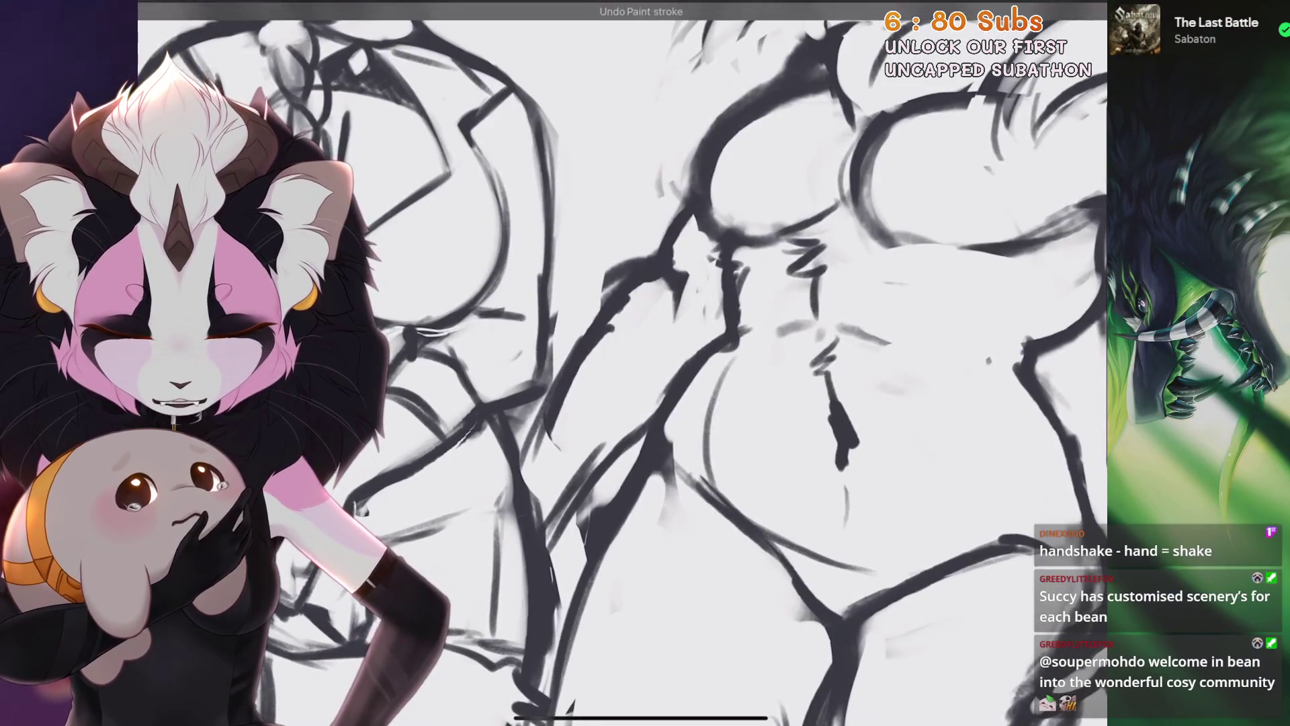
pyautogui.hotkey('ctrl', 'z')
pyautogui.scroll(1, 715, 385)
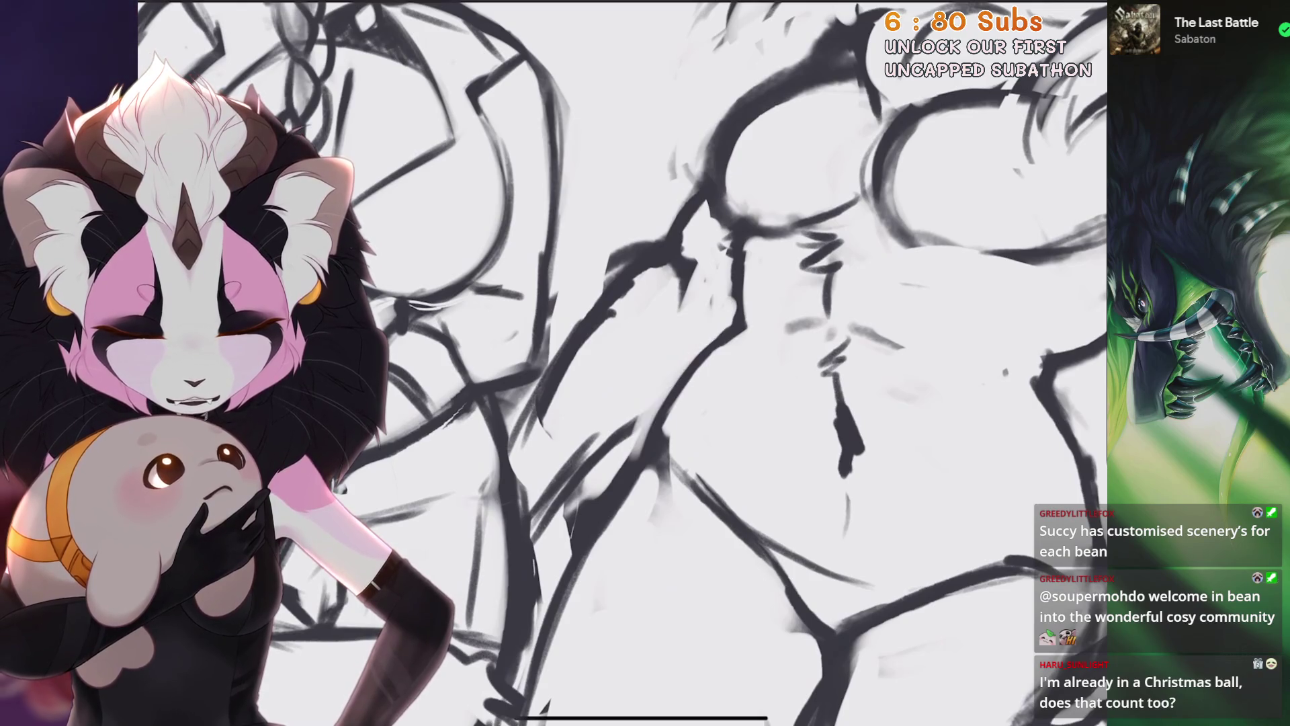
pyautogui.scroll(2, 714, 332)
pyautogui.scroll(-3, 646, 363)
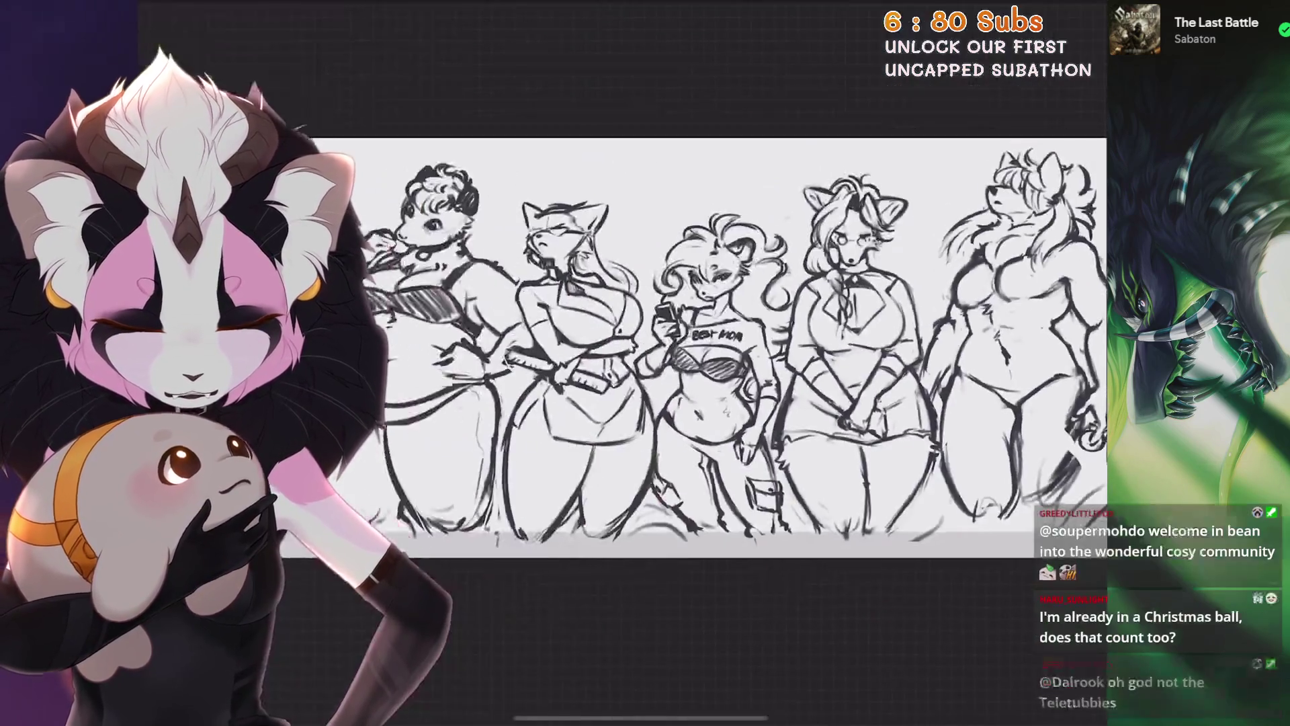
pyautogui.scroll(2, 645, 363)
# Lasso the wolf's head and upper torso and shift them slightly right to align with the hips
pyautogui.press('s')
pyautogui.scroll(1, 666, 303)
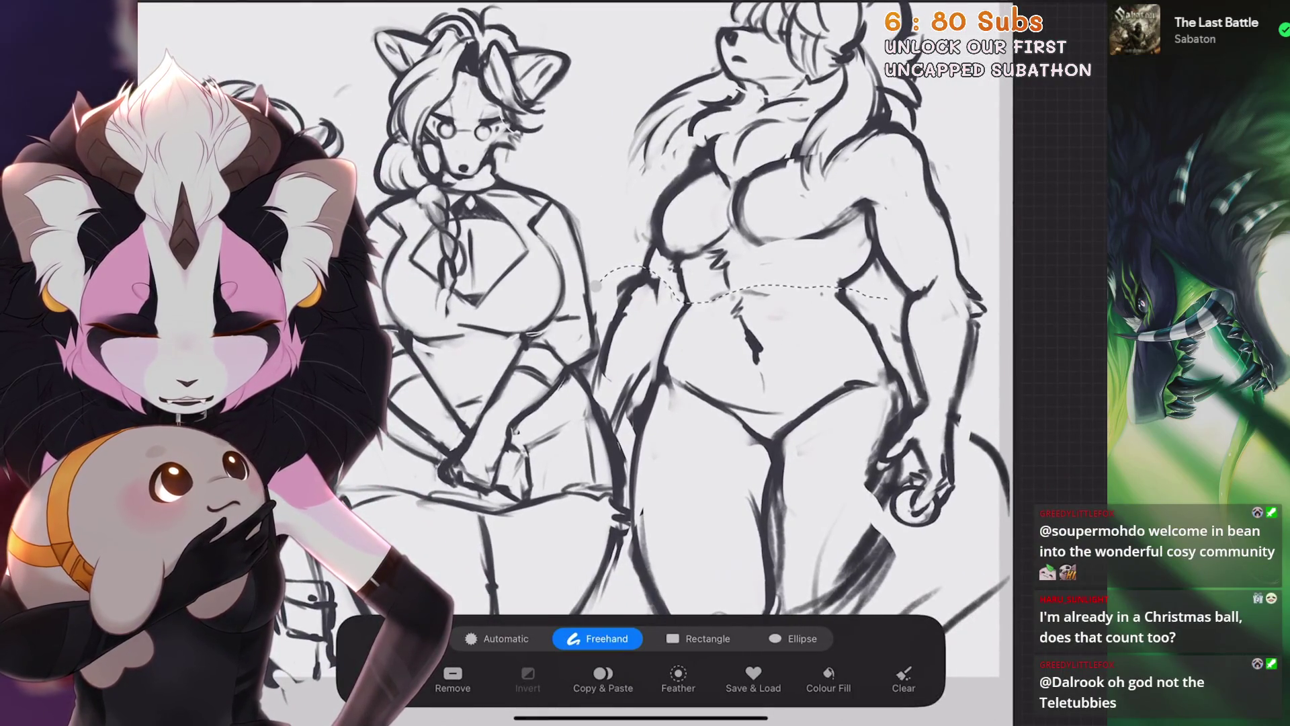
pyautogui.scroll(-2, 605, 353)
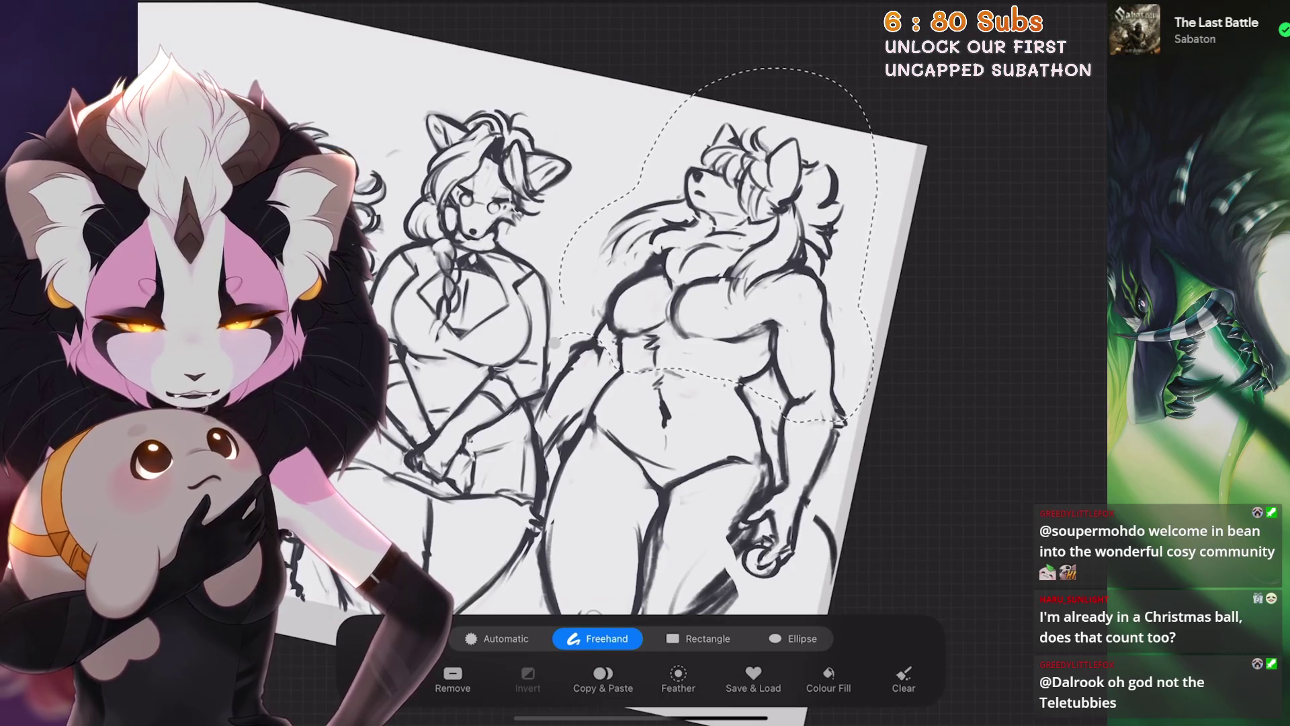
pyautogui.press('v')
pyautogui.scroll(2, 646, 364)
pyautogui.moveTo(693, 248); pyautogui.dragTo(696, 249)
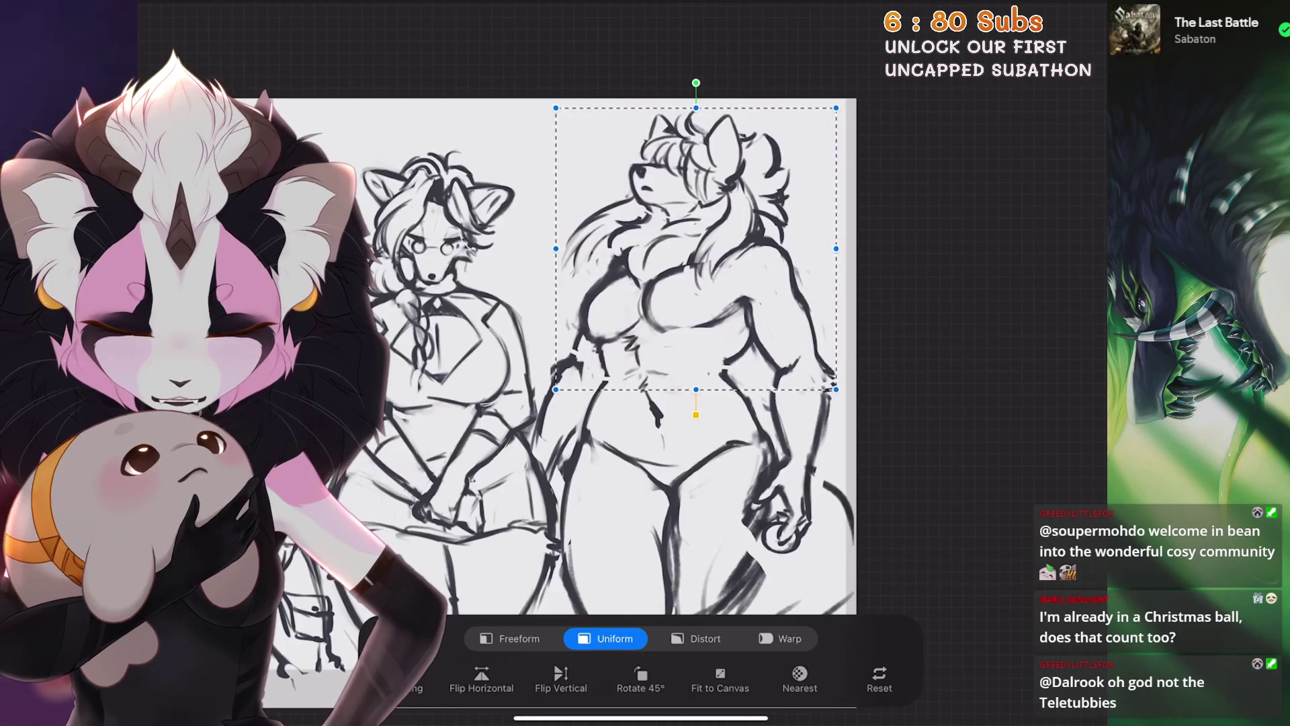
pyautogui.press('v')
pyautogui.scroll(2, 646, 363)
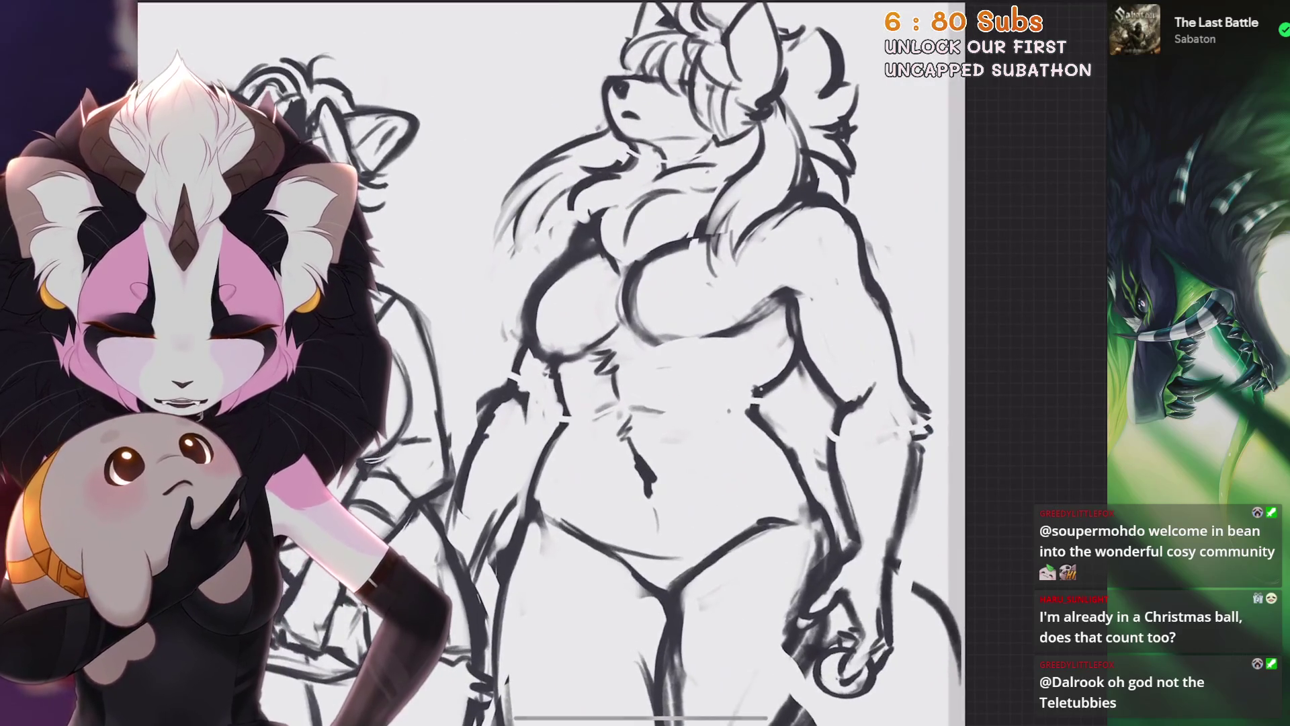
pyautogui.scroll(2, 646, 364)
pyautogui.scroll(-1, 617, 402)
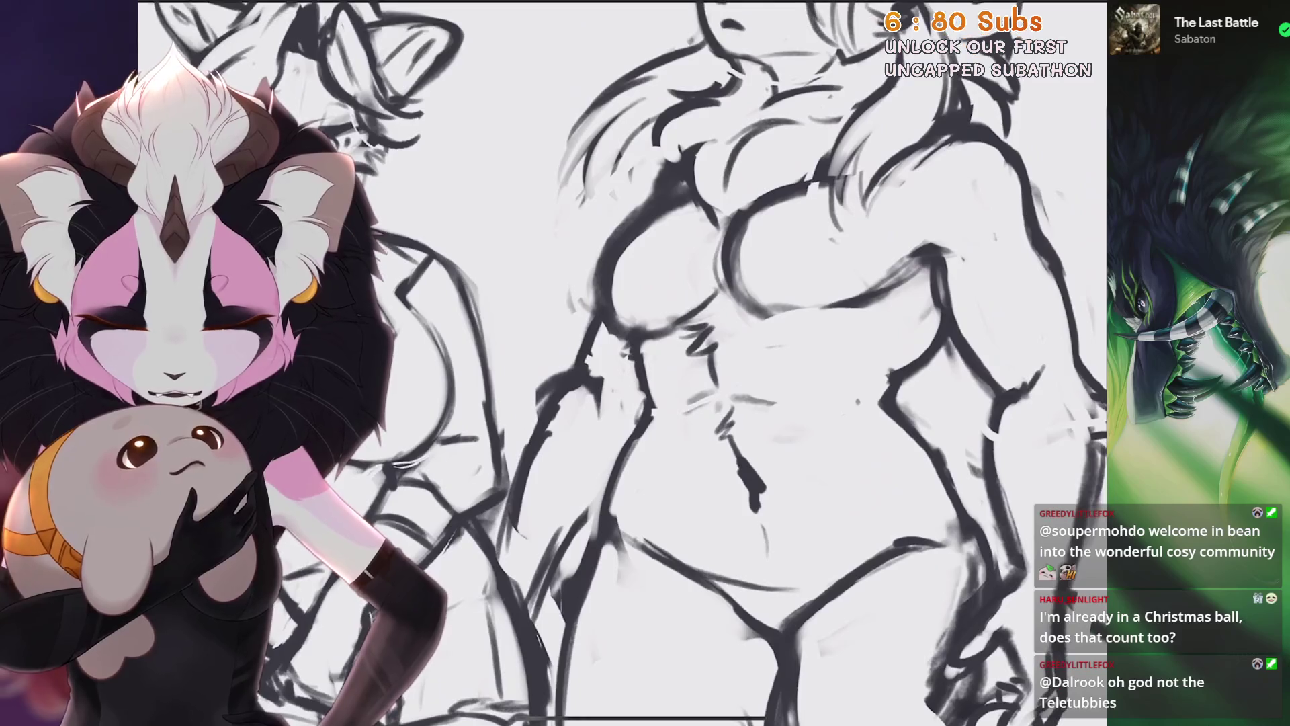
pyautogui.scroll(-1, 618, 403)
pyautogui.scroll(-2, 646, 363)
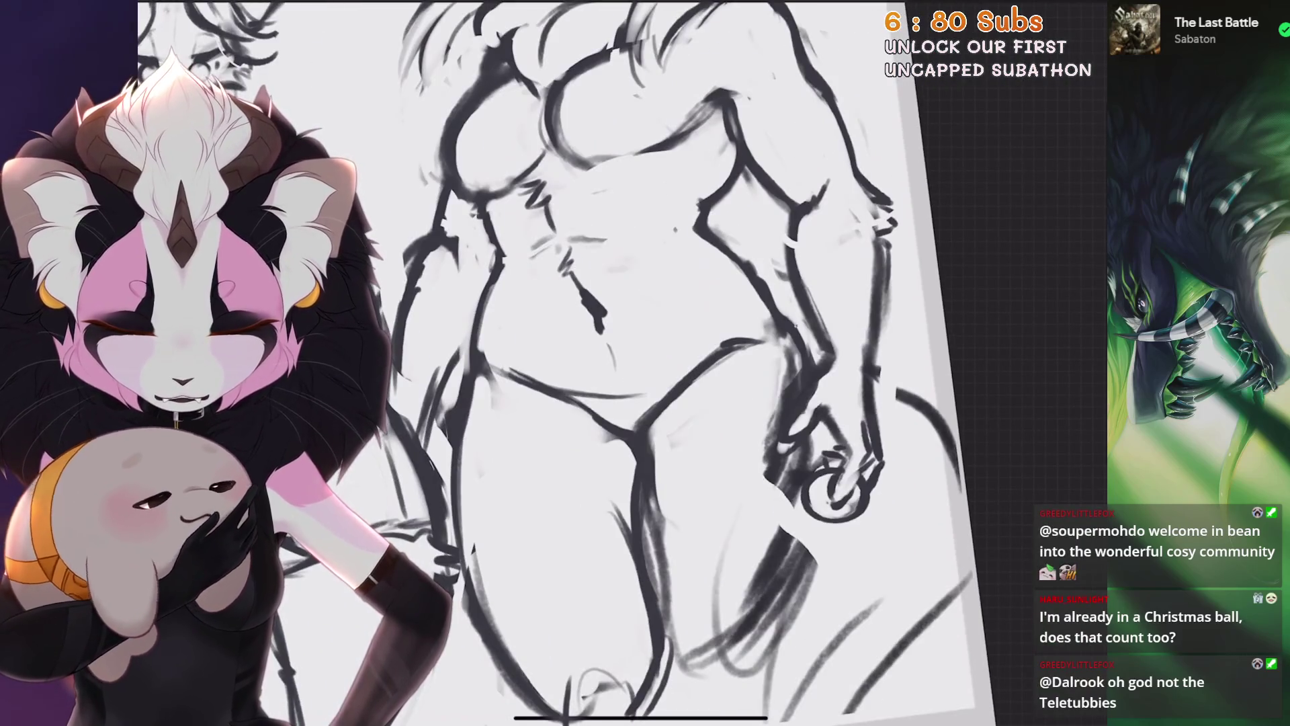
pyautogui.scroll(-1, 645, 363)
pyautogui.scroll(-1, 645, 364)
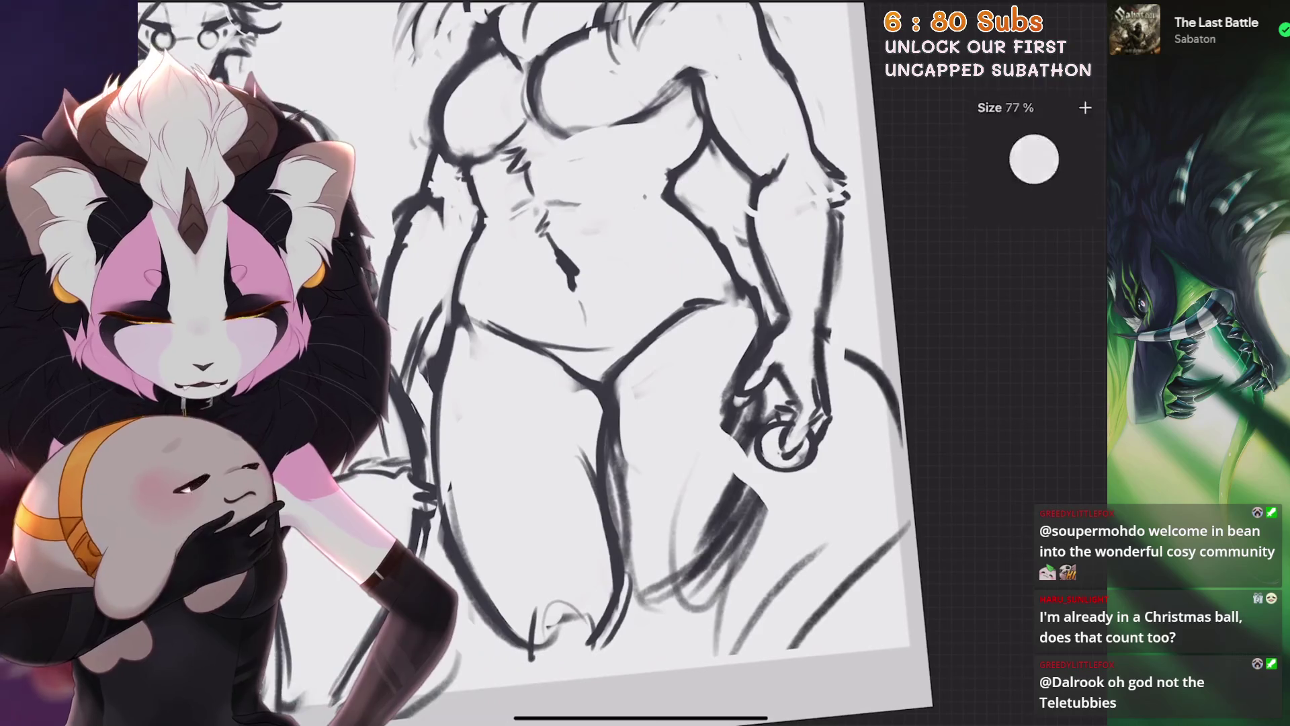
pyautogui.scroll(-1, 645, 364)
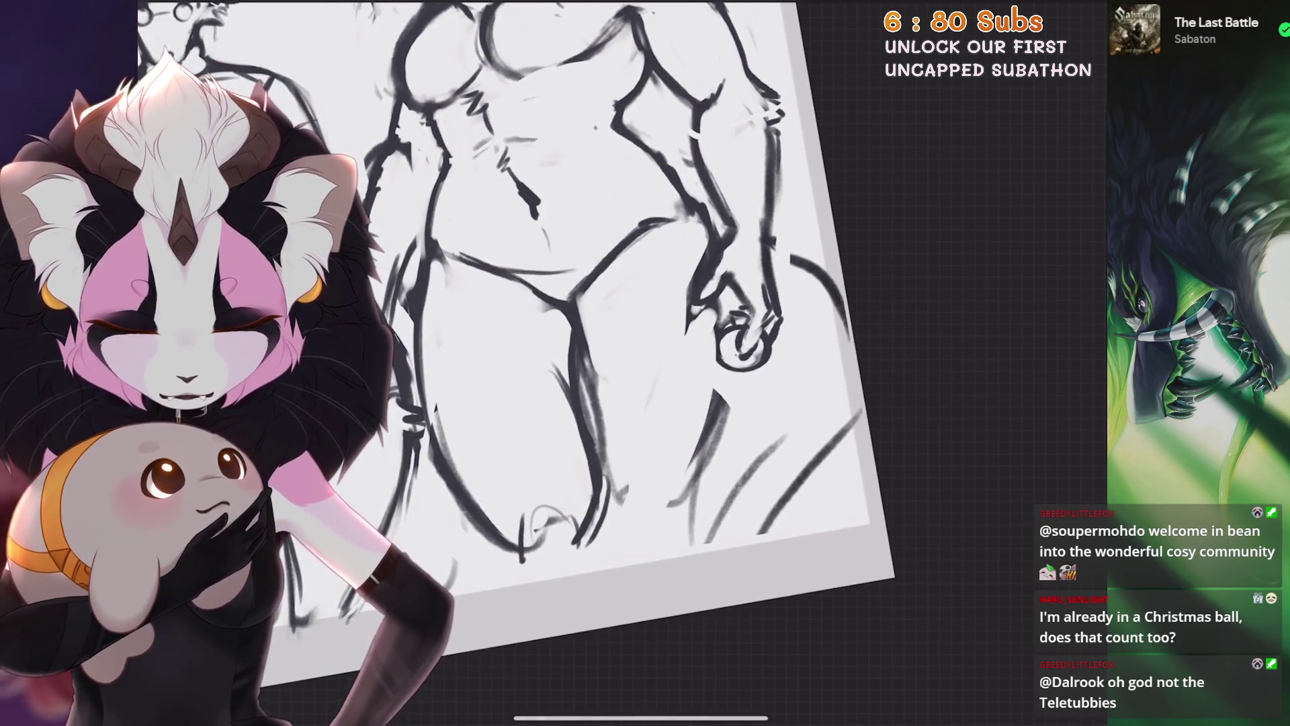
pyautogui.scroll(1, 535, 303)
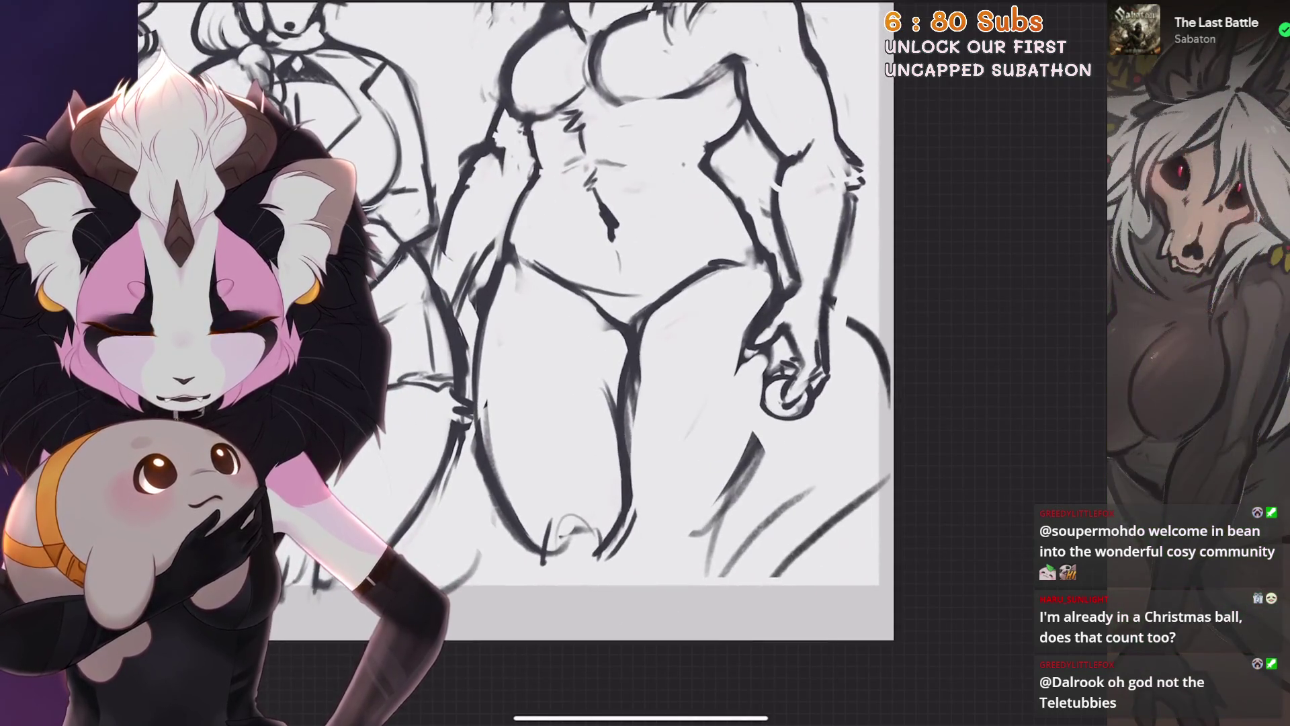
# Try strokes beside the wolf's hand, keep one along its right thigh, then start a freehand selection
pyautogui.moveTo(768, 394); pyautogui.dragTo(714, 524)
pyautogui.hotkey('ctrl', 'z')
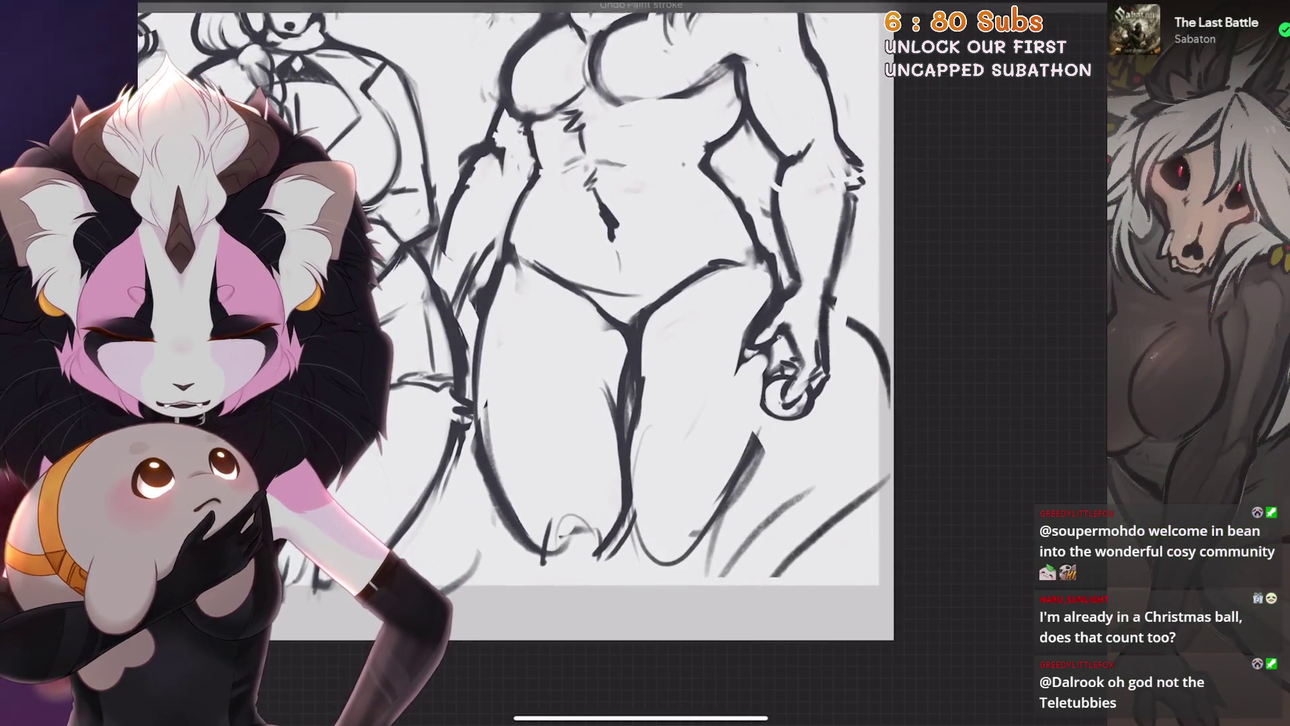
pyautogui.moveTo(784, 422); pyautogui.dragTo(706, 544)
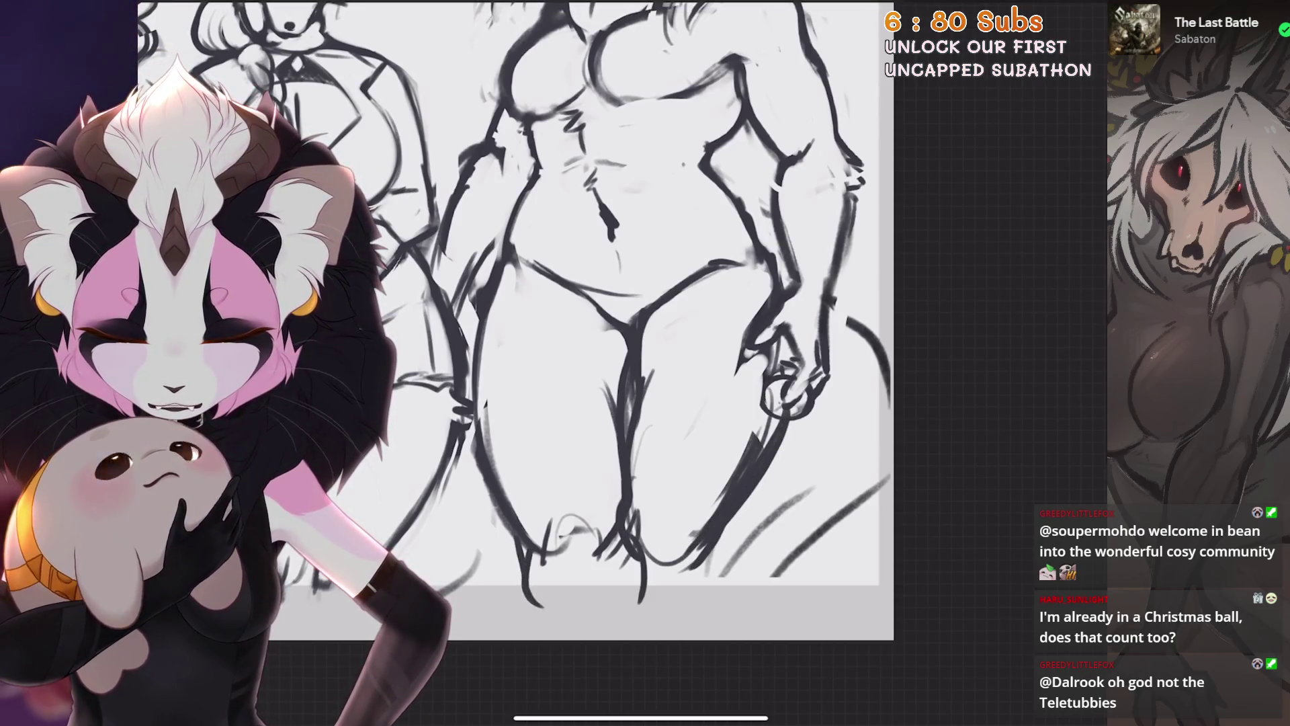
pyautogui.hotkey('ctrl', 'z')
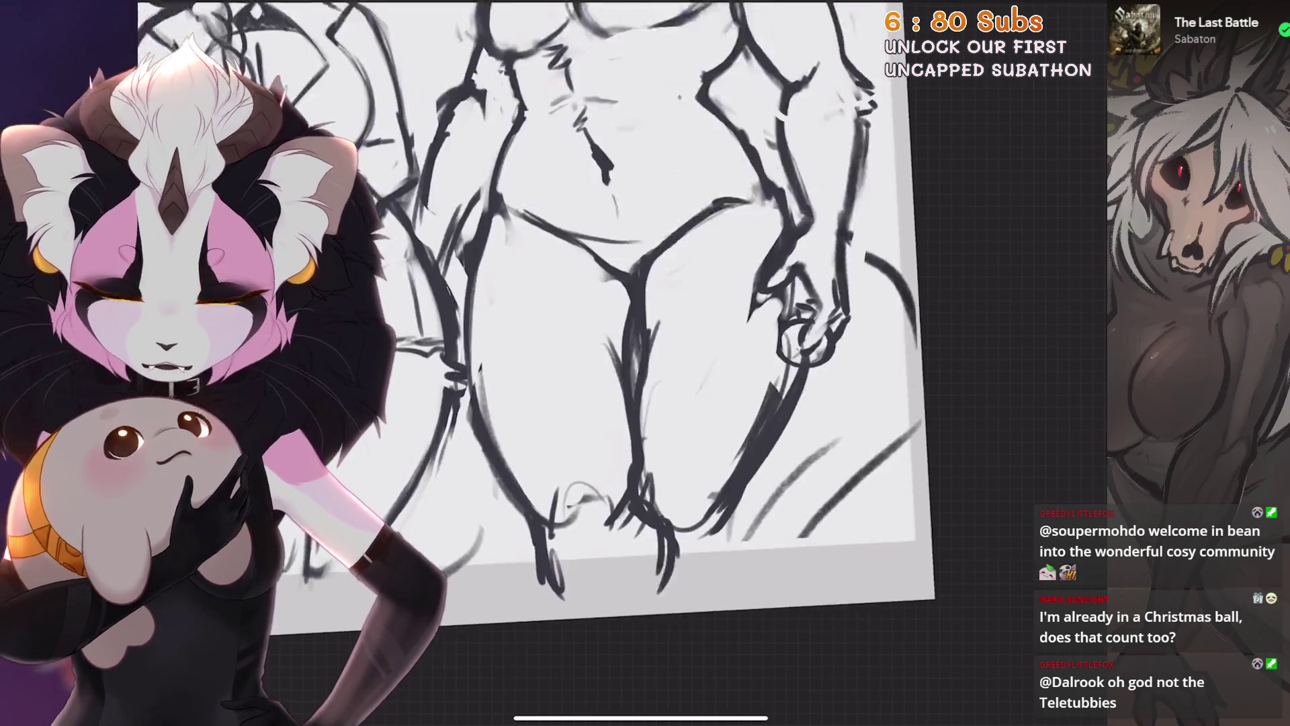
pyautogui.scroll(1, 535, 303)
pyautogui.scroll(-2, 535, 303)
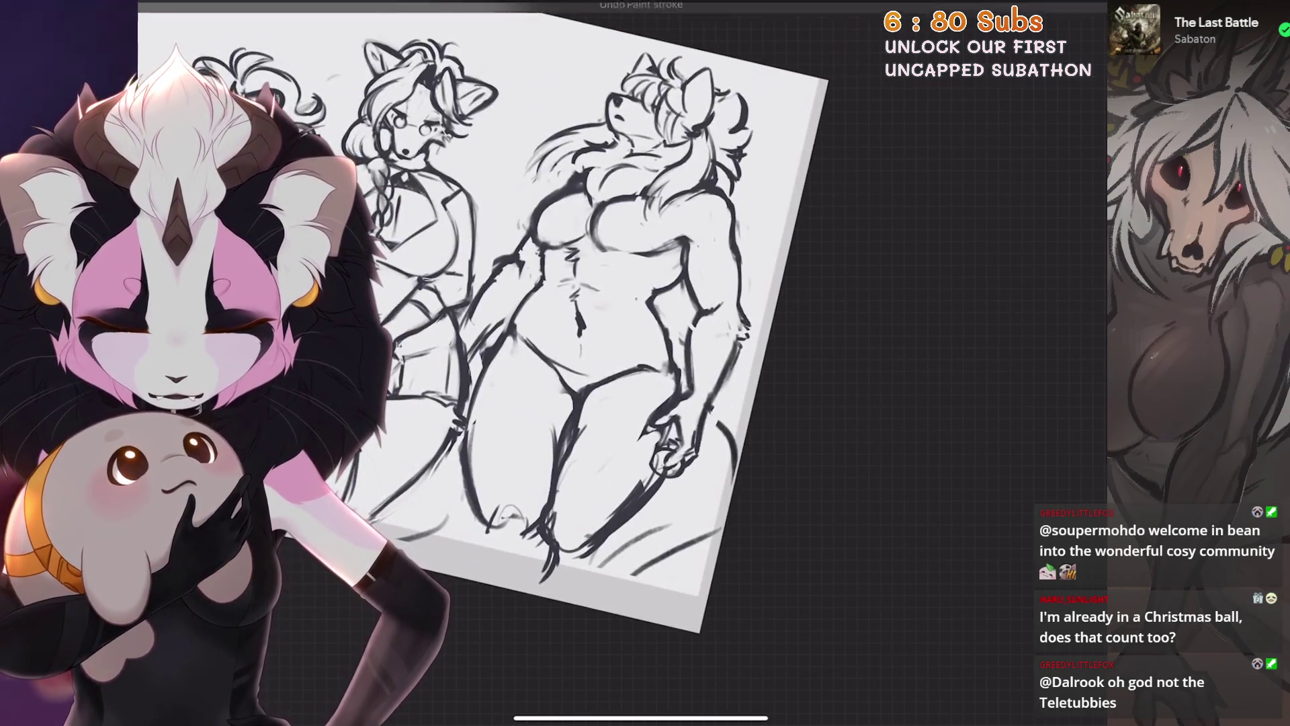
pyautogui.scroll(3, 605, 354)
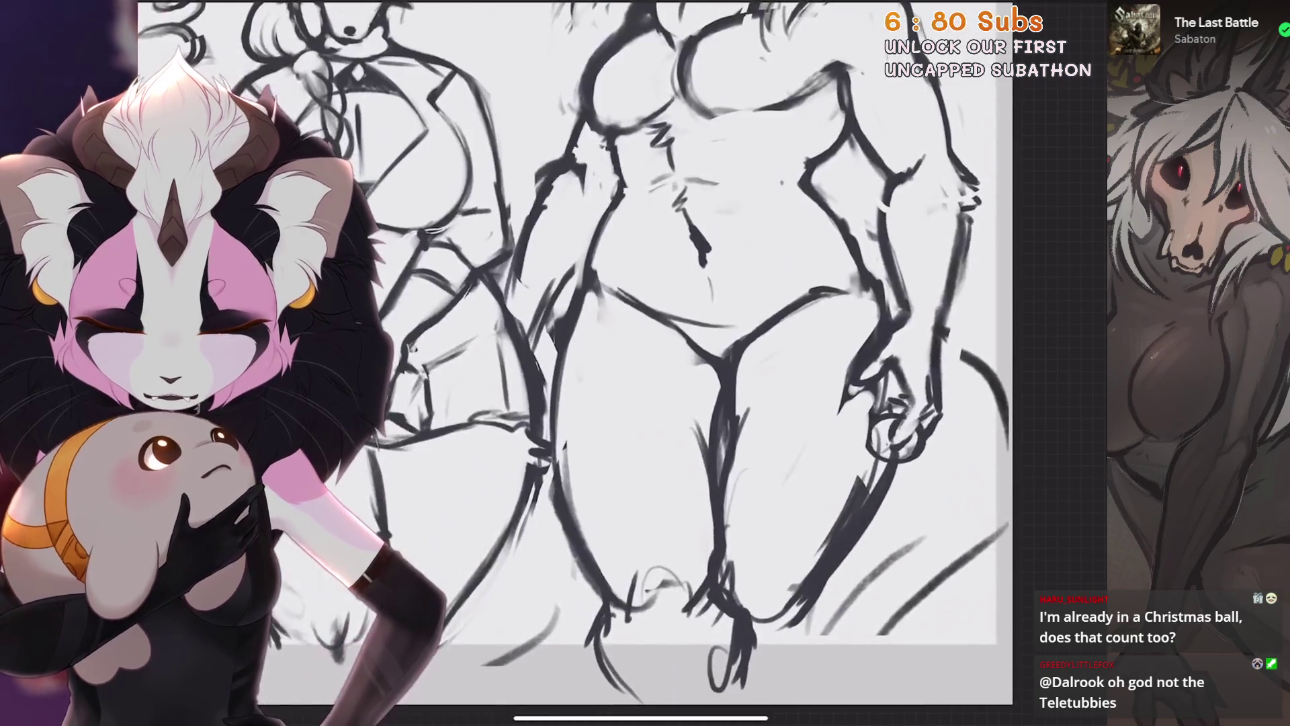
pyautogui.scroll(1, 612, 314)
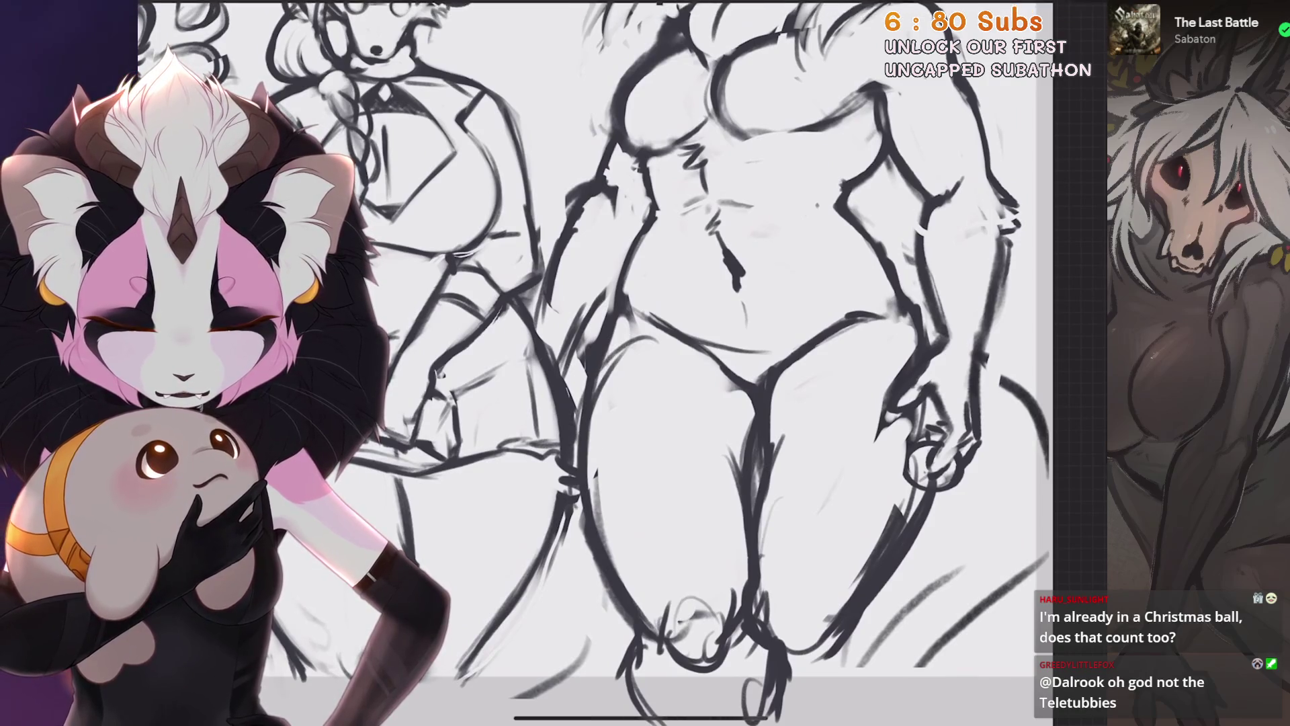
pyautogui.moveTo(722, 389); pyautogui.dragTo(743, 469)
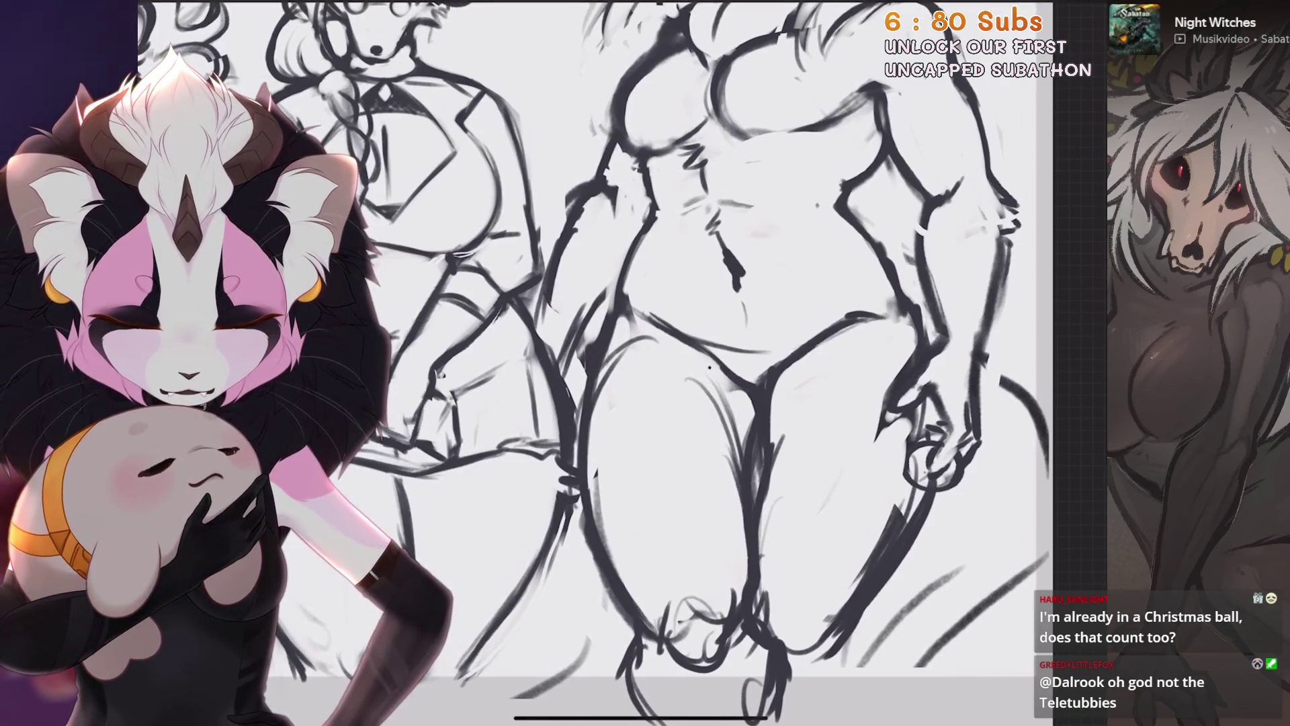
pyautogui.scroll(1, 595, 363)
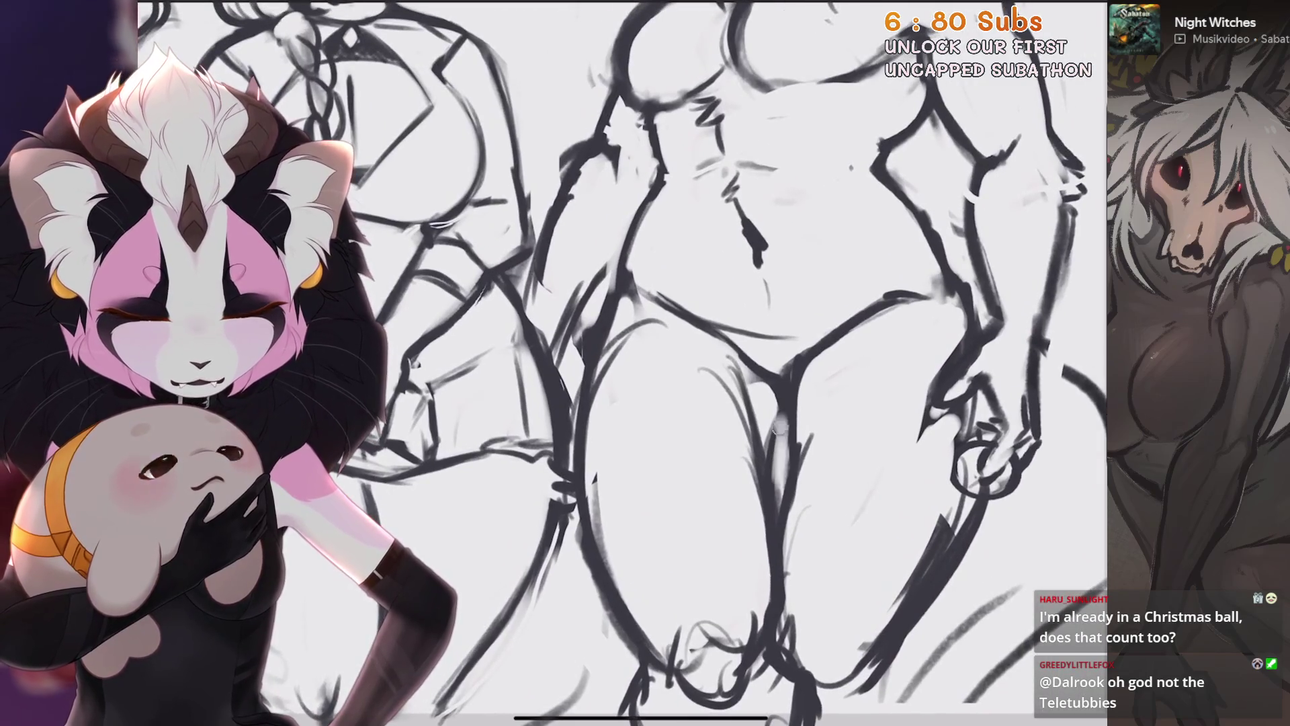
pyautogui.scroll(-2, 605, 363)
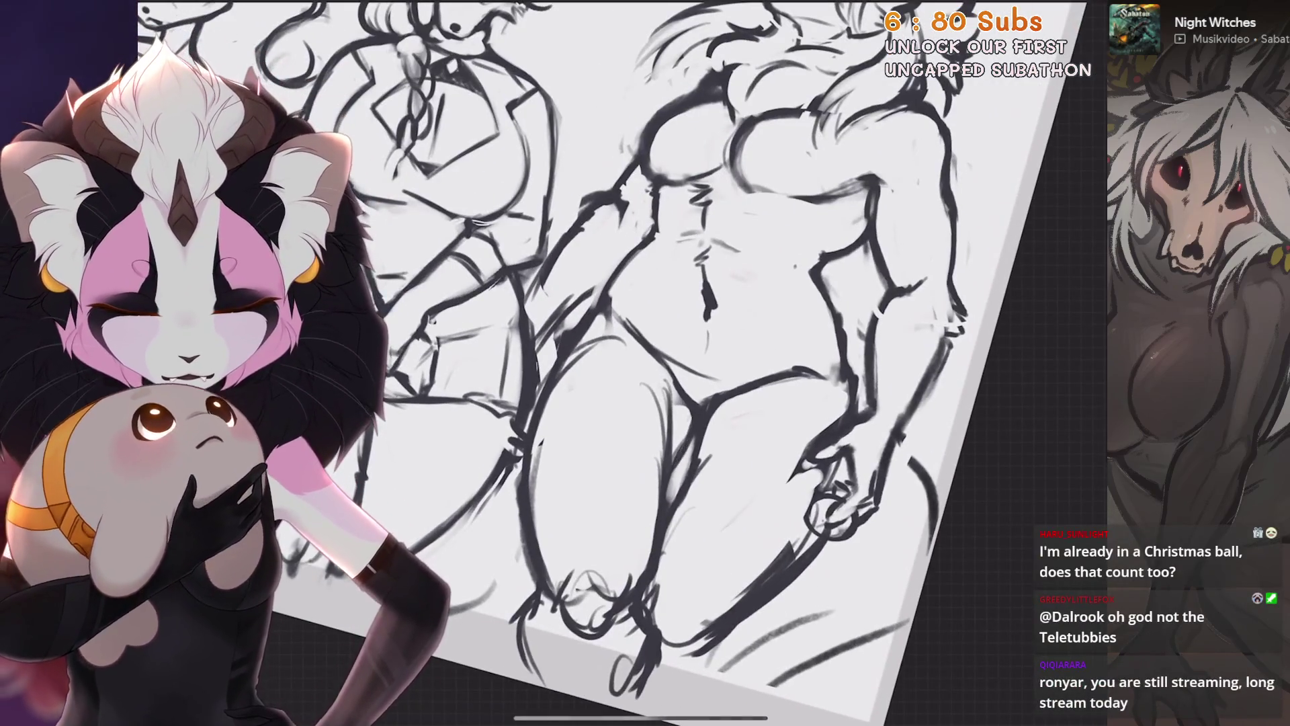
pyautogui.scroll(1, 605, 363)
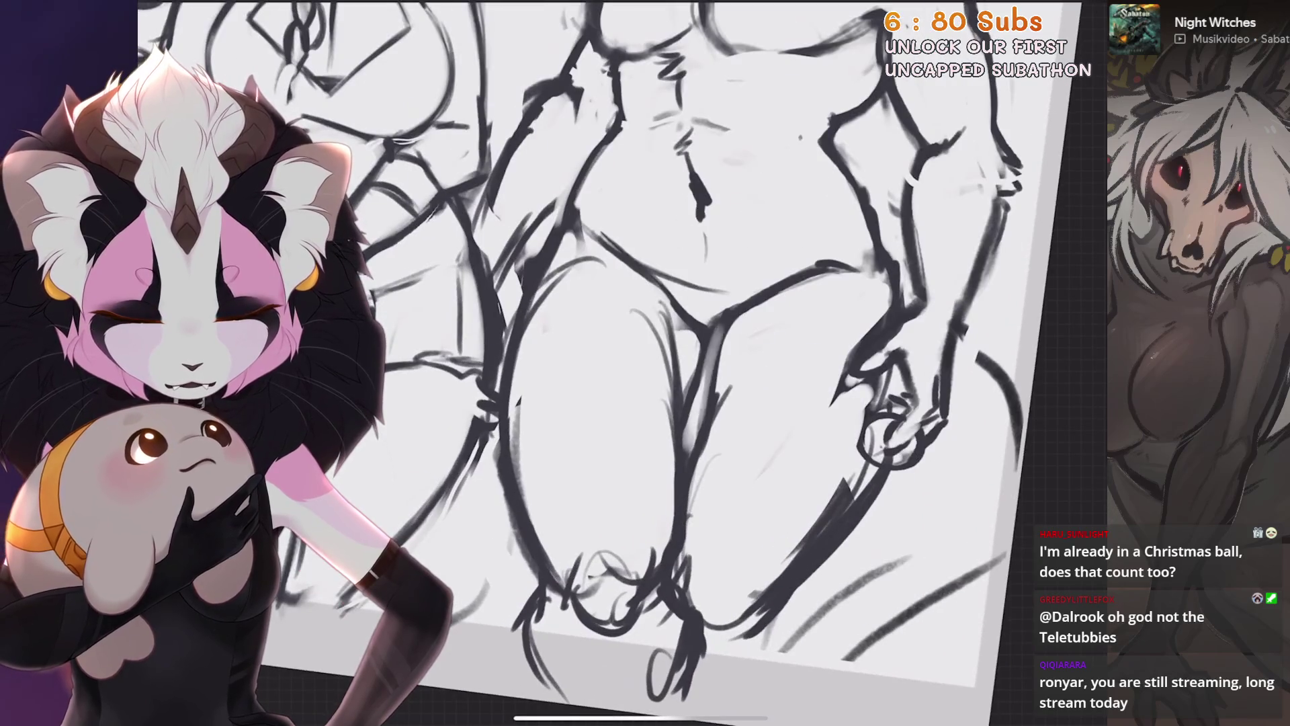
pyautogui.scroll(1, 605, 363)
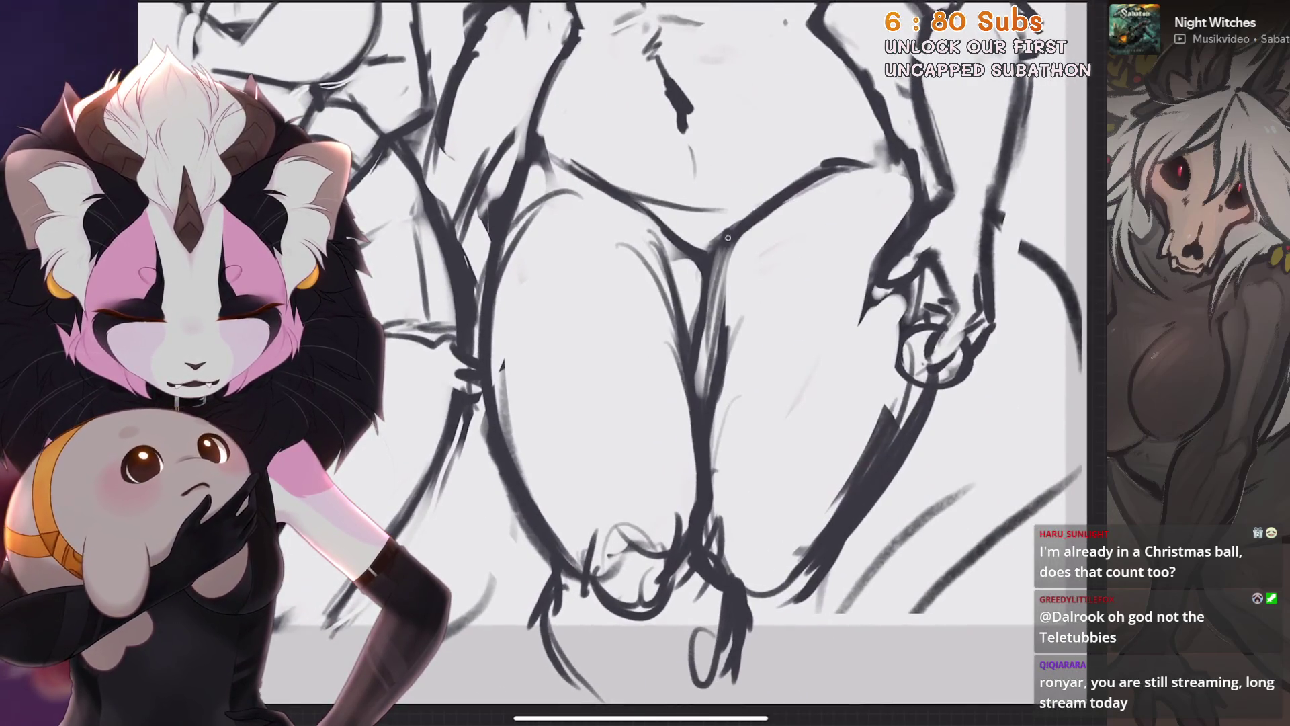
pyautogui.scroll(-2, 646, 363)
pyautogui.scroll(2, 646, 363)
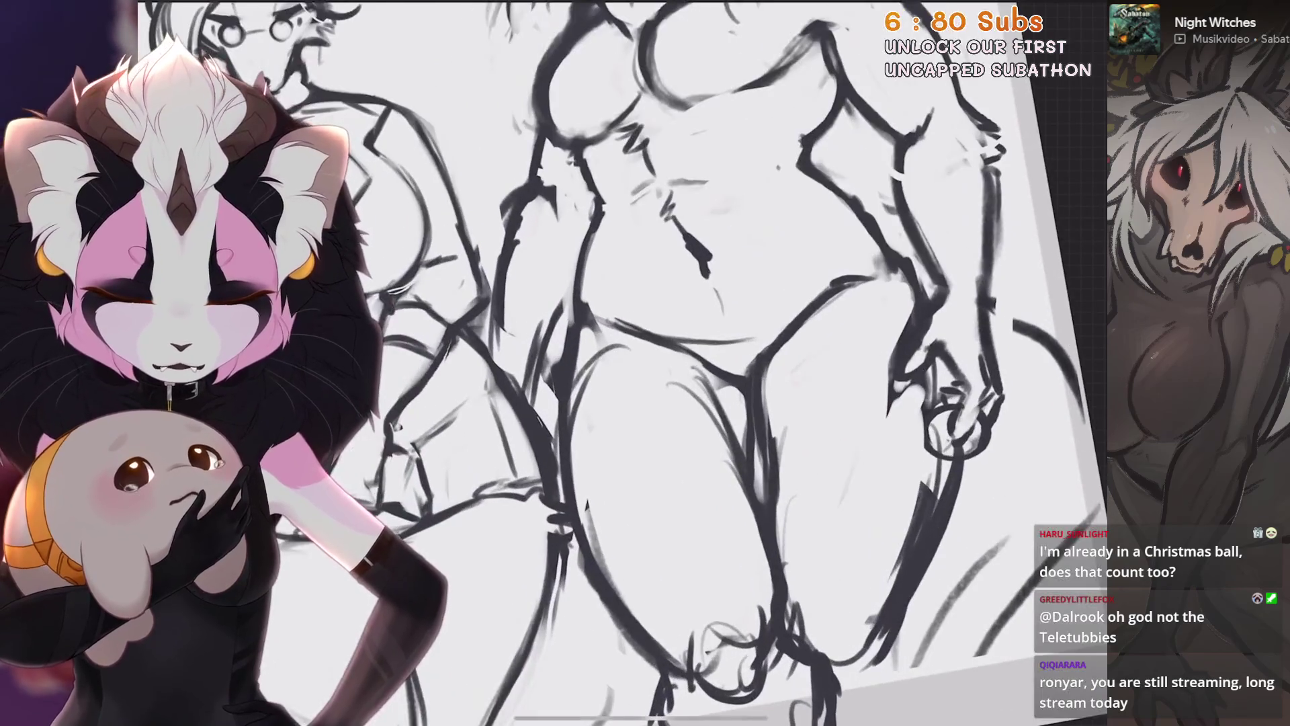
pyautogui.scroll(-2, 646, 363)
pyautogui.scroll(3, 645, 364)
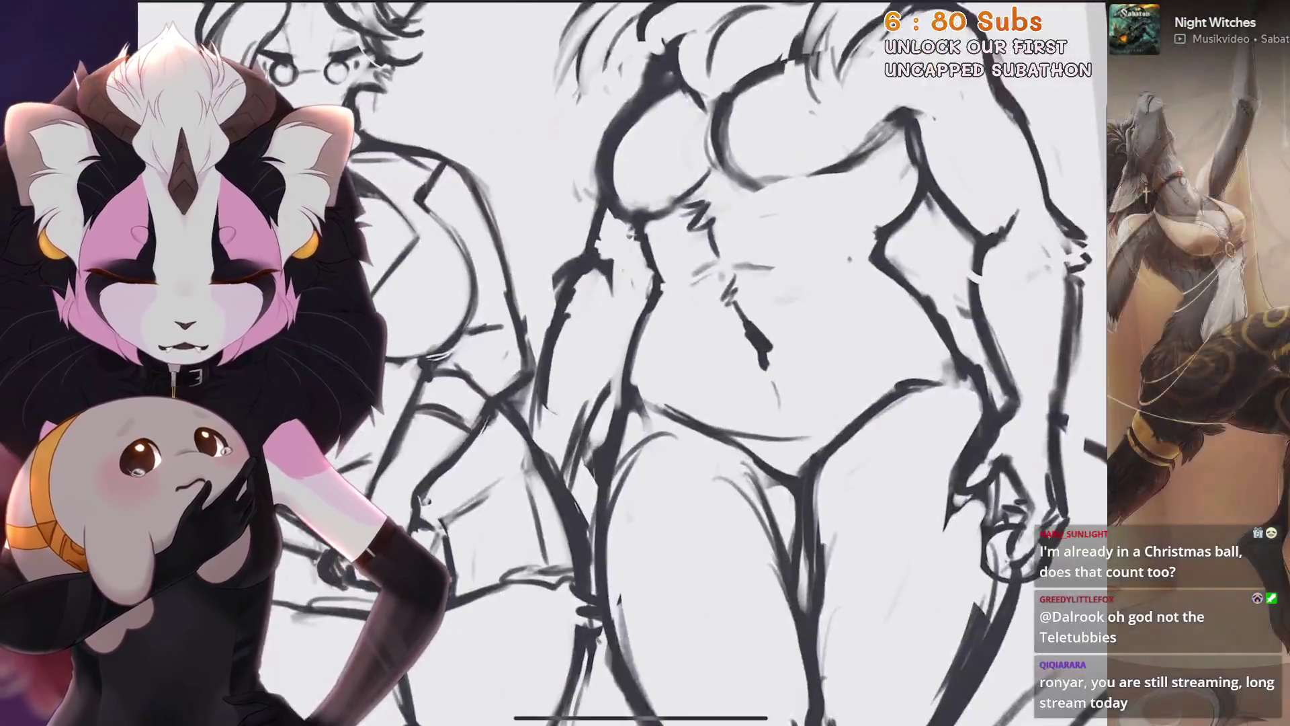
pyautogui.scroll(-1, 645, 363)
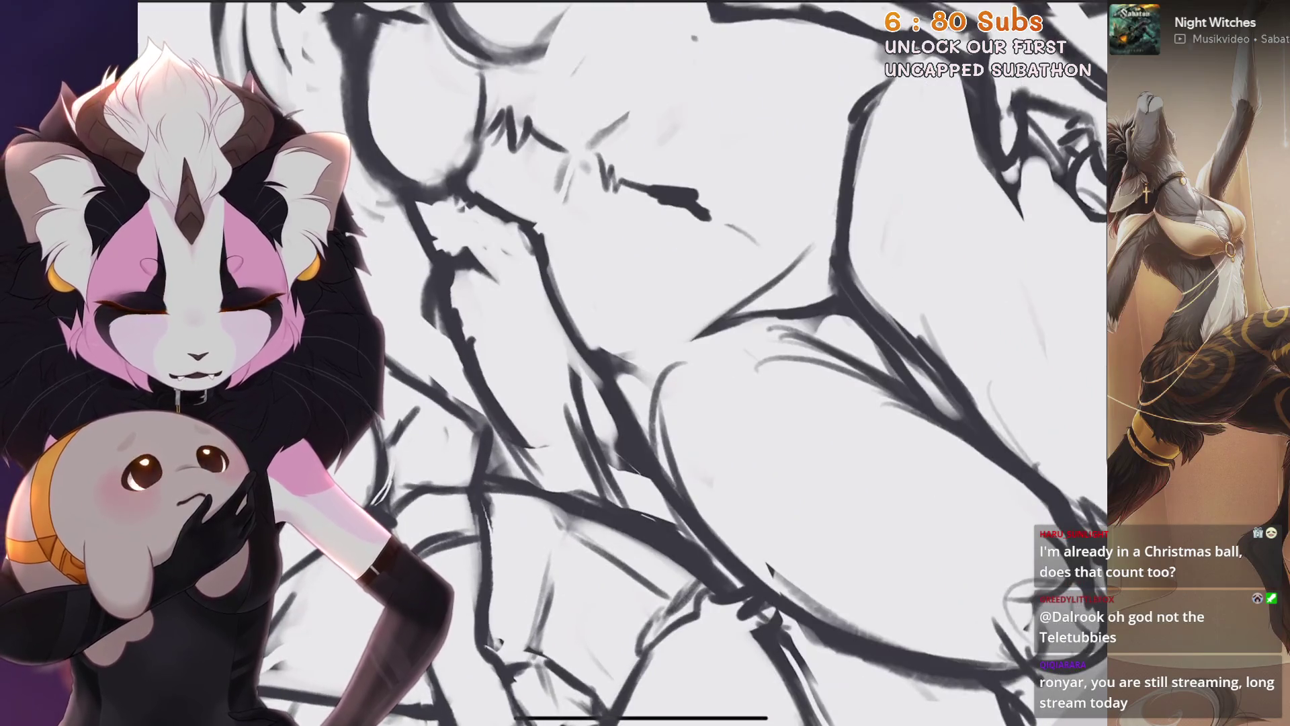
pyautogui.scroll(-2, 646, 363)
pyautogui.scroll(2, 645, 364)
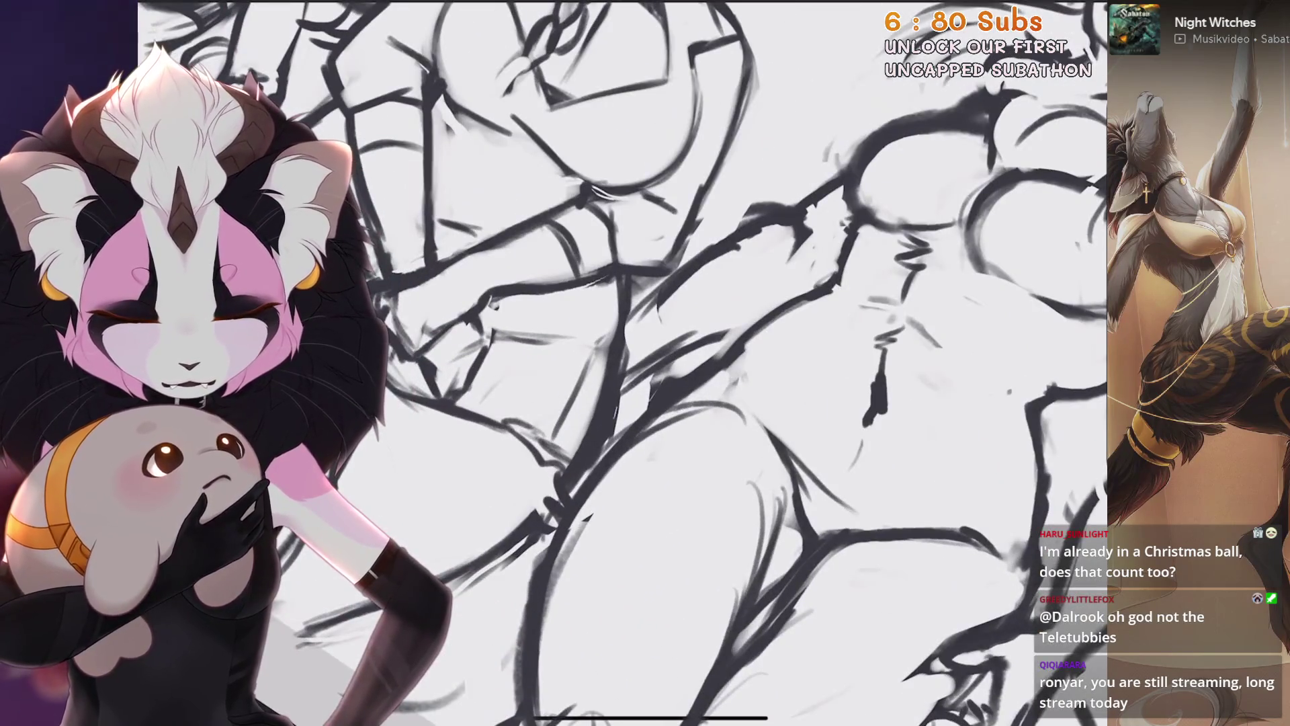
pyautogui.scroll(-1, 646, 363)
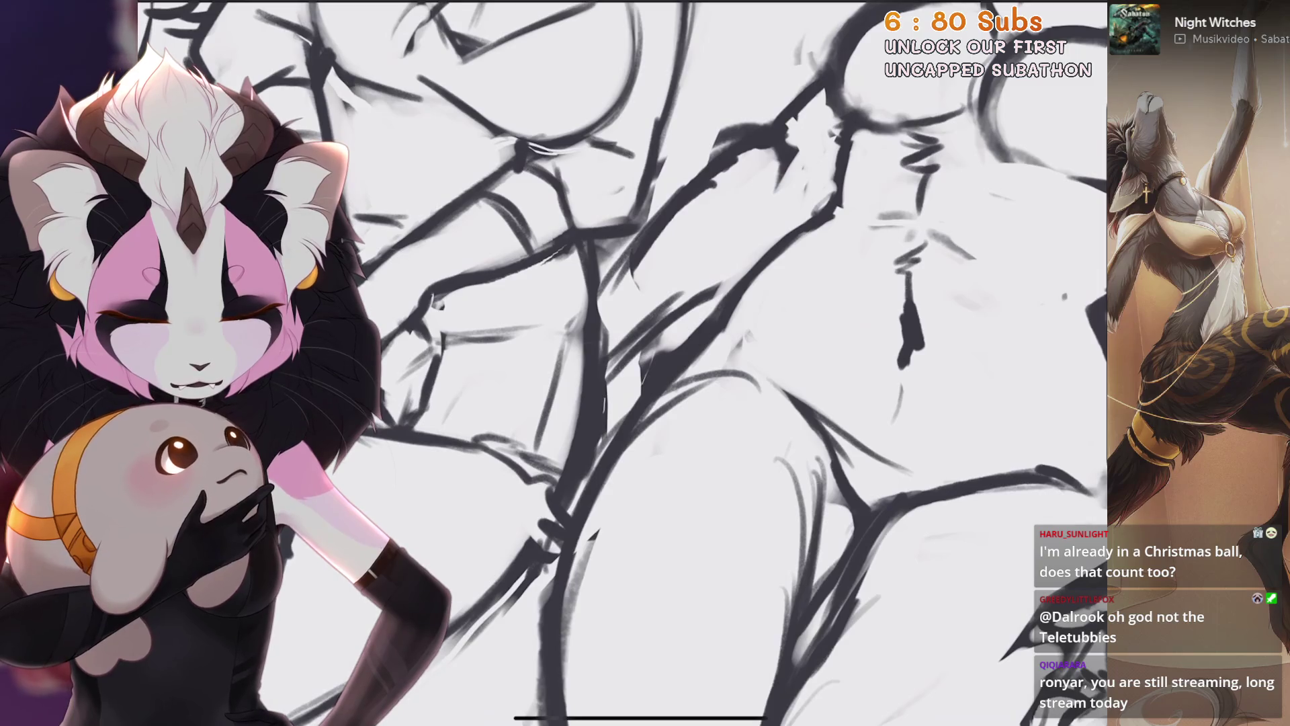
pyautogui.scroll(-2, 565, 363)
pyautogui.scroll(-3, 565, 363)
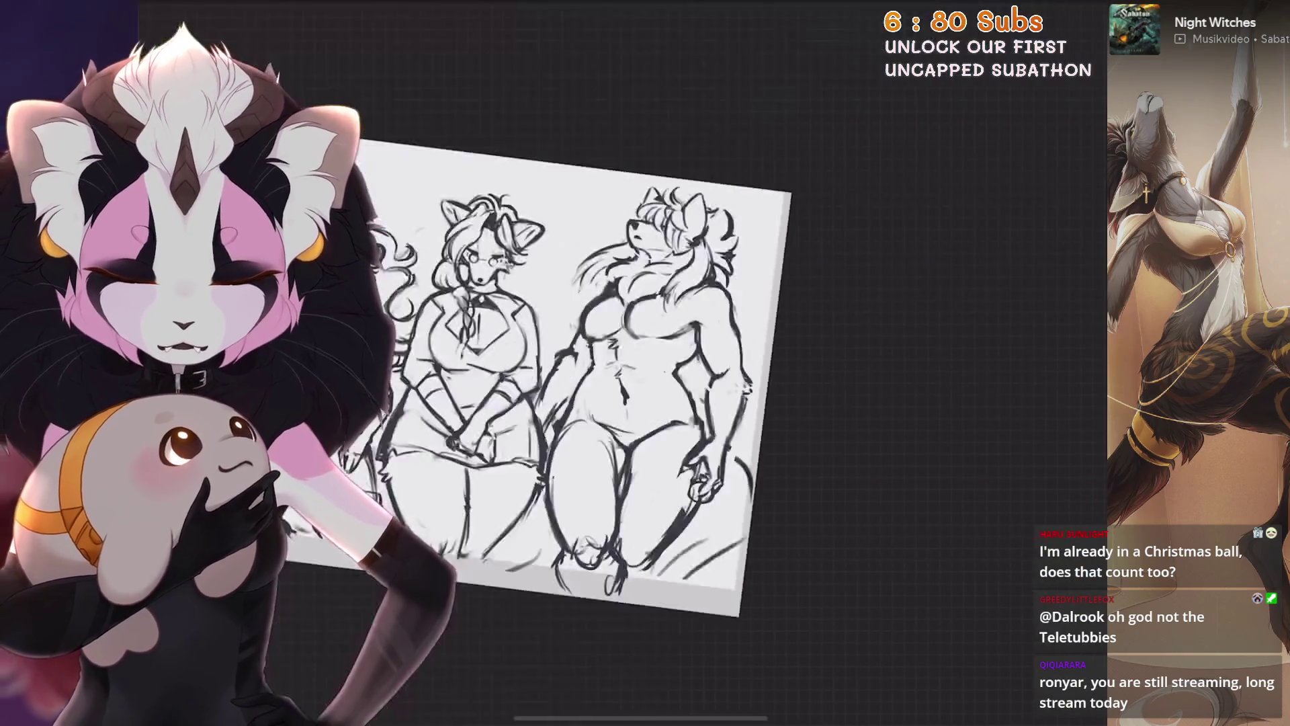
pyautogui.scroll(-3, 645, 364)
pyautogui.scroll(2, 646, 363)
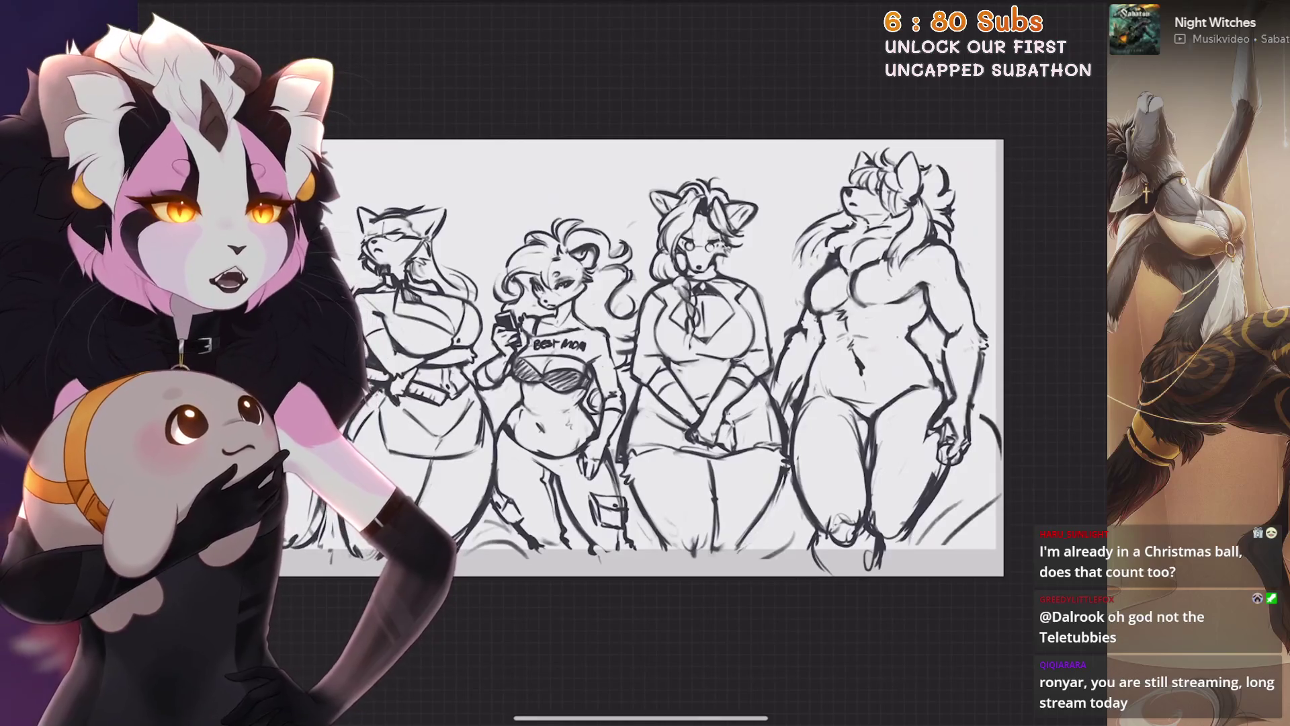
pyautogui.scroll(1, 645, 364)
pyautogui.scroll(2, 645, 363)
pyautogui.press('s')
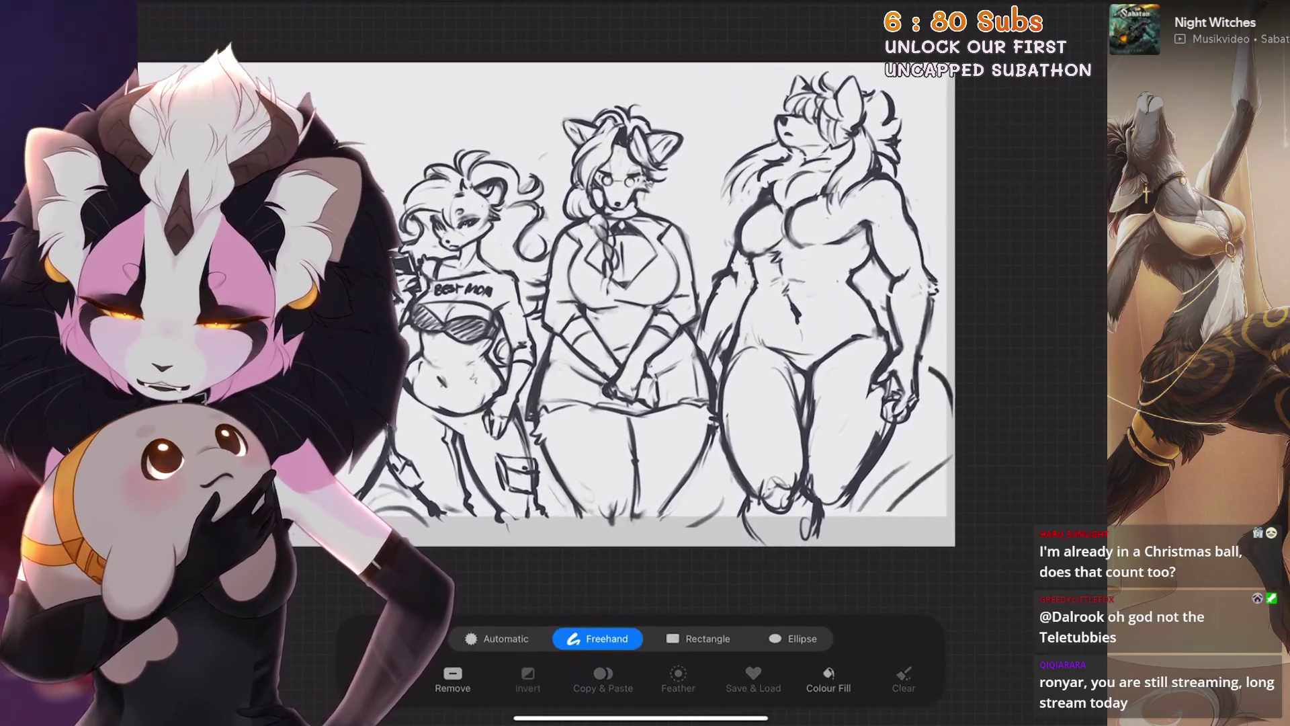
pyautogui.scroll(2, 646, 302)
pyautogui.scroll(1, 646, 302)
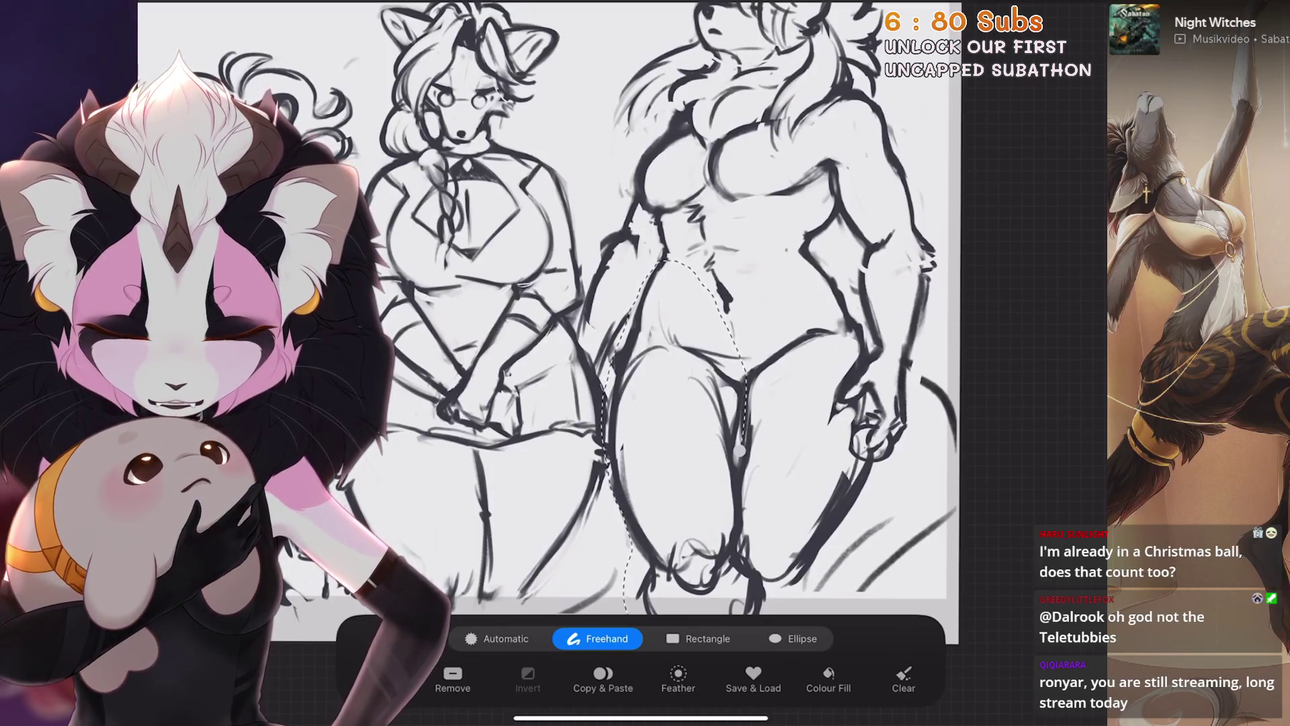
pyautogui.scroll(-1, 646, 363)
# Warp the selected legs into a bent shape and reapply the transform after an undo
pyautogui.press('v')
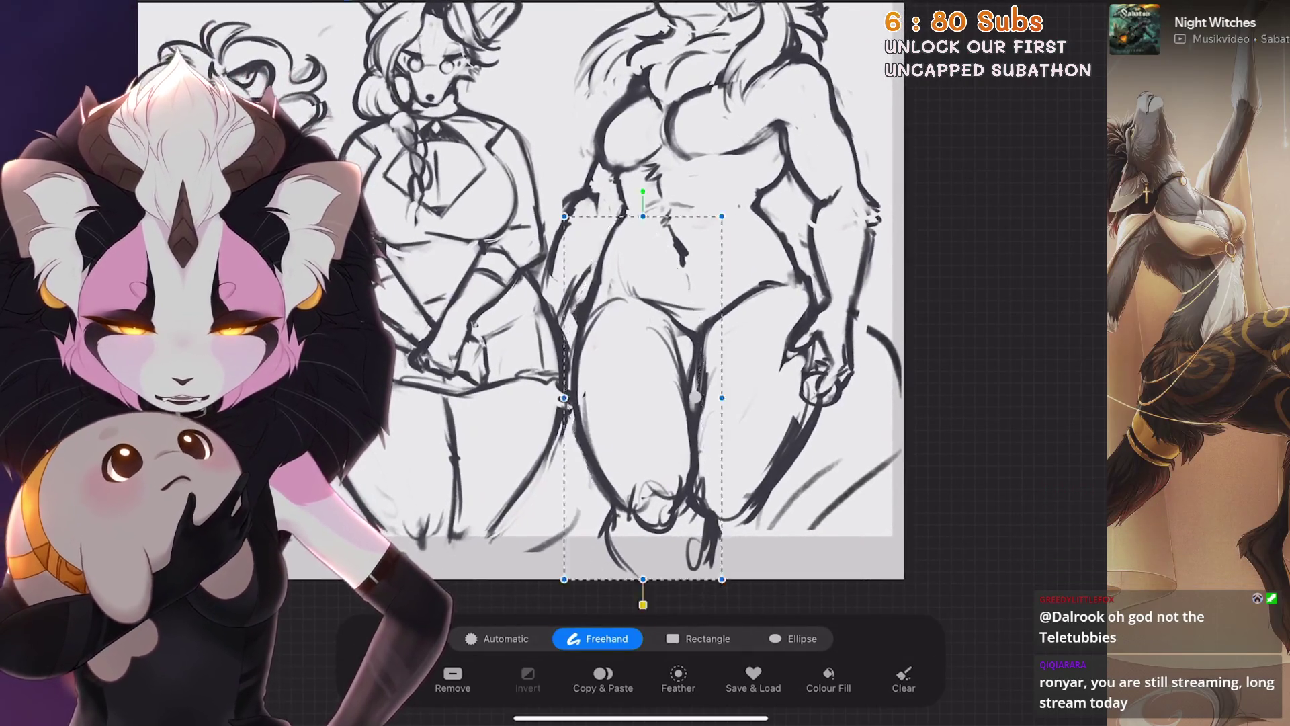
pyautogui.click(780, 637)
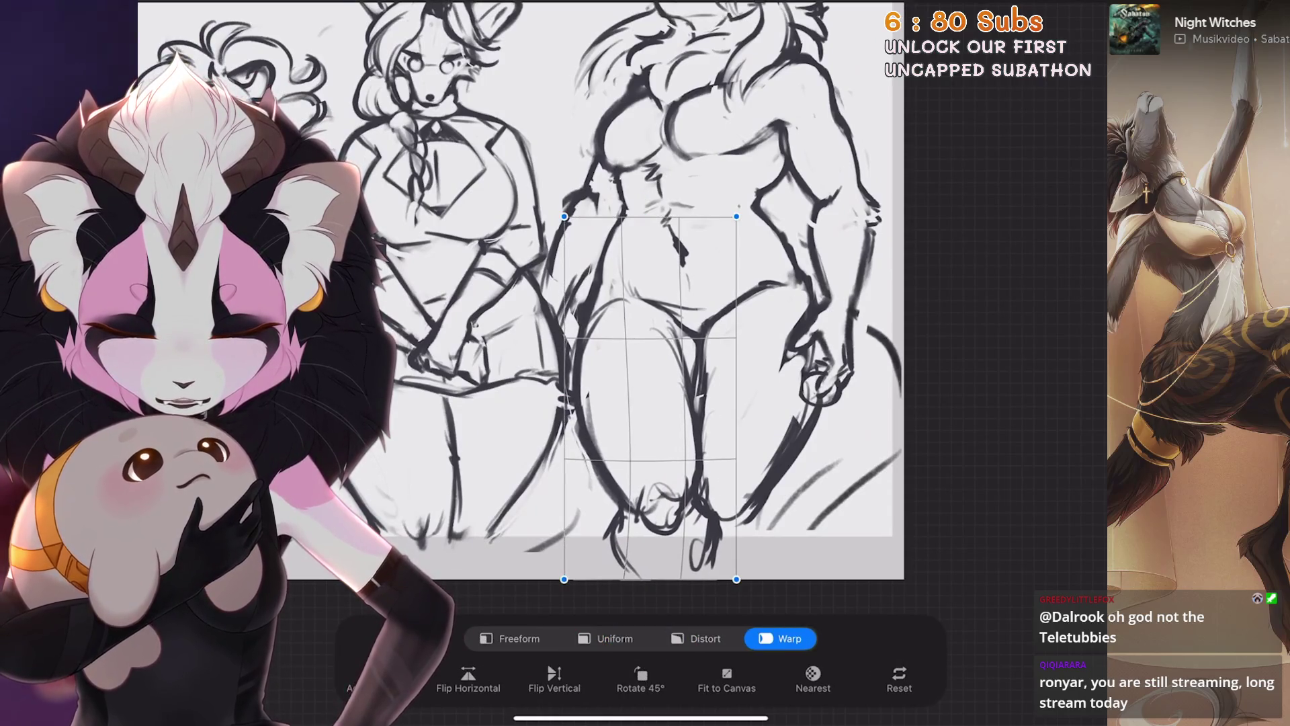
pyautogui.moveTo(656, 404); pyautogui.dragTo(666, 423)
pyautogui.click(615, 638)
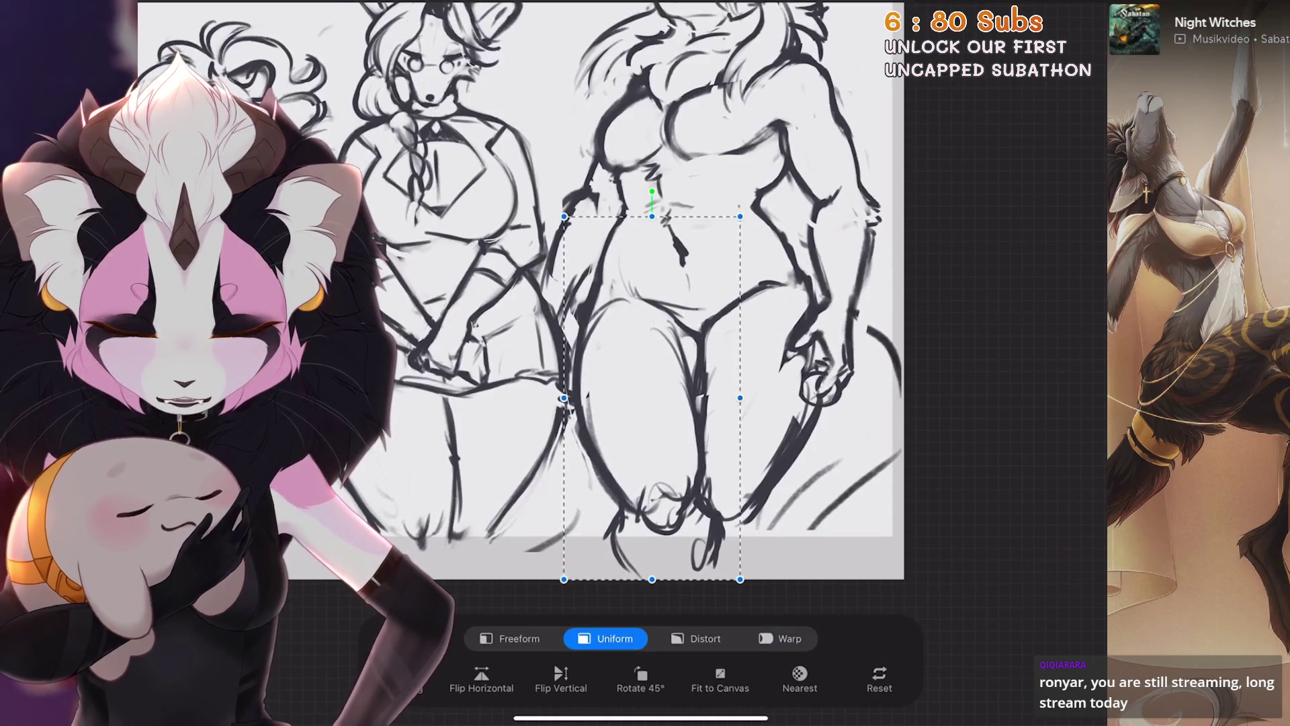
pyautogui.hotkey('ctrl', 'shift', 'z')
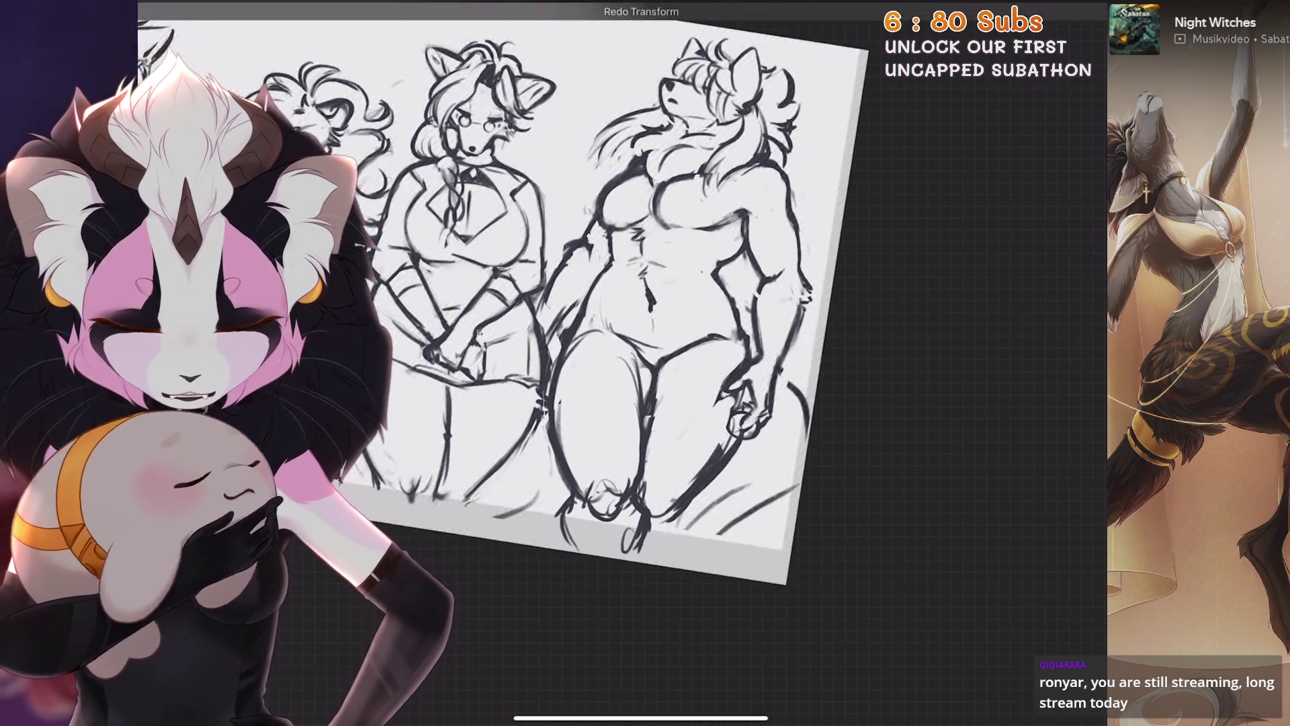
pyautogui.scroll(3, 645, 303)
# Freehand-select the right leg, warp it into shape, commit, then discard a stray stroke
pyautogui.press('s')
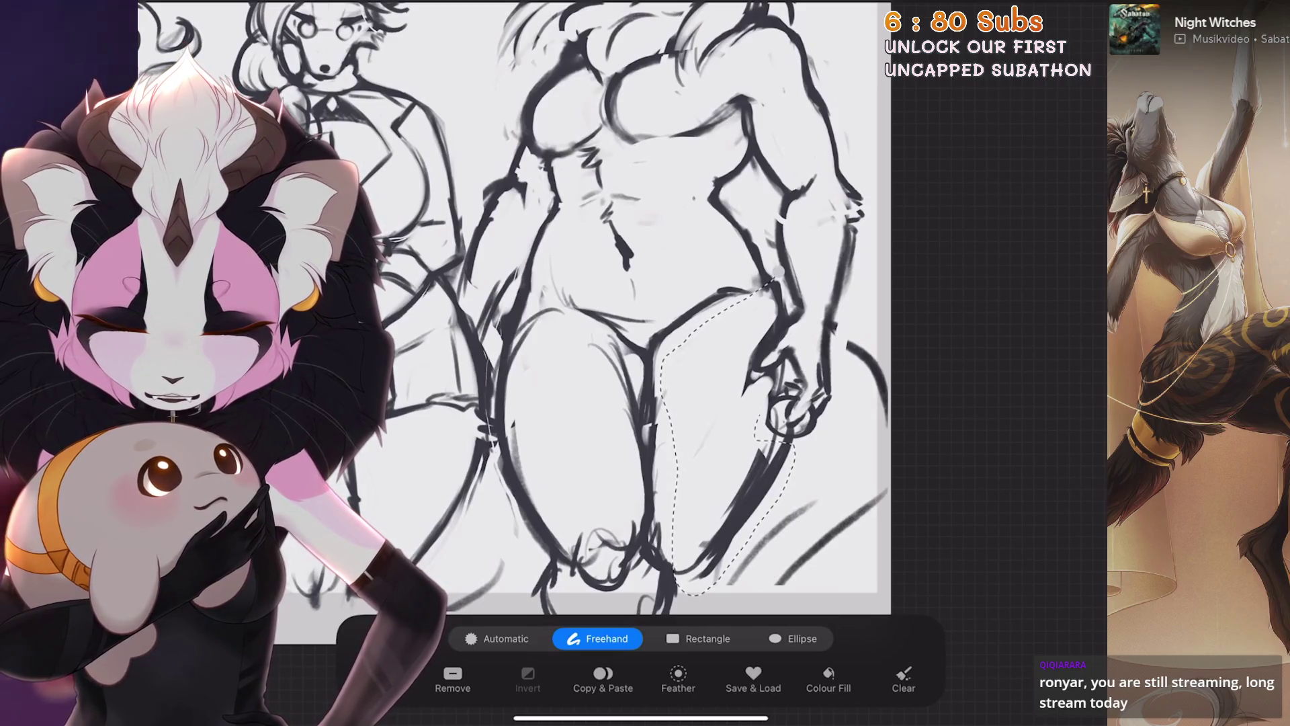
pyautogui.press('v')
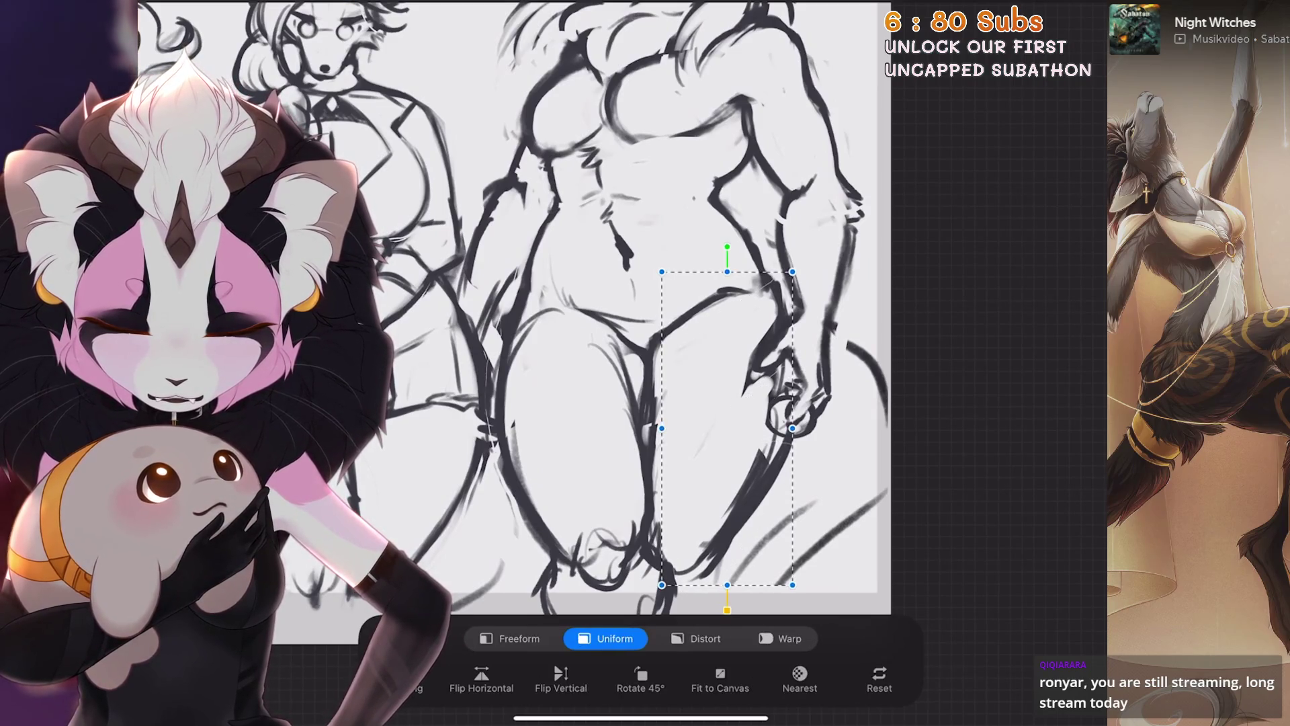
pyautogui.click(698, 638)
pyautogui.click(782, 639)
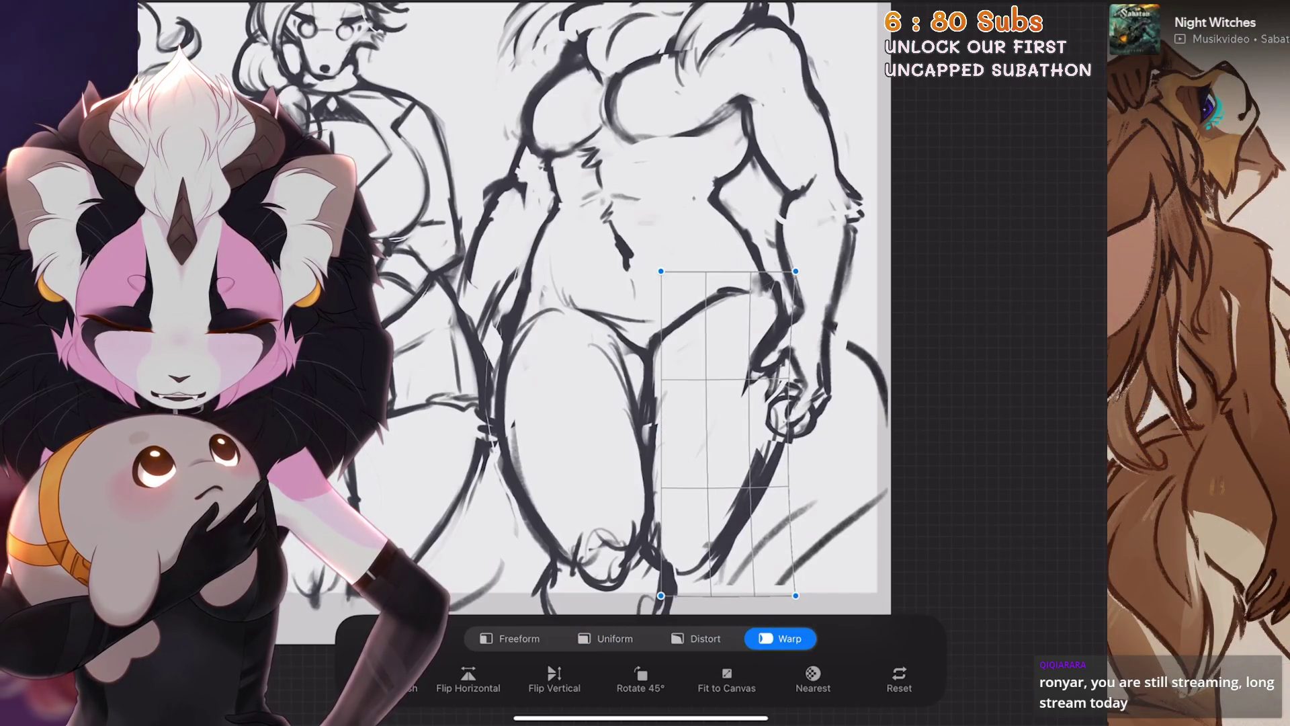
pyautogui.press('Return')
pyautogui.scroll(-3, 605, 364)
pyautogui.scroll(5, 605, 363)
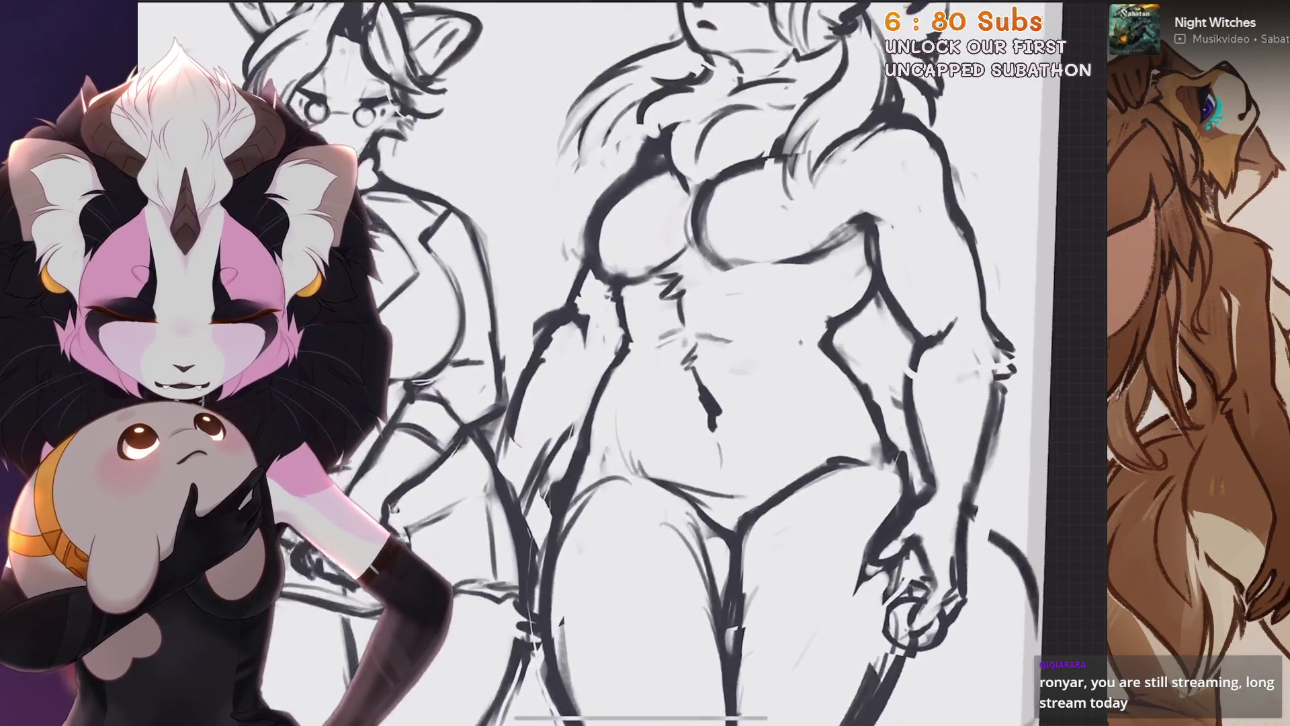
pyautogui.scroll(-2, 605, 363)
pyautogui.scroll(5, 605, 363)
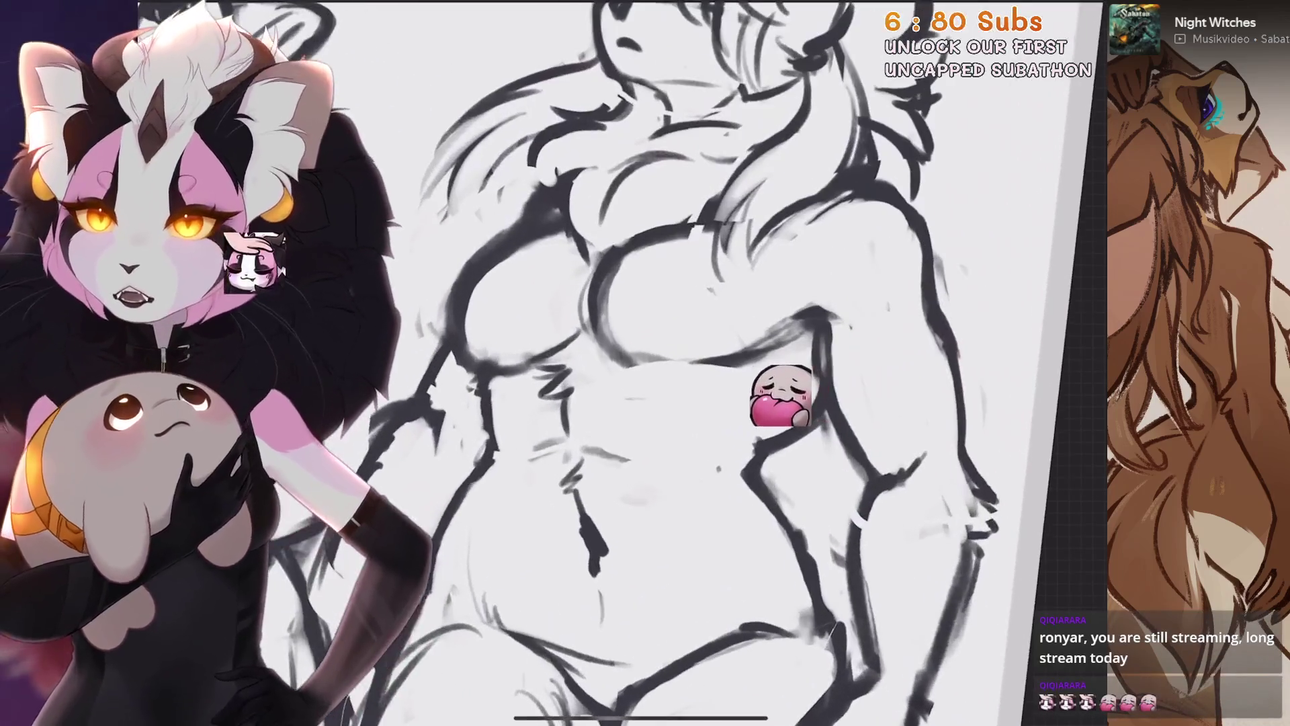
pyautogui.scroll(-2, 605, 363)
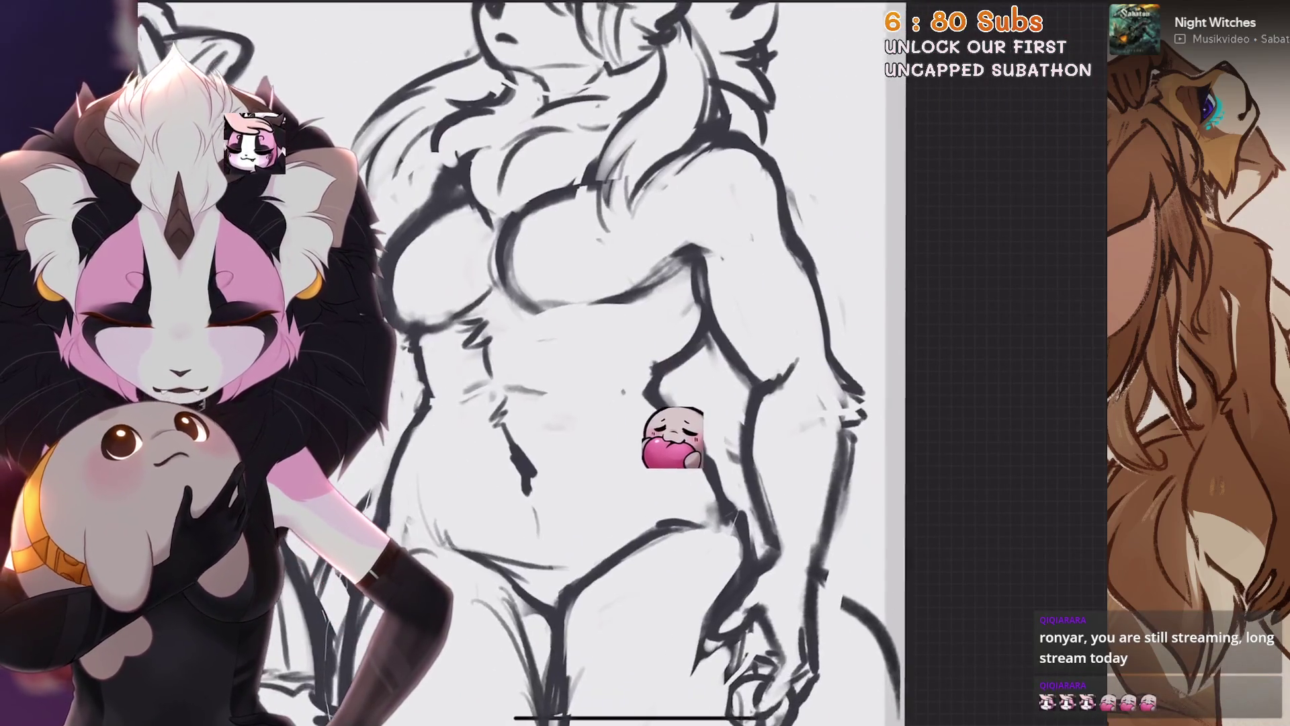
pyautogui.hotkey('ctrl', 'z')
pyautogui.scroll(-1, 748, 415)
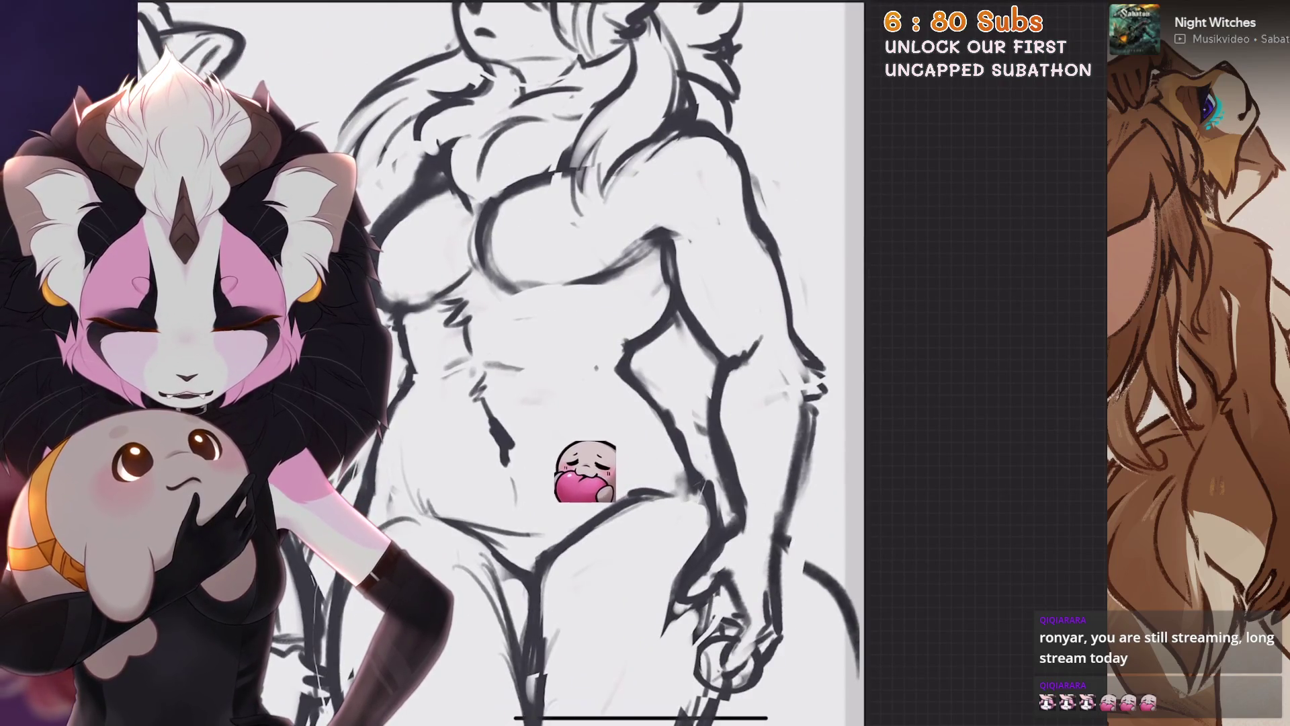
pyautogui.scroll(-5, 605, 363)
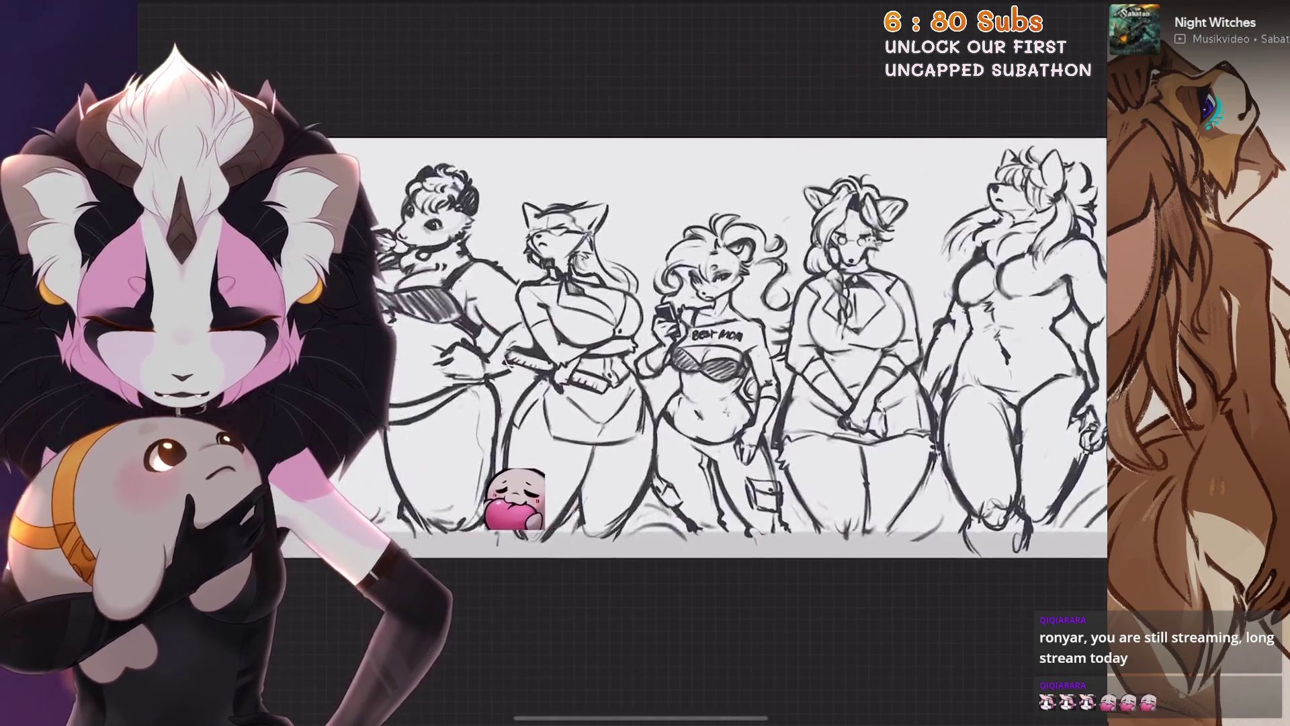
pyautogui.scroll(5, 605, 363)
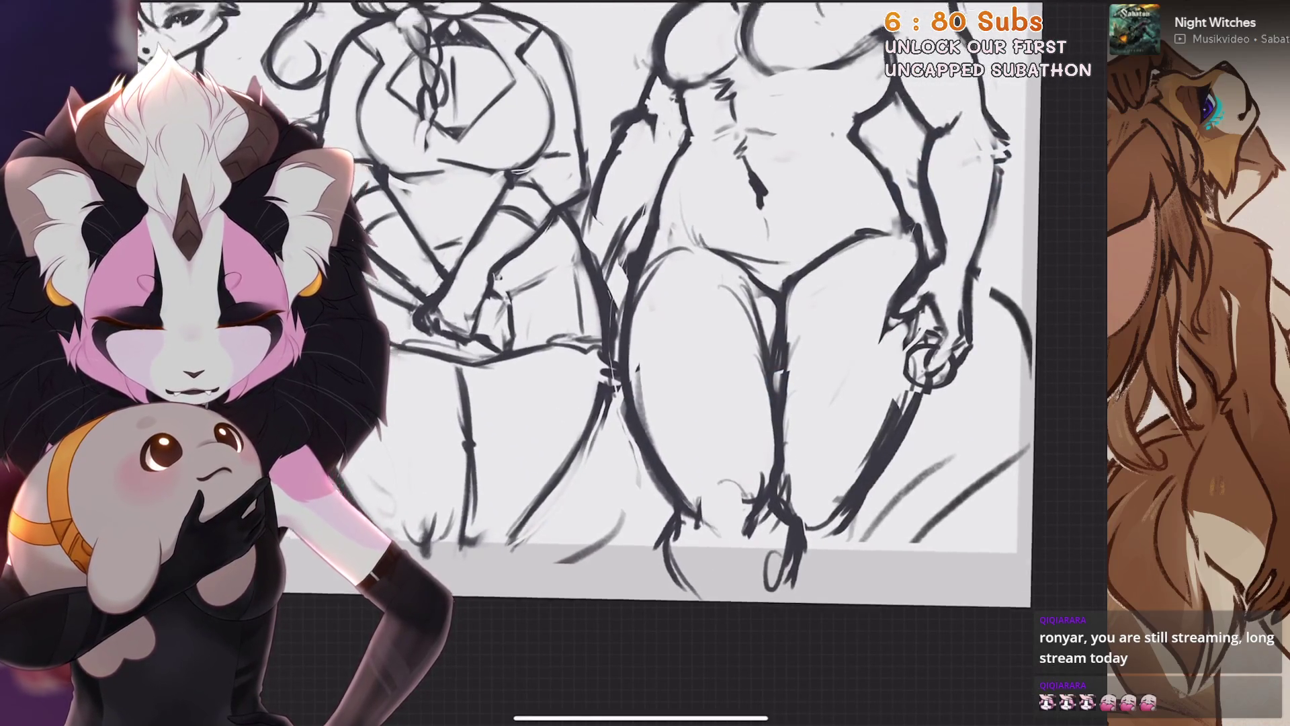
pyautogui.scroll(-3, 604, 362)
pyautogui.scroll(3, 645, 363)
pyautogui.scroll(-3, 645, 362)
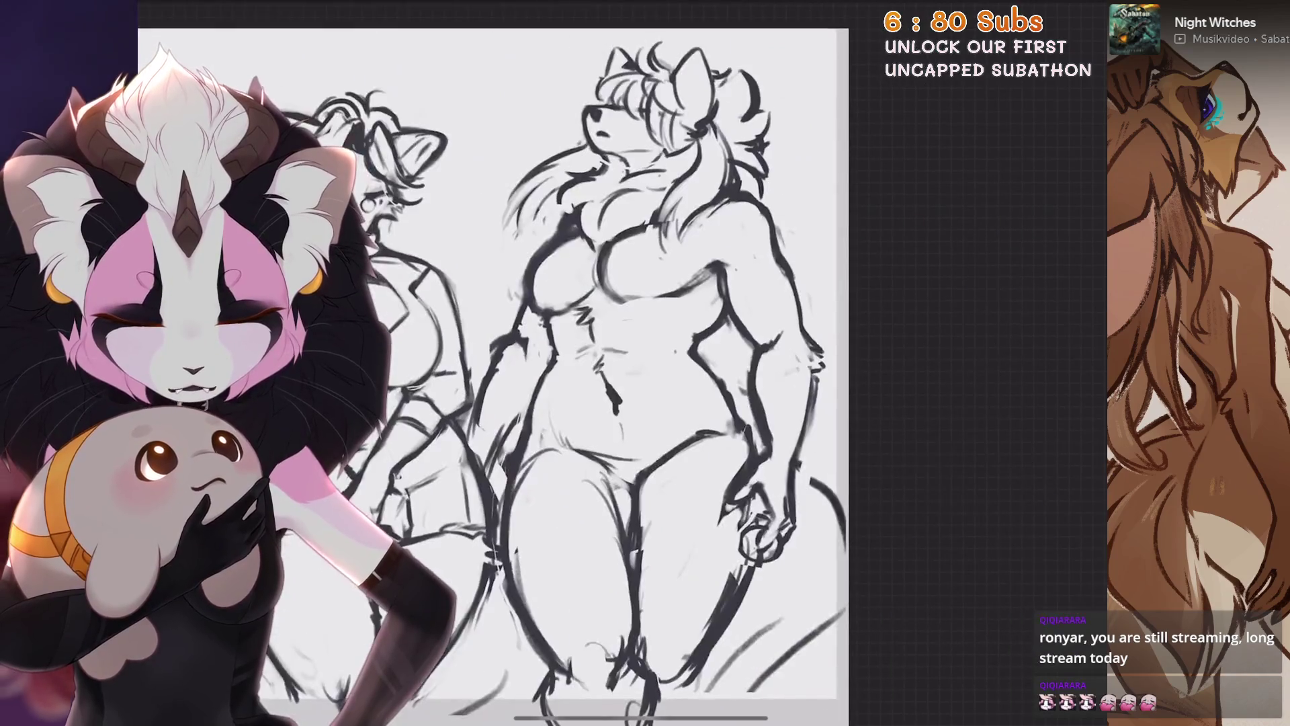
pyautogui.scroll(2, 645, 333)
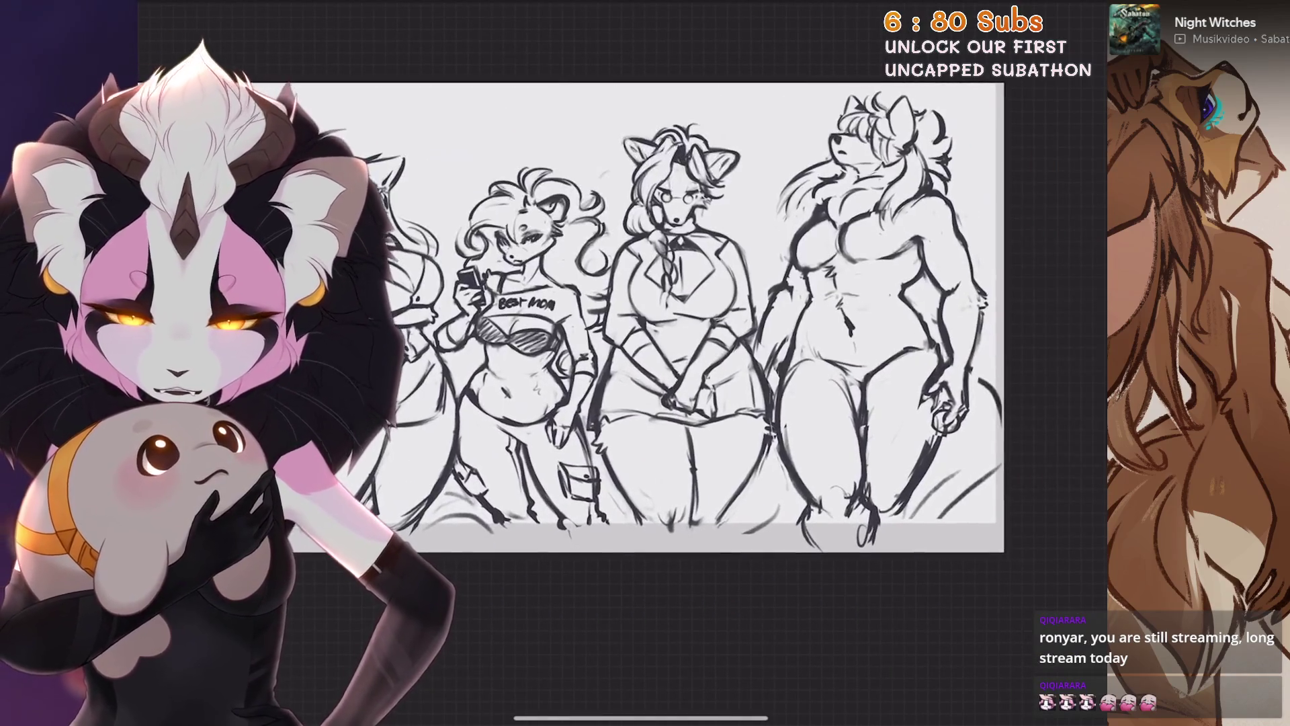
# Abandon a first freehand selection, then begin lassoing the wolf's chest
pyautogui.press('s')
pyautogui.click(975, 153)
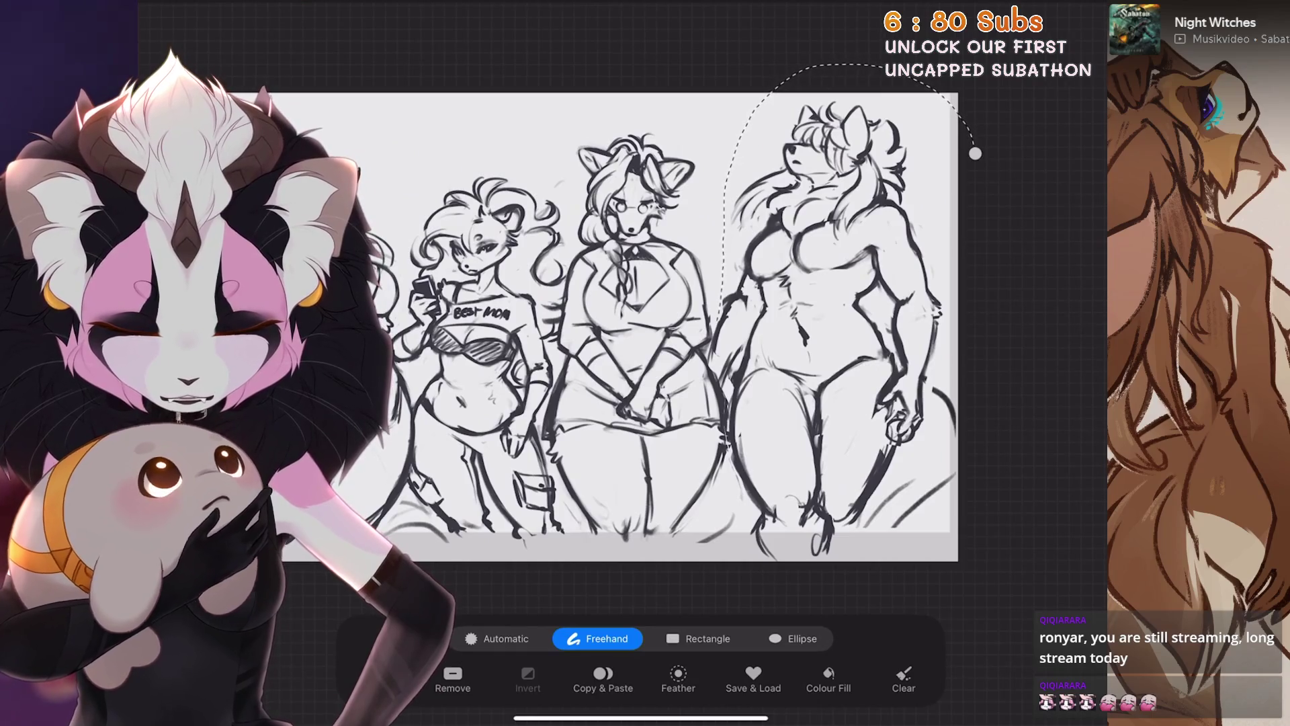
pyautogui.press('Escape')
pyautogui.hscroll(-3, 645, 324)
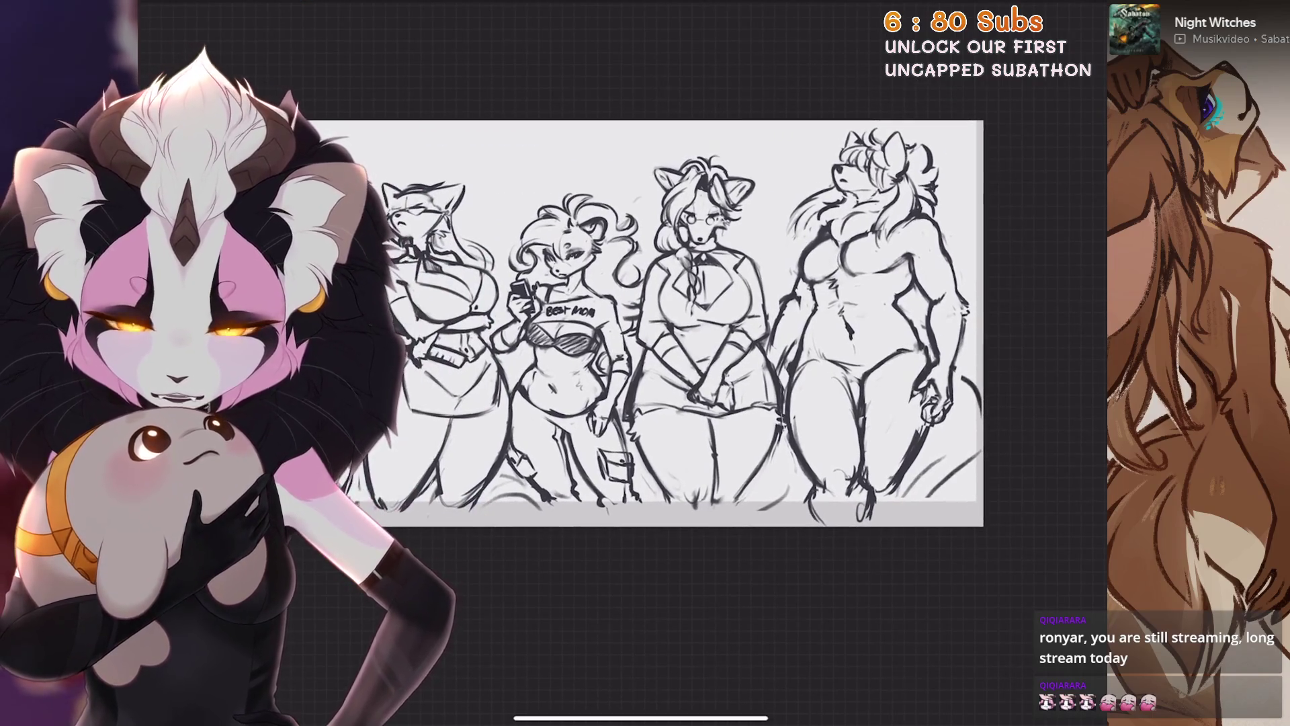
pyautogui.scroll(3, 645, 323)
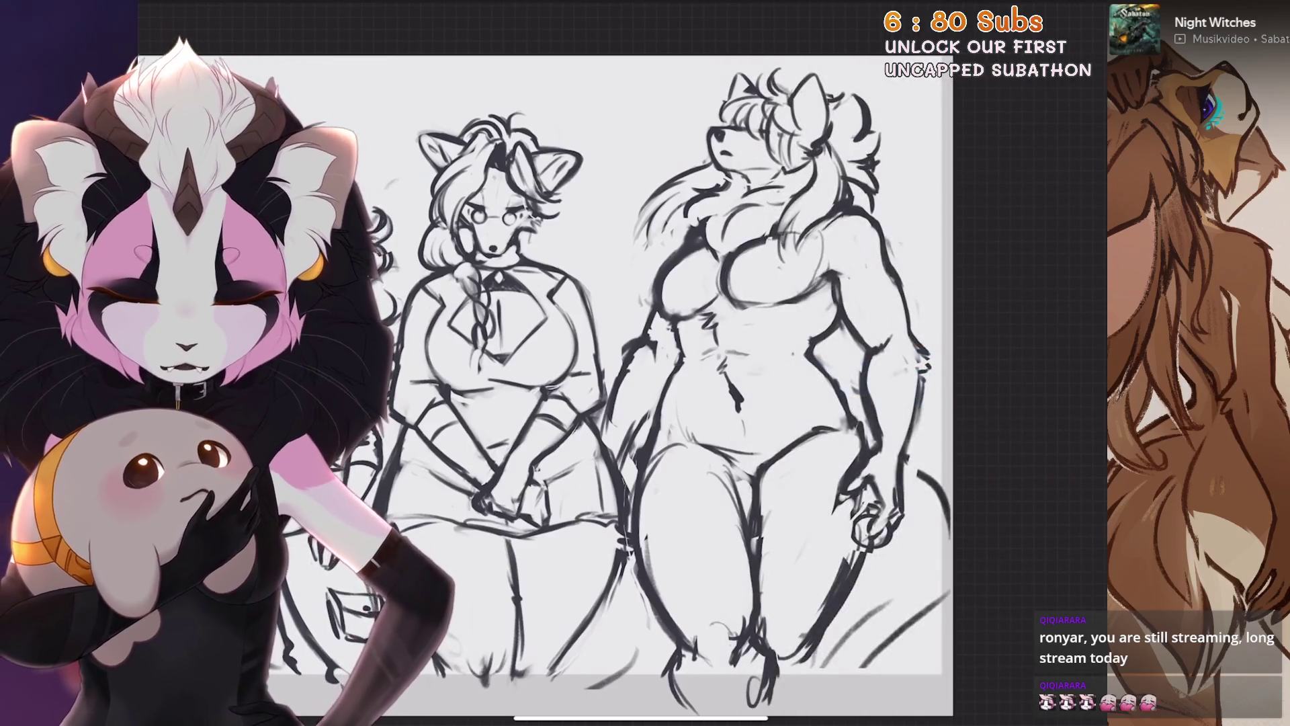
pyautogui.scroll(2, 646, 383)
pyautogui.scroll(-3, 565, 383)
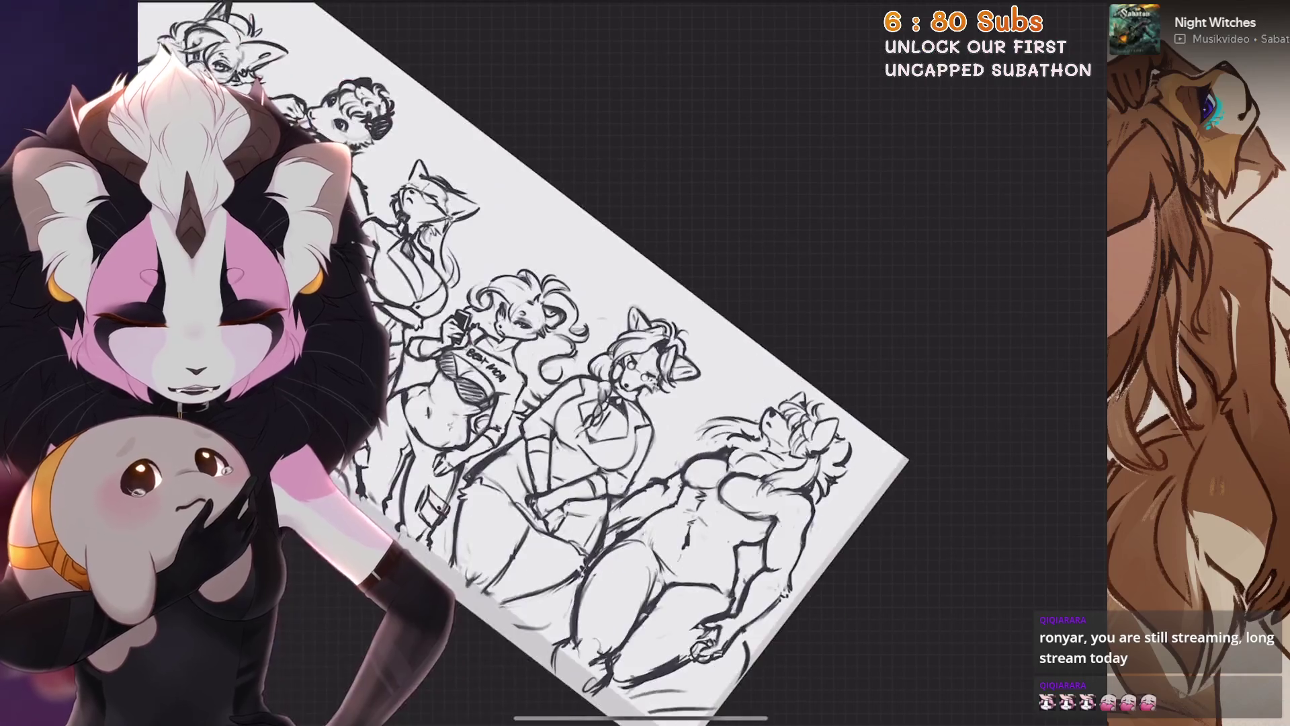
pyautogui.scroll(3, 645, 383)
pyautogui.press('s')
pyautogui.scroll(3, 646, 384)
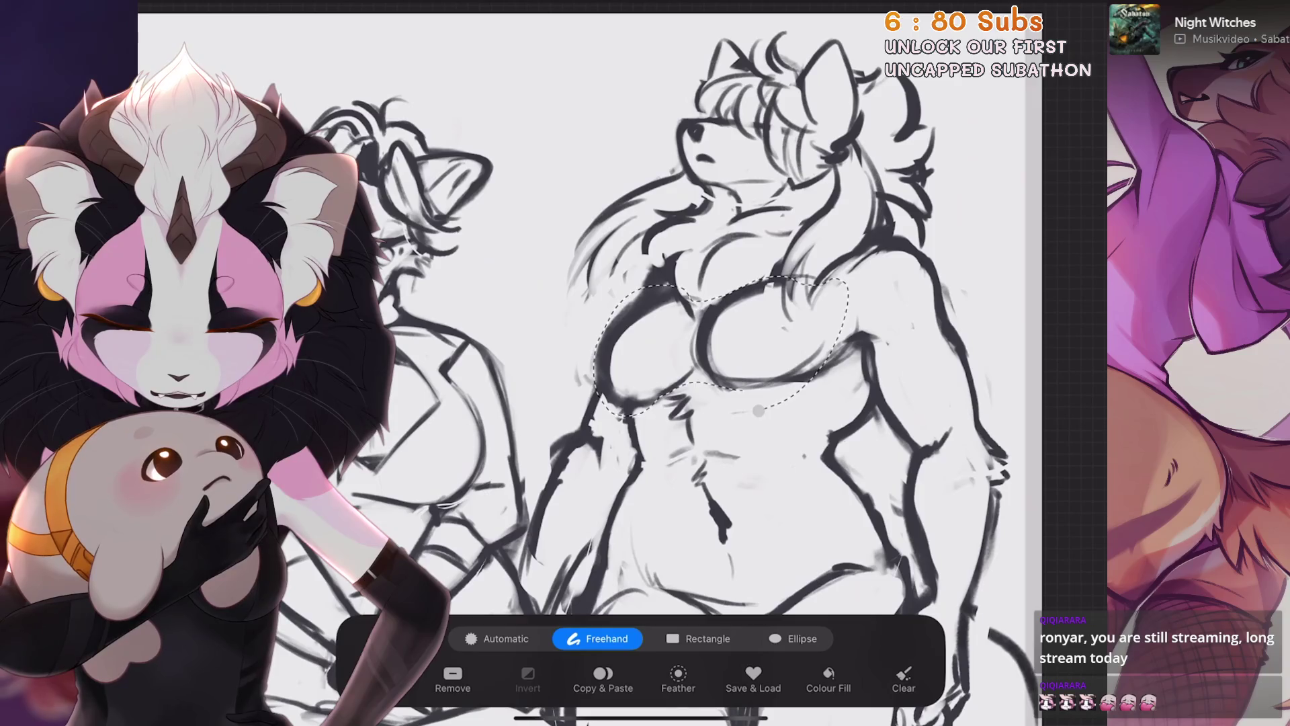
# Move the selected chest a few pixels lower with a uniform transform and commit it
pyautogui.press('v')
pyautogui.click(606, 639)
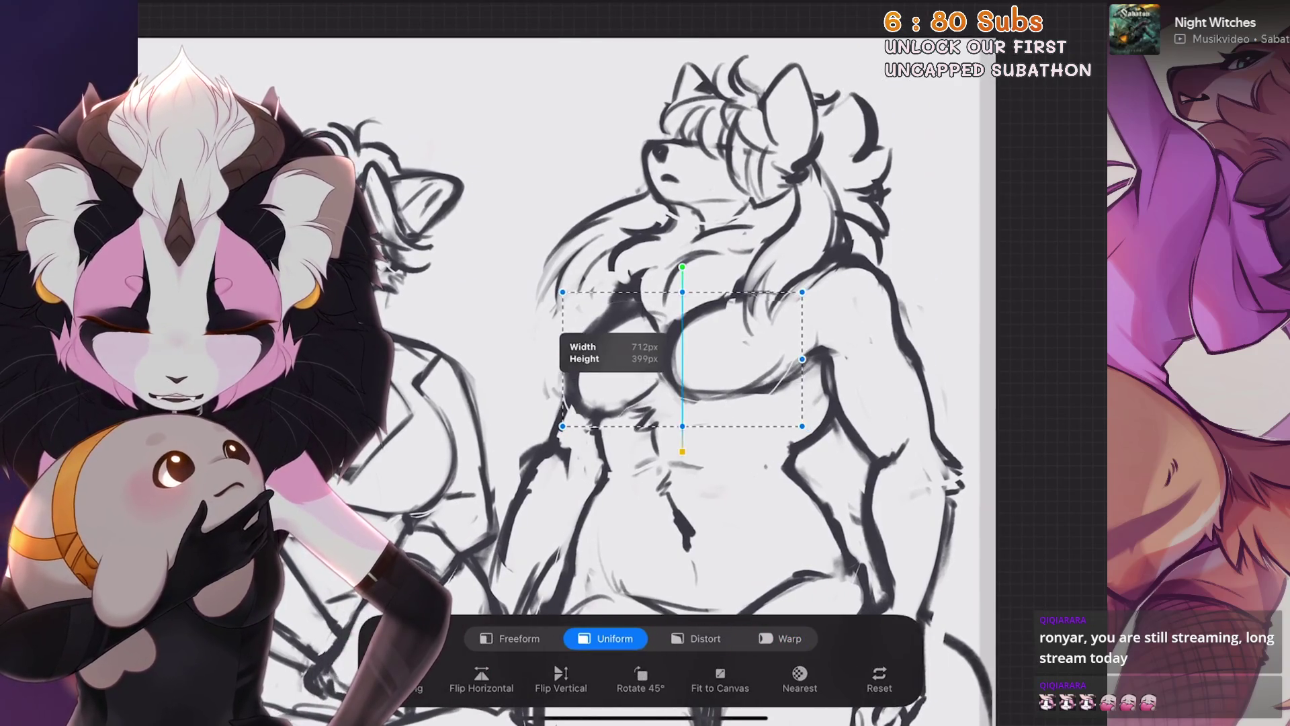
pyautogui.moveTo(682, 359); pyautogui.dragTo(682, 365)
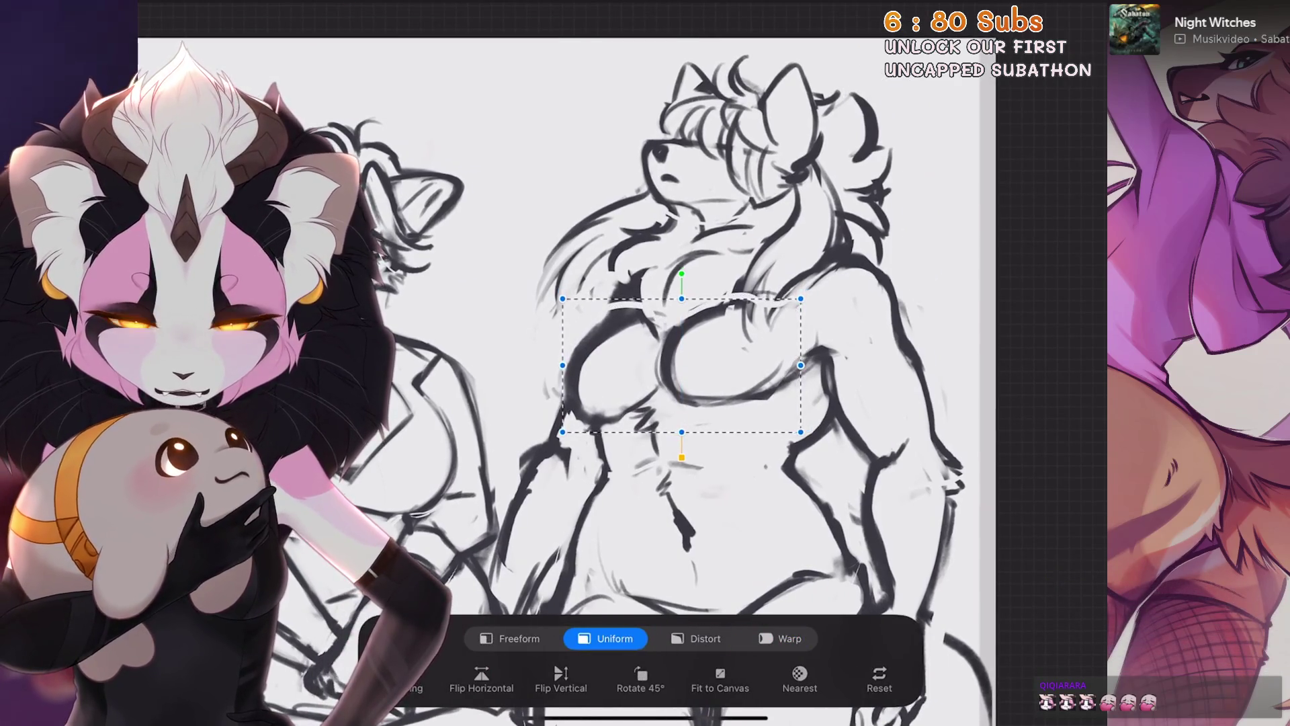
pyautogui.press('v')
pyautogui.scroll(2, 625, 284)
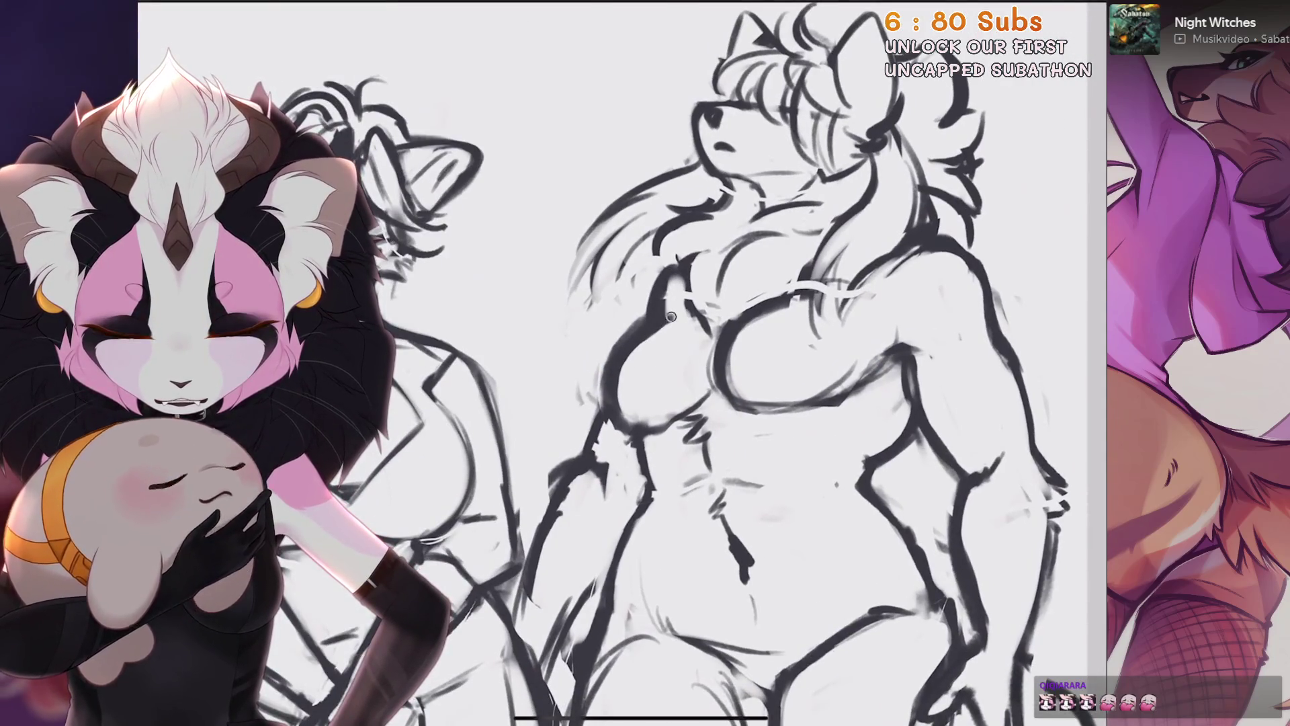
pyautogui.scroll(-2, 672, 316)
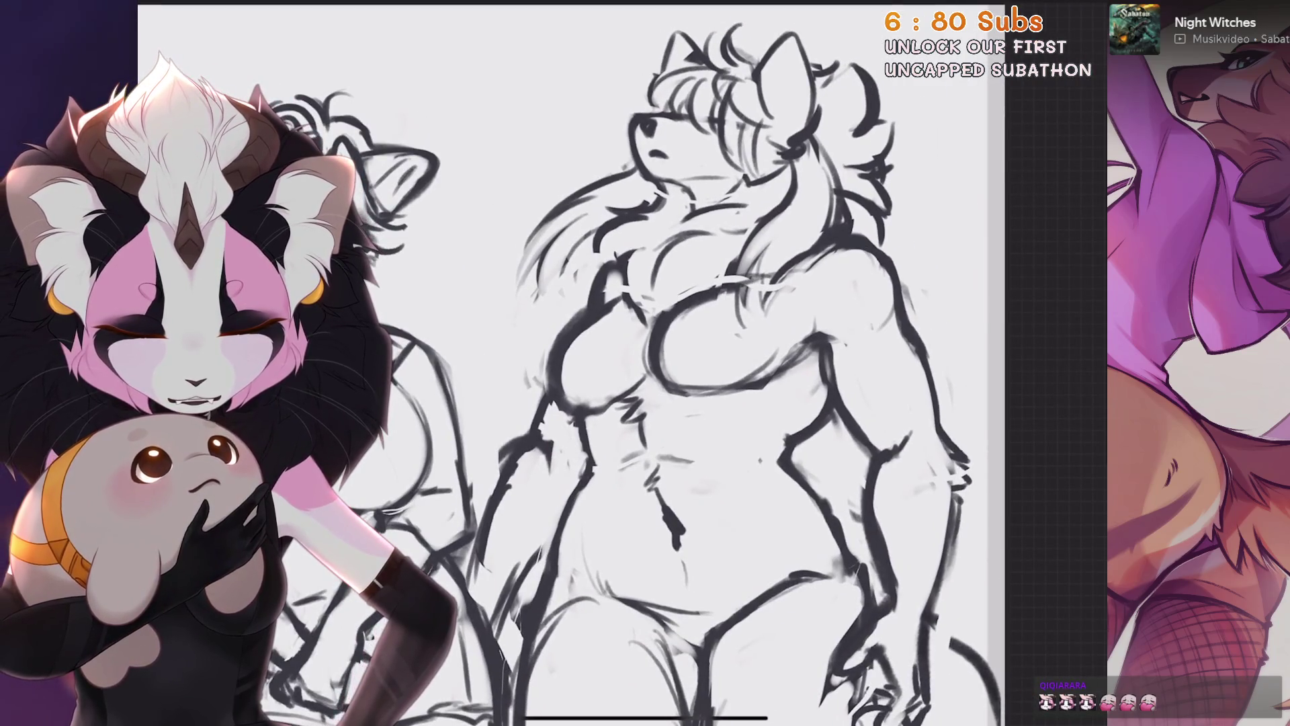
pyautogui.scroll(2, 685, 404)
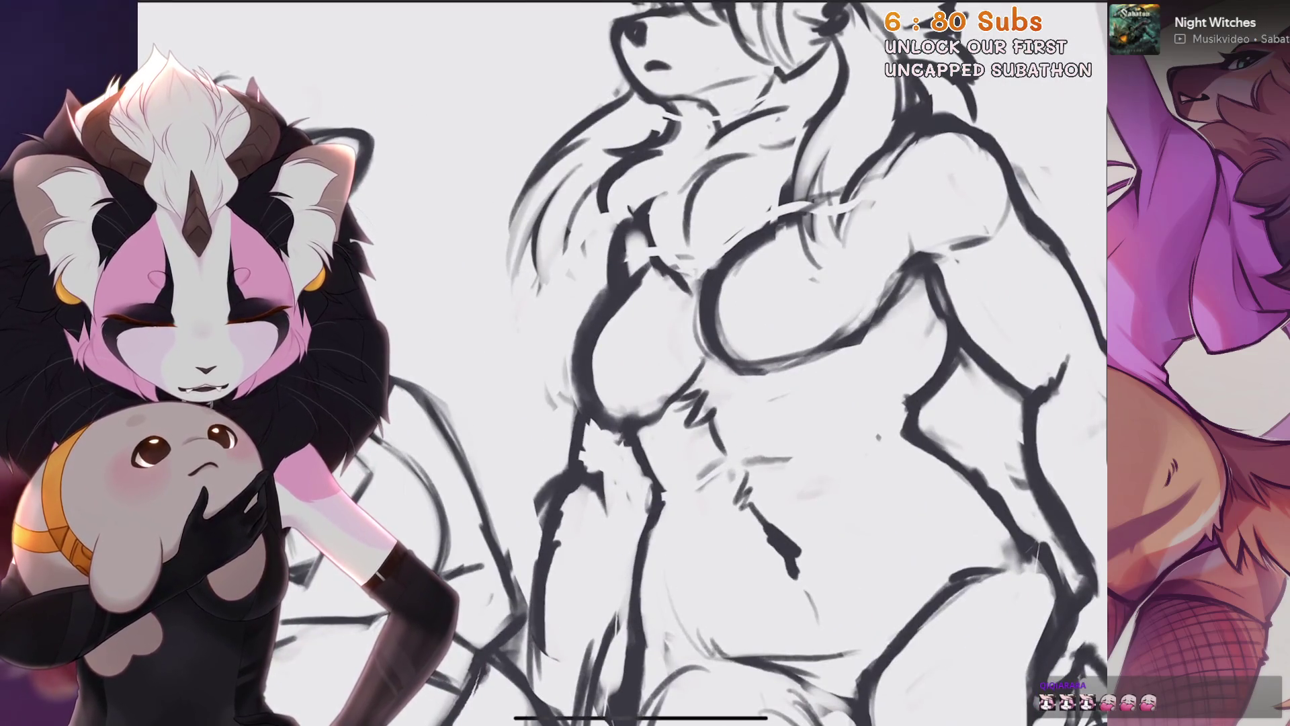
pyautogui.scroll(-2, 645, 363)
pyautogui.scroll(2, 645, 363)
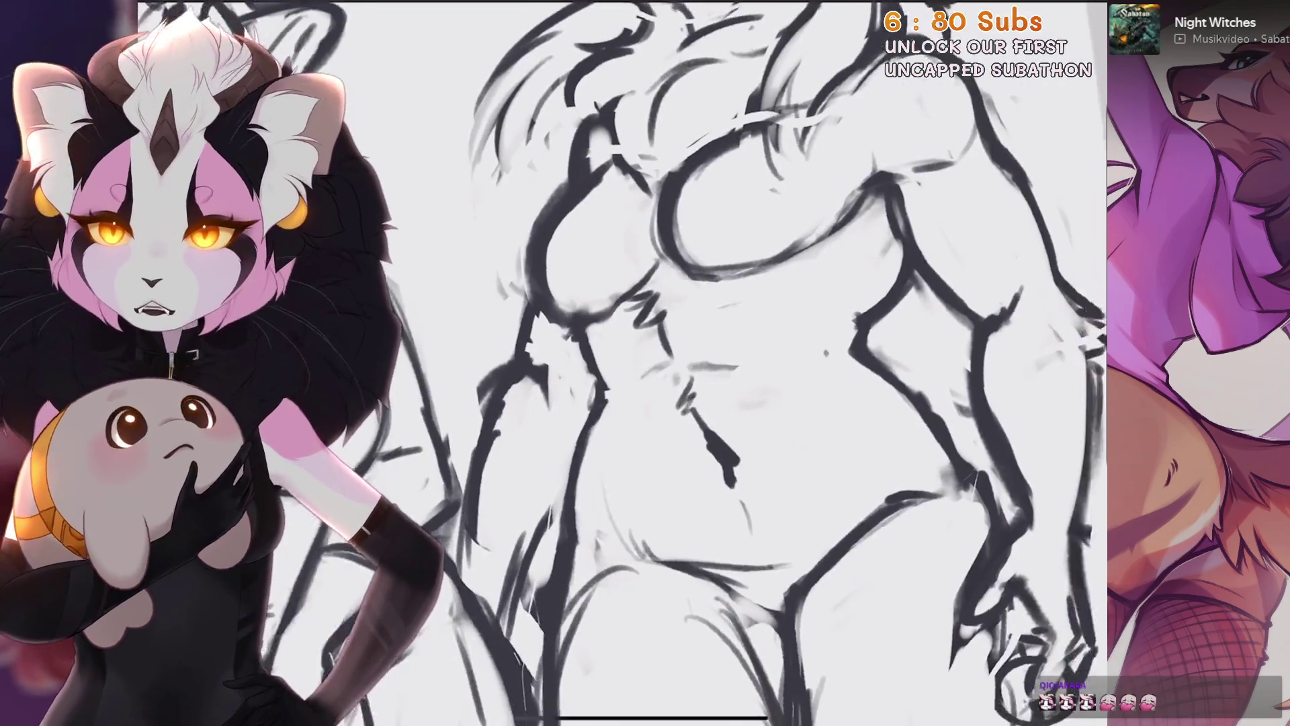
pyautogui.scroll(-1, 646, 362)
pyautogui.scroll(-2, 763, 328)
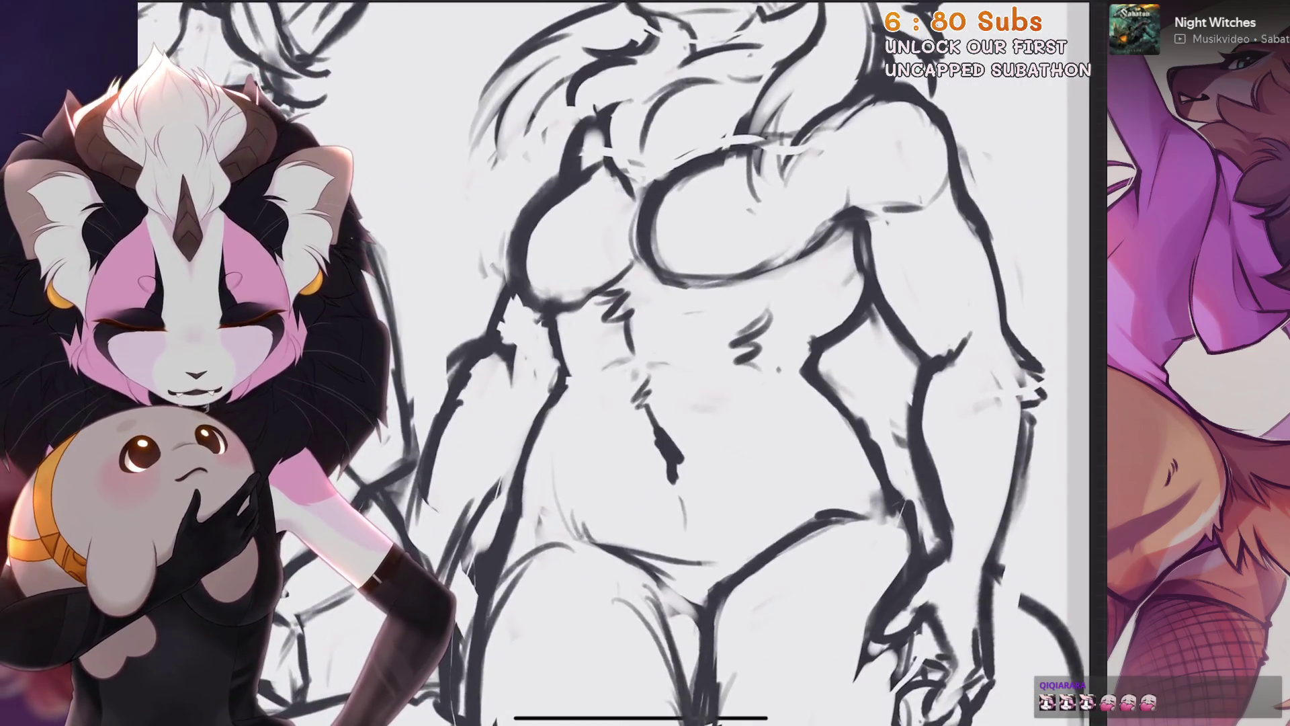
pyautogui.scroll(3, 645, 364)
pyautogui.scroll(1, 646, 363)
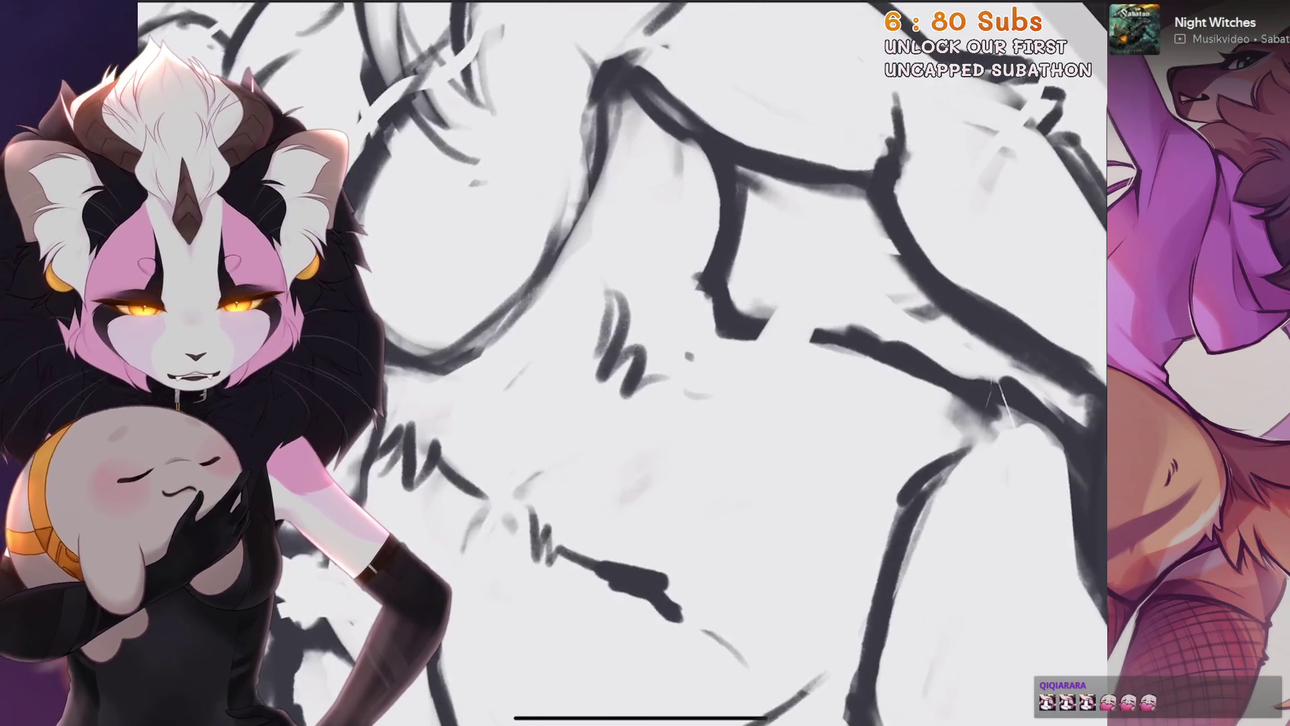
pyautogui.scroll(-3, 825, 337)
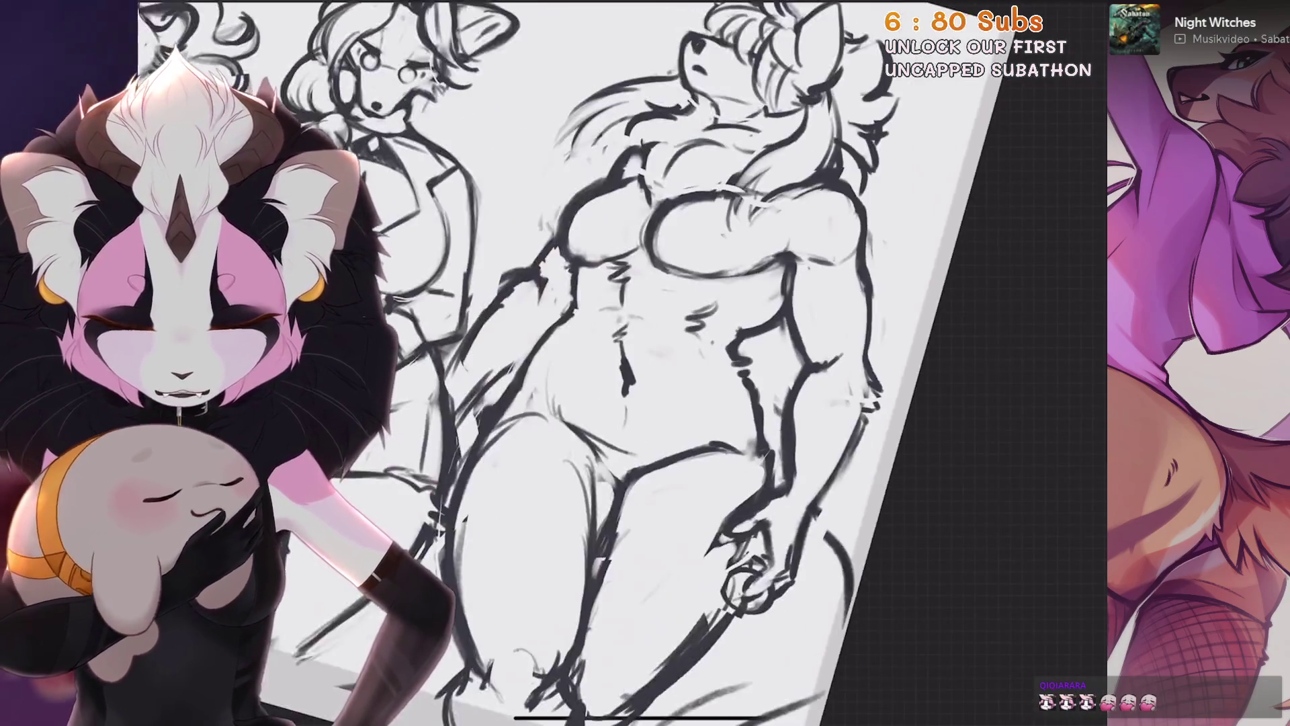
pyautogui.scroll(3, 645, 363)
pyautogui.scroll(-1, 627, 301)
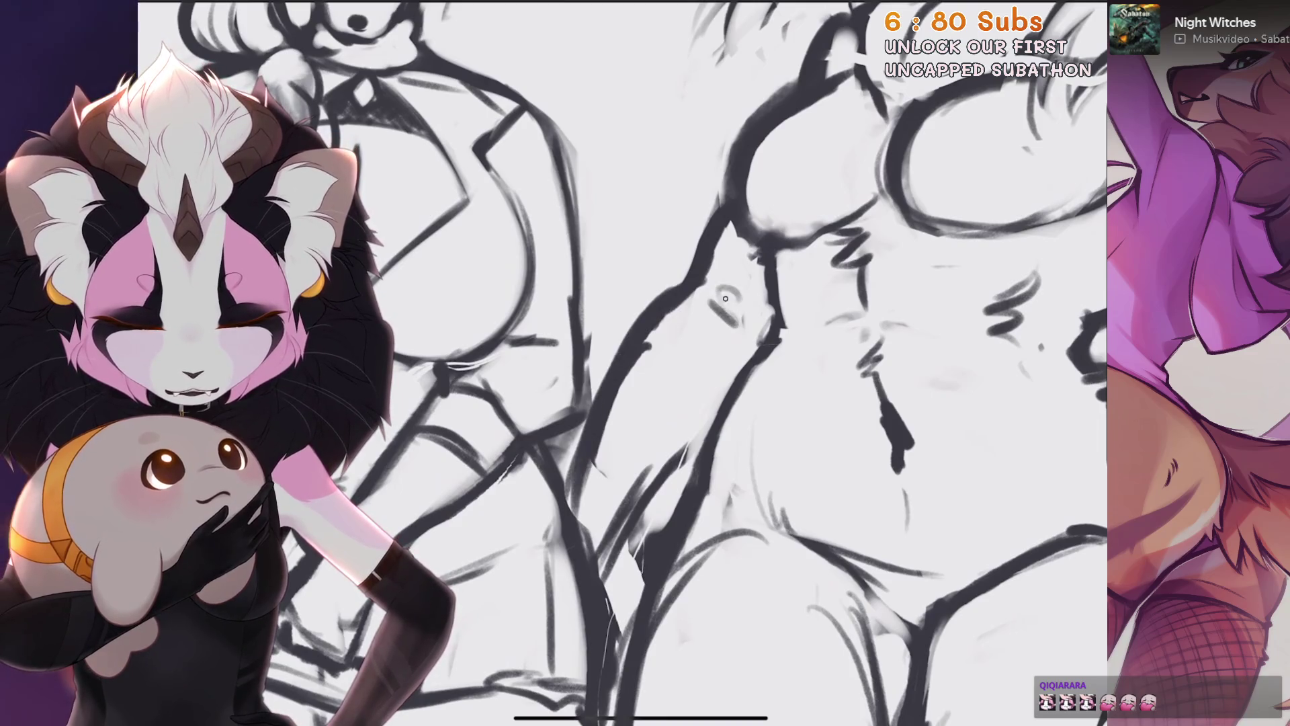
pyautogui.scroll(-2, 624, 363)
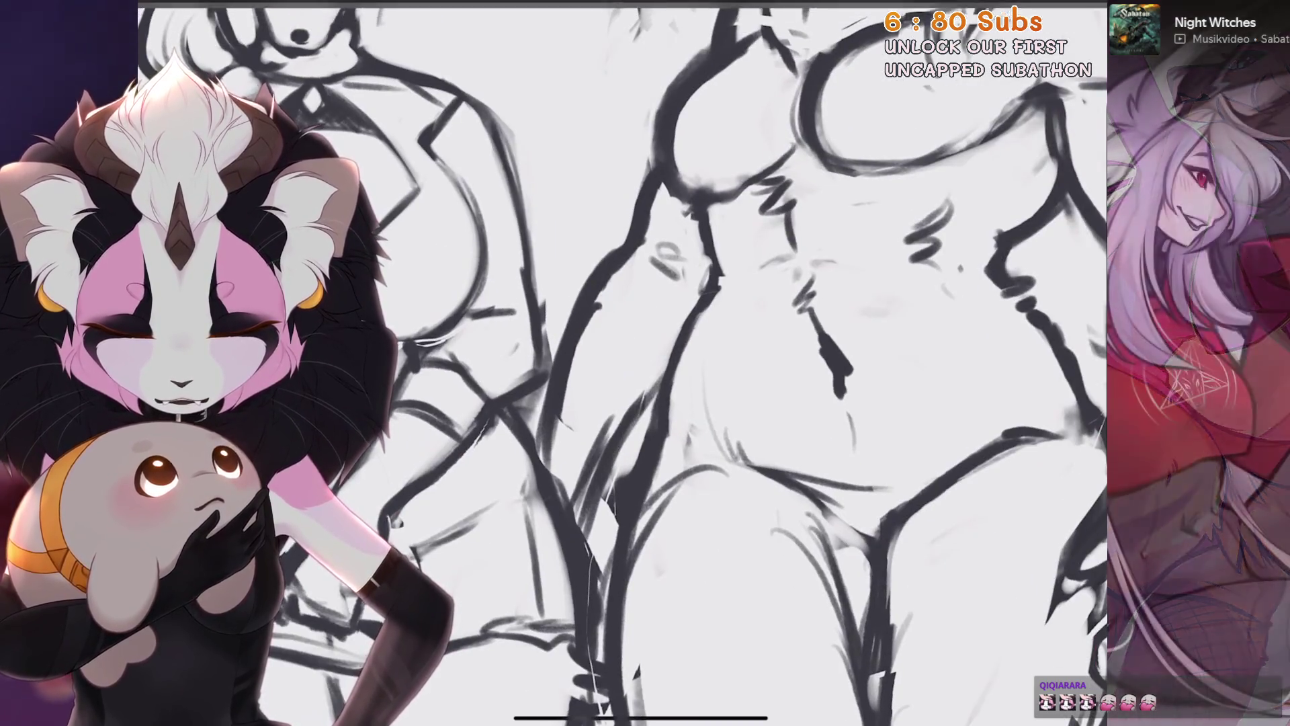
pyautogui.scroll(-2, 624, 363)
pyautogui.scroll(2, 645, 364)
pyautogui.scroll(1, 646, 363)
pyautogui.scroll(1, 645, 363)
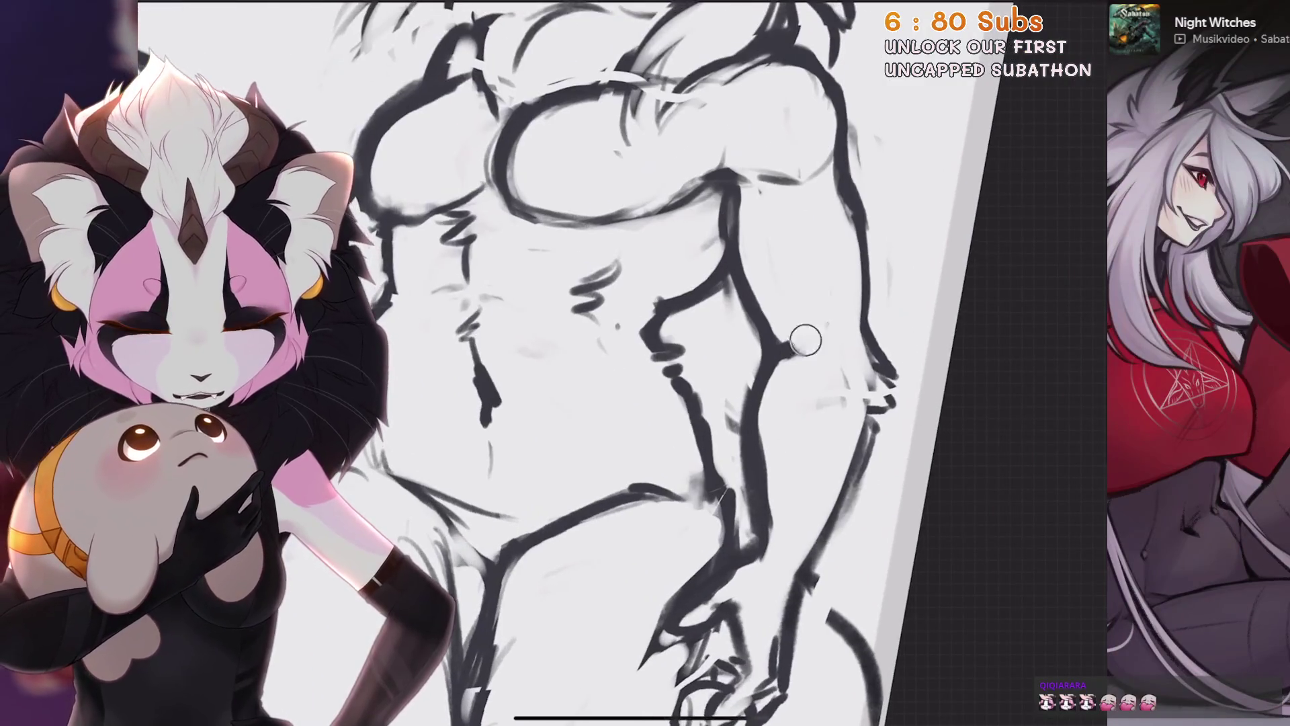
pyautogui.scroll(-2, 772, 353)
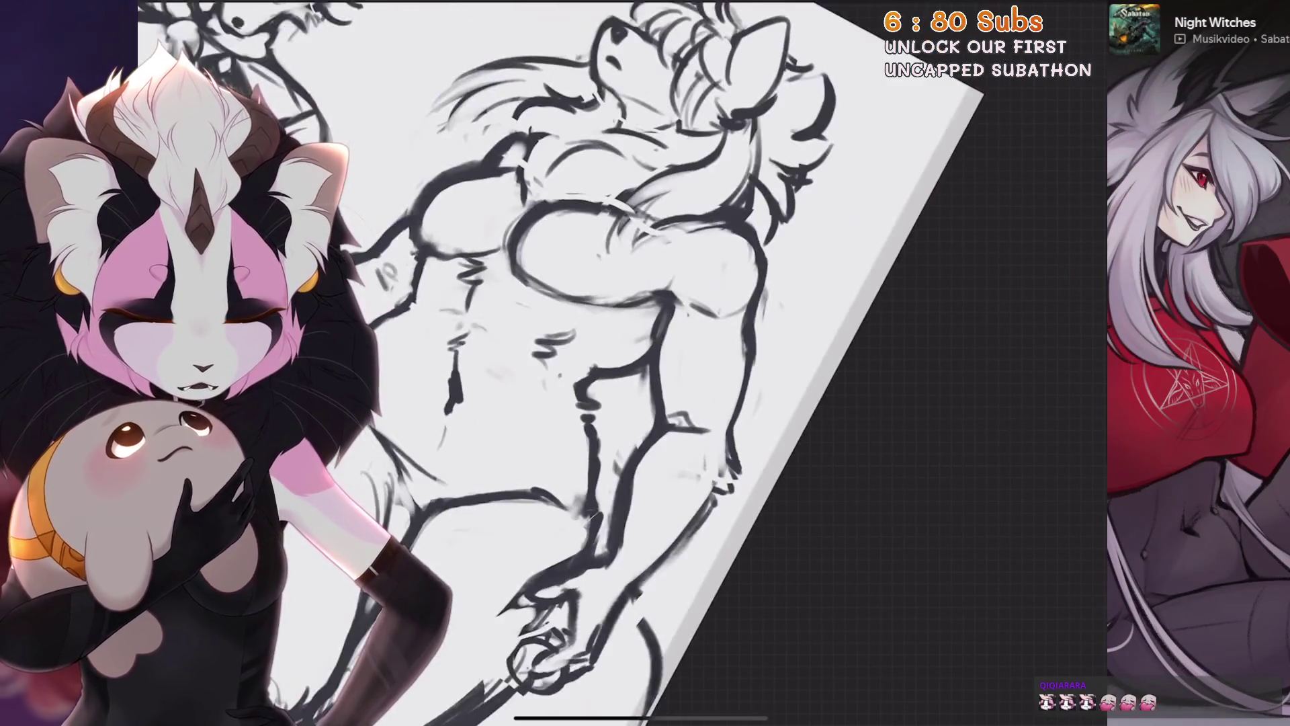
pyautogui.scroll(2, 646, 363)
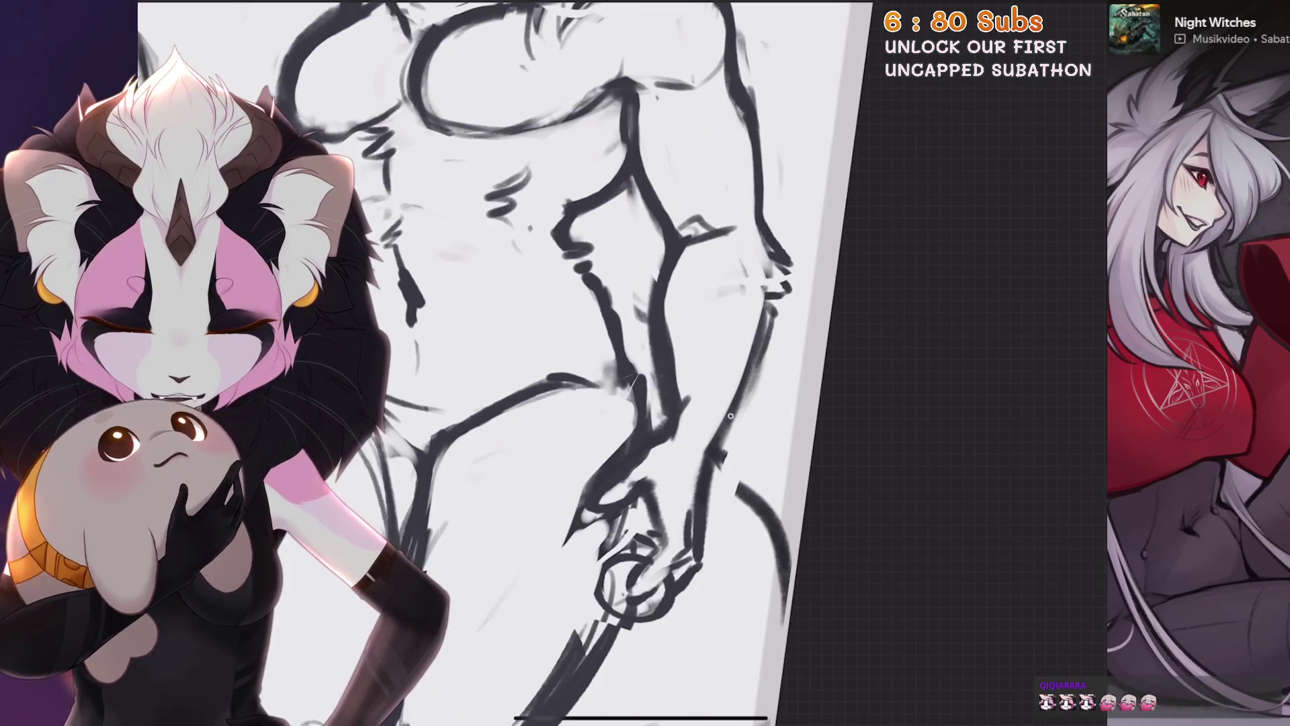
pyautogui.scroll(1, 504, 363)
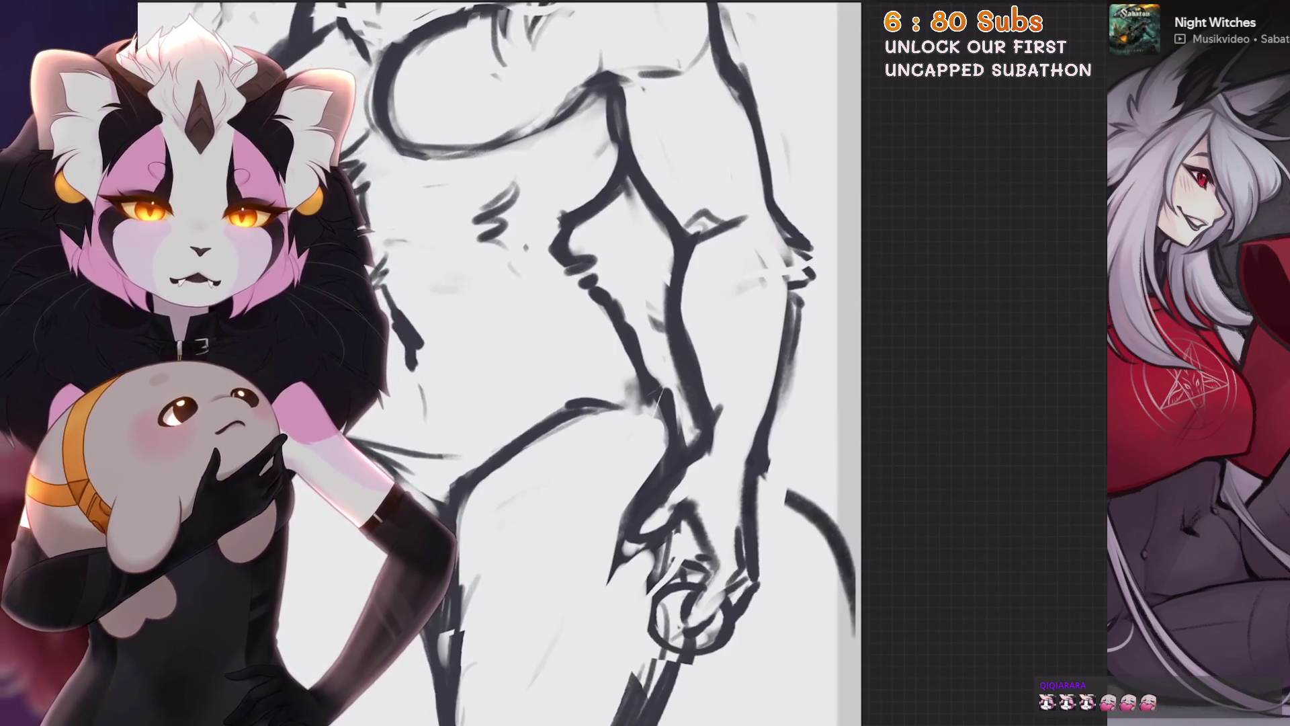
pyautogui.scroll(1, 504, 363)
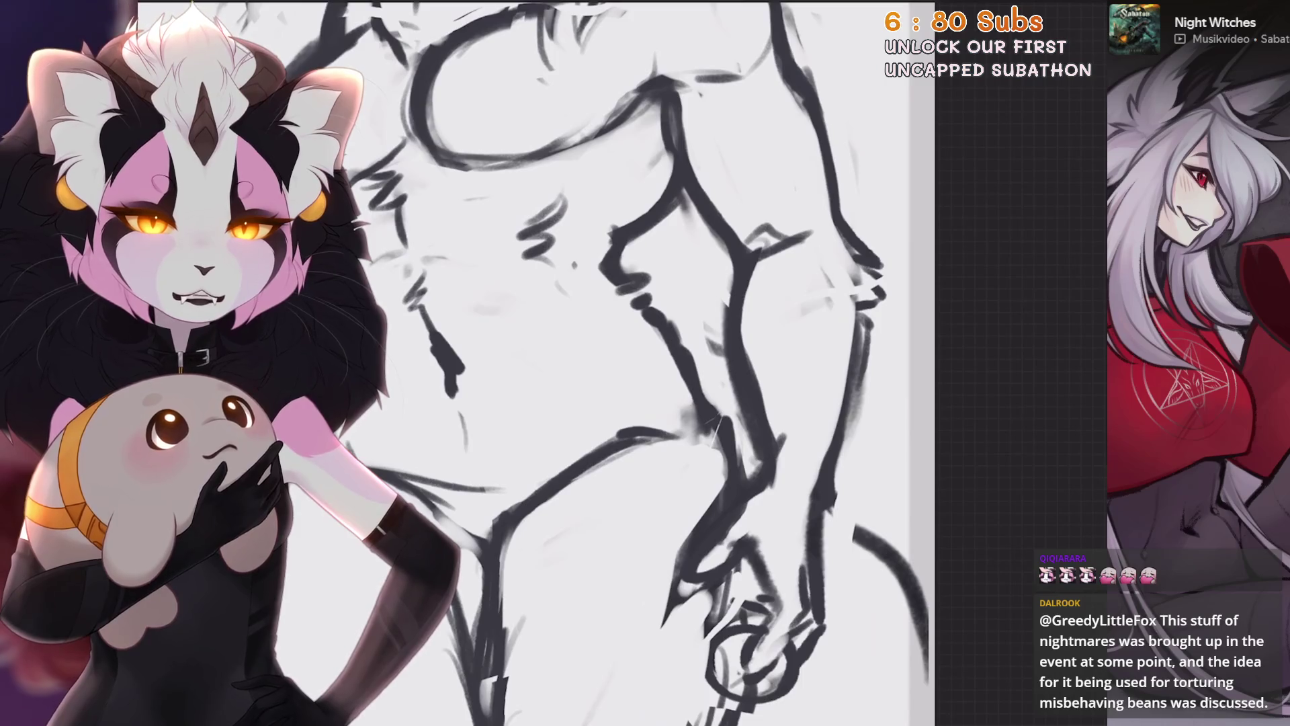
pyautogui.scroll(1, 605, 363)
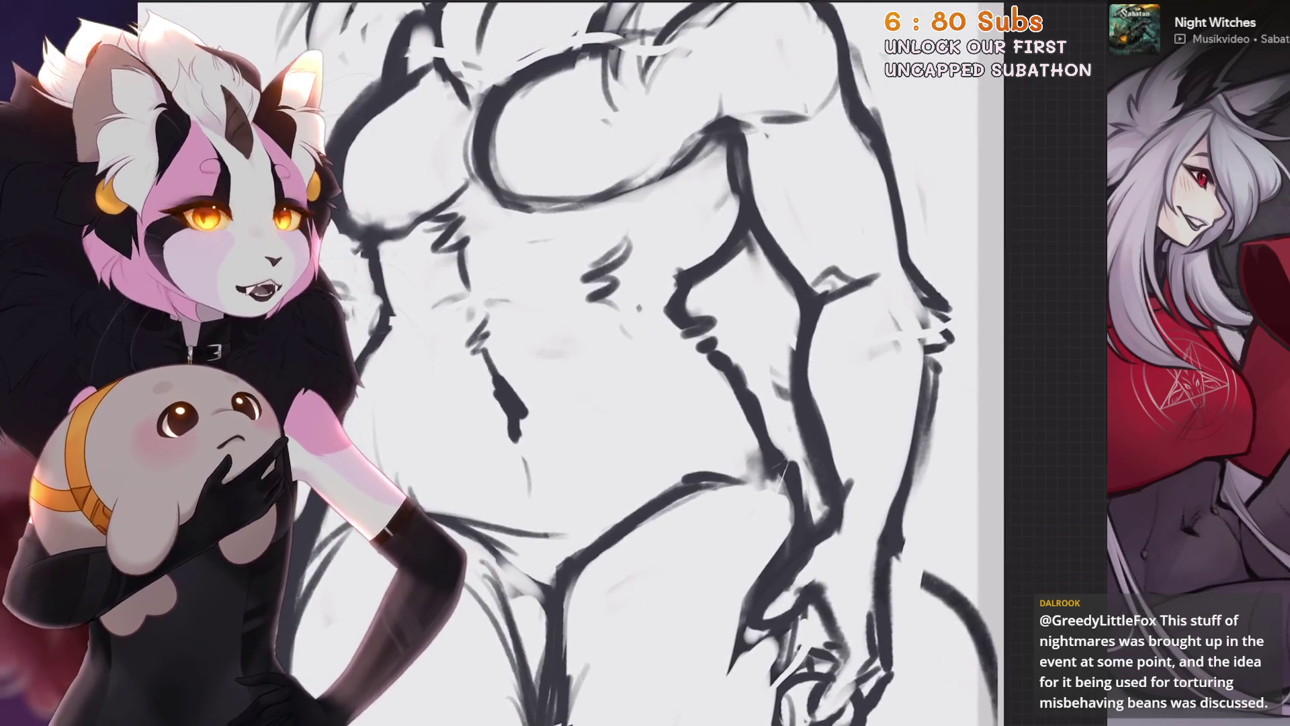
pyautogui.scroll(-2, 746, 317)
pyautogui.scroll(2, 747, 318)
pyautogui.scroll(1, 747, 317)
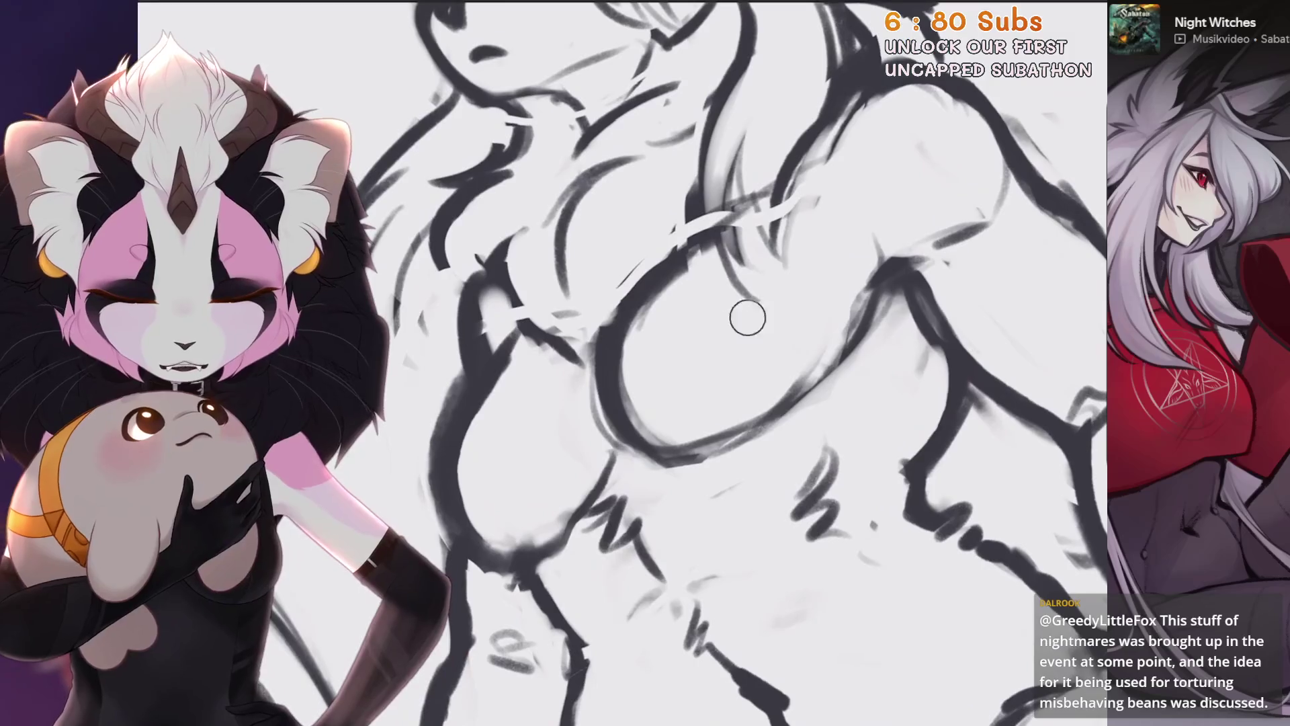
pyautogui.scroll(-1, 685, 191)
pyautogui.scroll(-1, 686, 193)
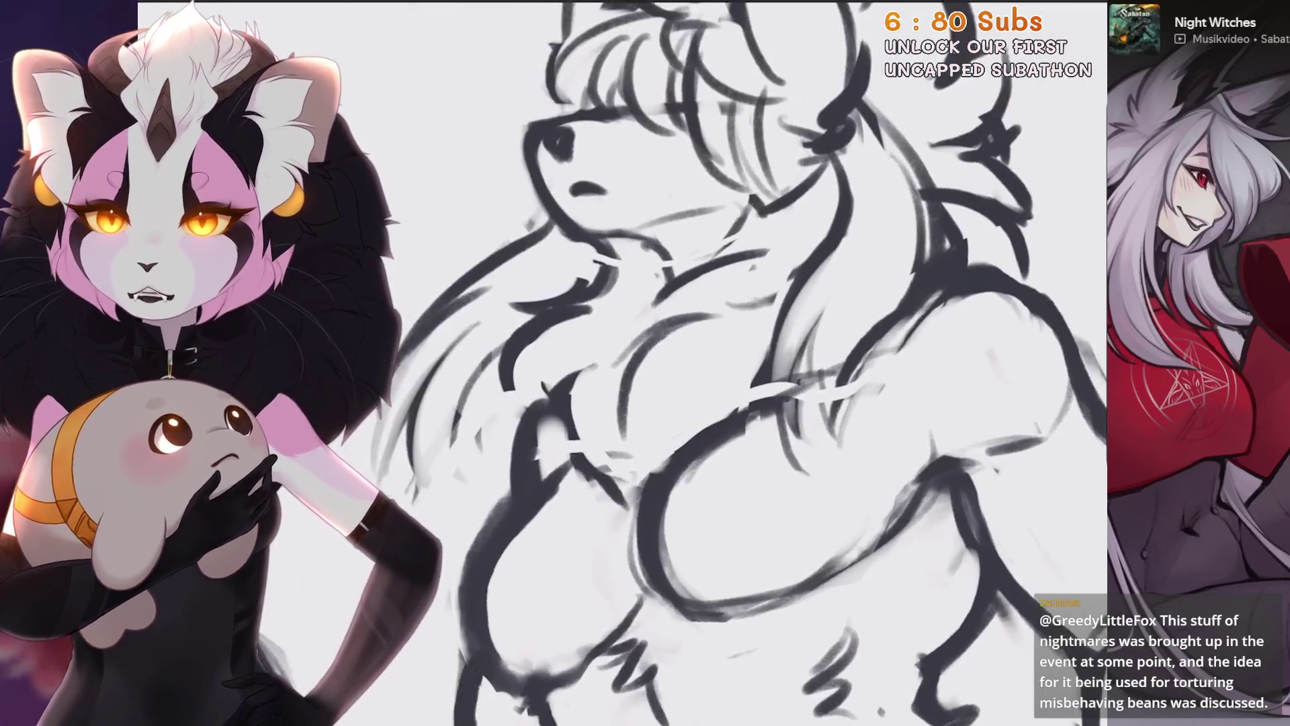
pyautogui.scroll(1, 747, 364)
# Undo a bad stroke while redrawing the wolf's torso lines
pyautogui.hotkey('ctrl', 'z')
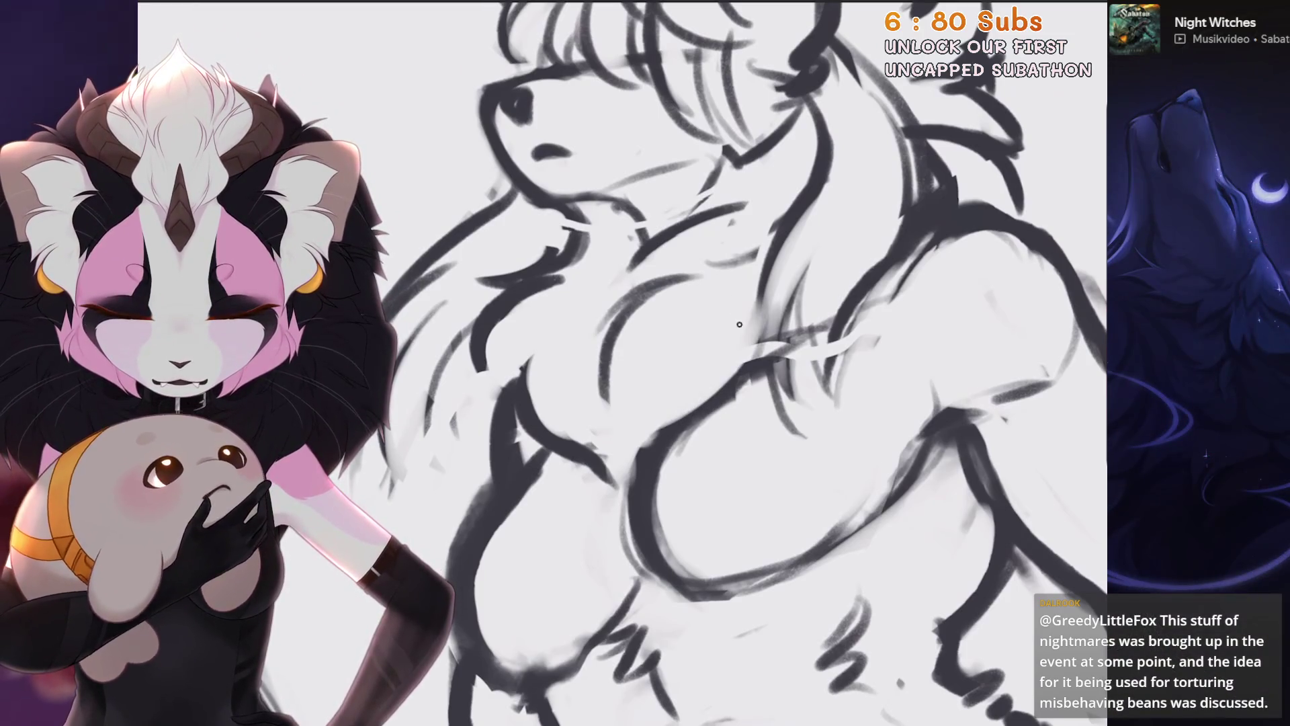
pyautogui.scroll(-5, 739, 324)
pyautogui.scroll(5, 739, 324)
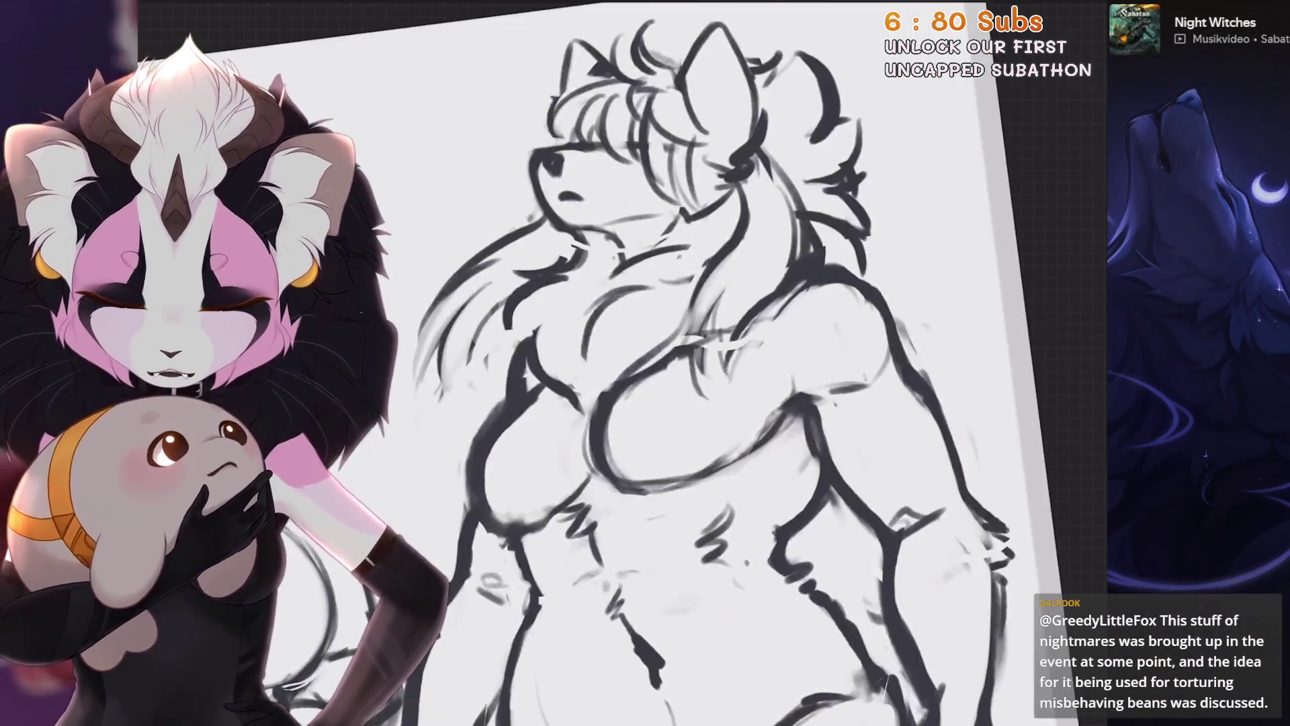
pyautogui.scroll(3, 783, 330)
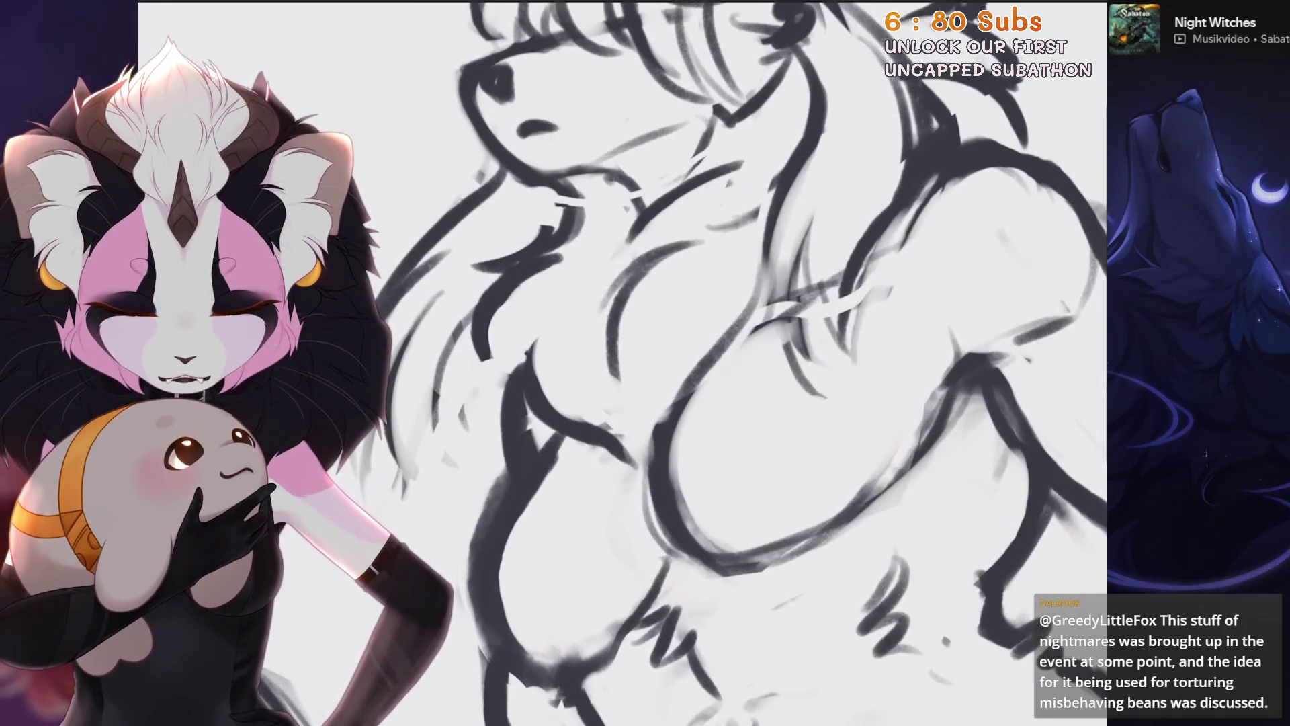
pyautogui.scroll(-3, 645, 363)
pyautogui.scroll(3, 645, 363)
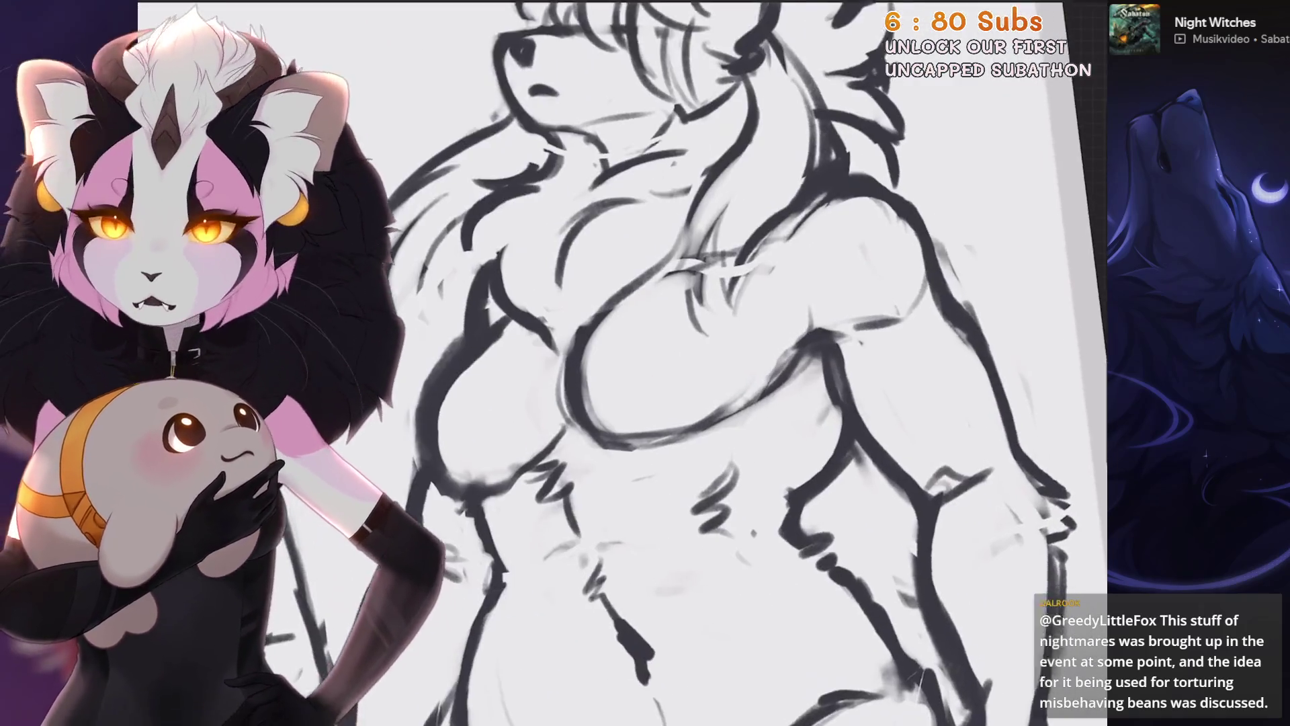
pyautogui.scroll(2, 746, 363)
pyautogui.scroll(-3, 646, 364)
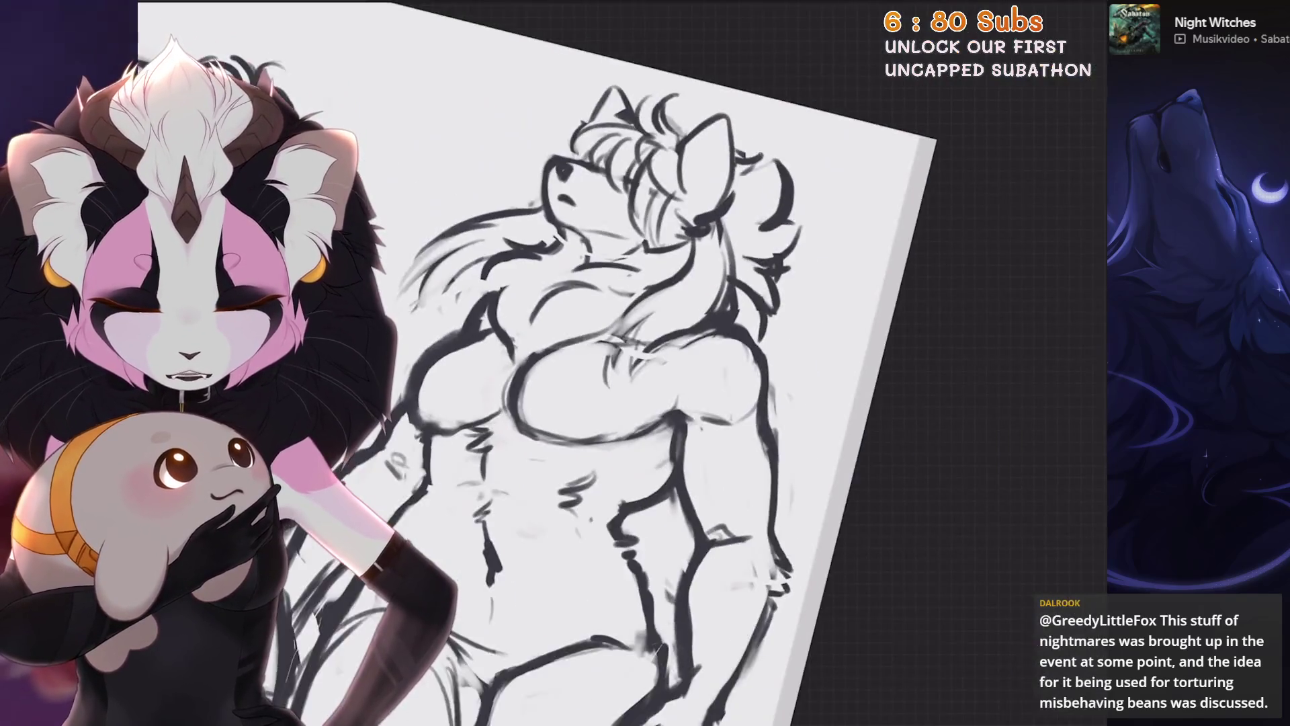
pyautogui.scroll(3, 645, 364)
pyautogui.scroll(2, 645, 363)
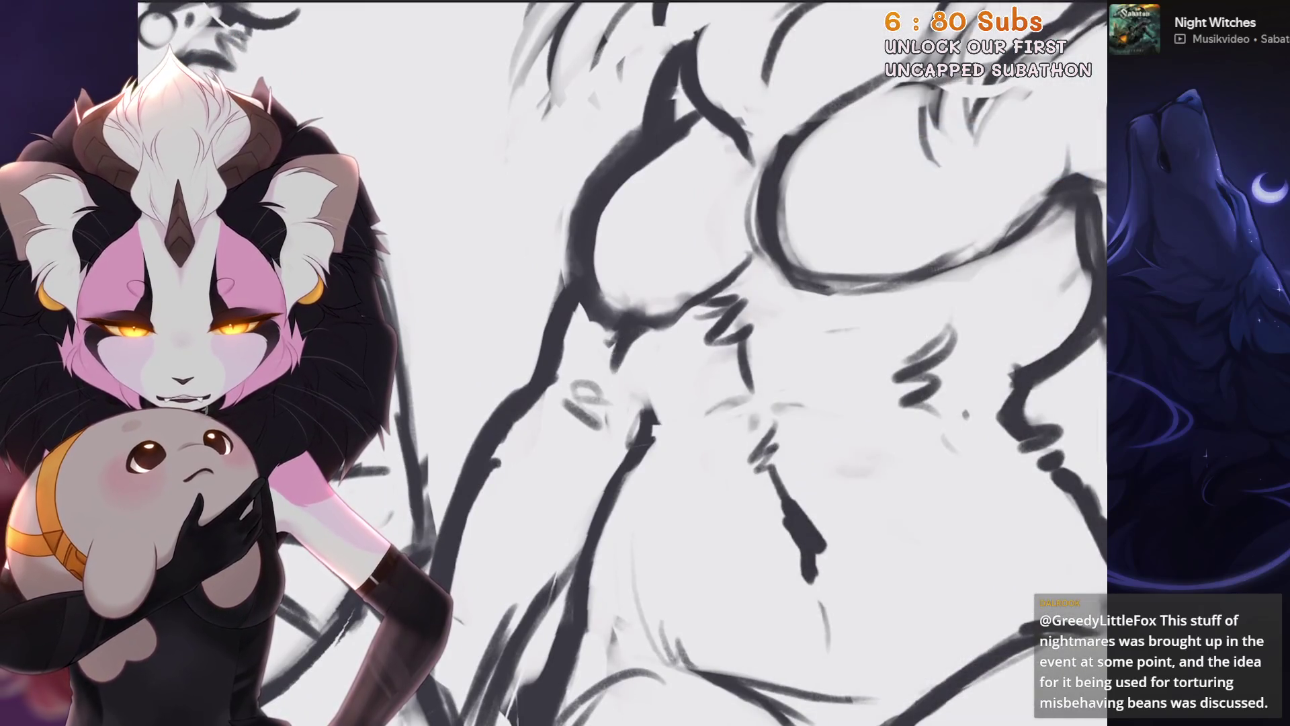
pyautogui.scroll(-2, 646, 363)
pyautogui.scroll(-3, 646, 364)
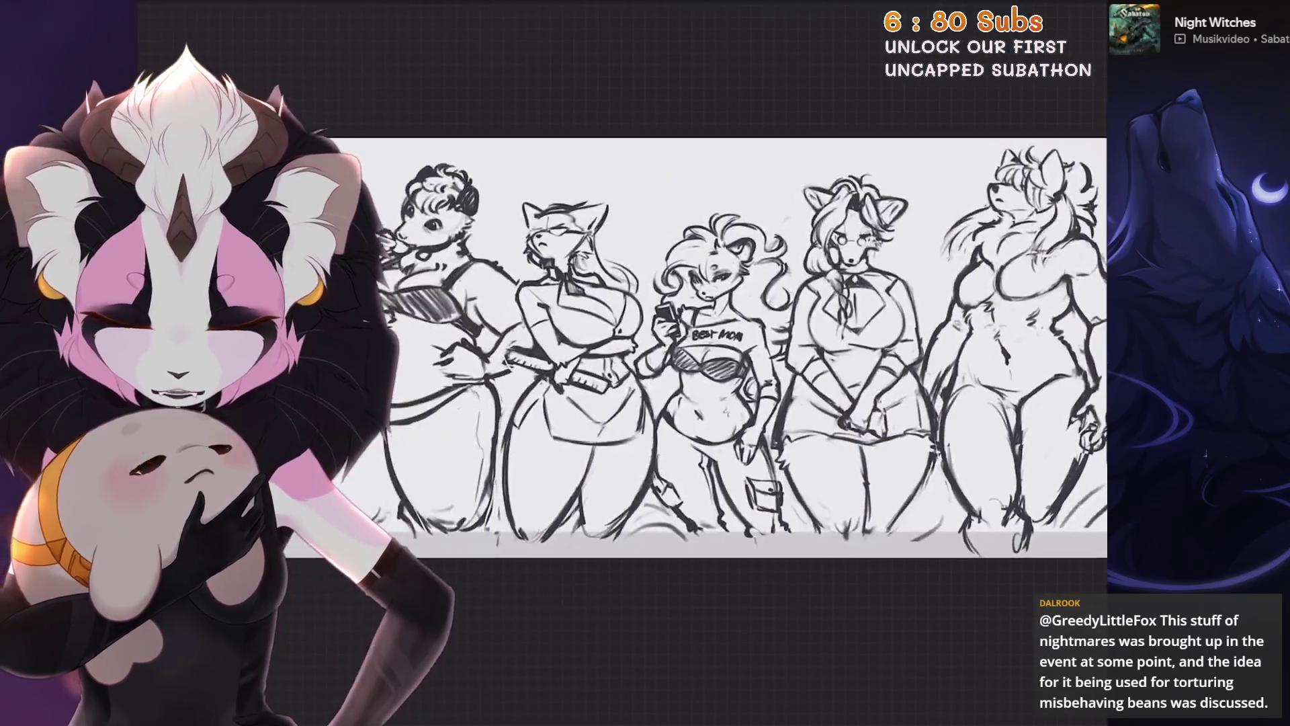
pyautogui.scroll(2, 706, 353)
pyautogui.scroll(1, 706, 353)
pyautogui.scroll(2, 705, 352)
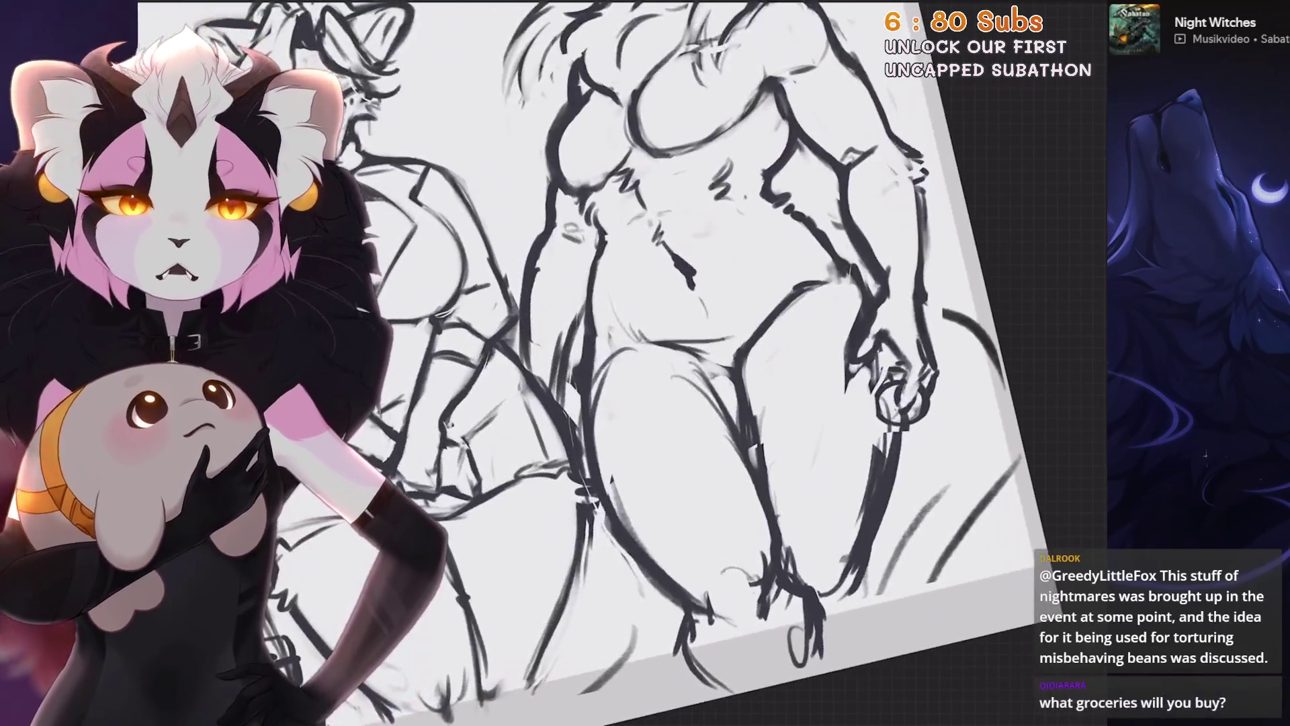
pyautogui.scroll(1, 705, 354)
pyautogui.scroll(1, 706, 353)
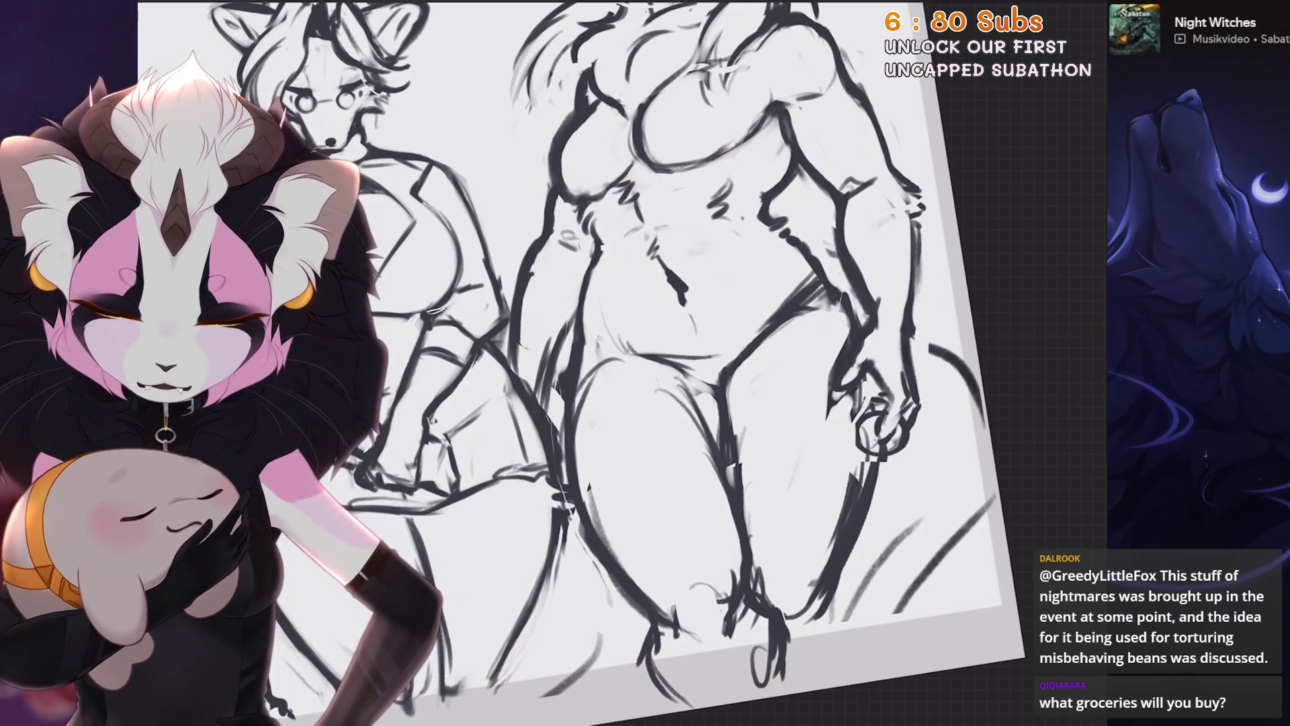
pyautogui.scroll(1, 794, 319)
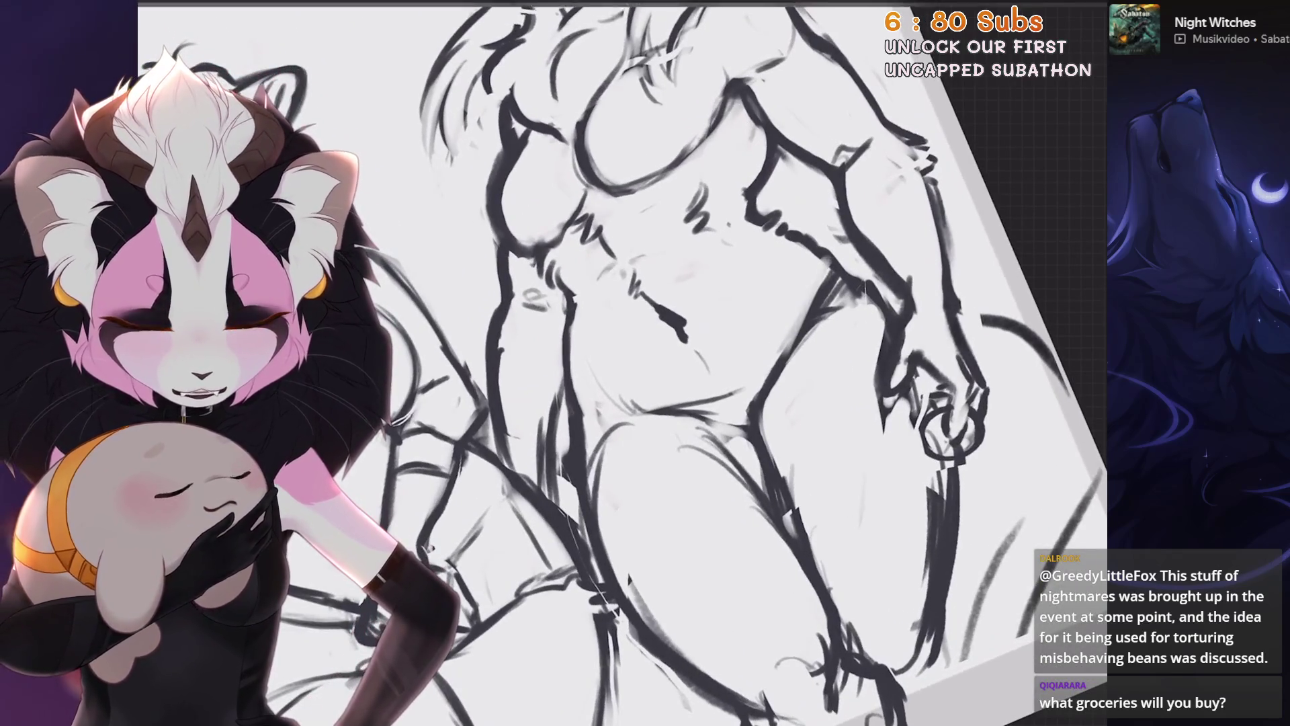
pyautogui.scroll(1, 807, 303)
pyautogui.scroll(-3, 625, 363)
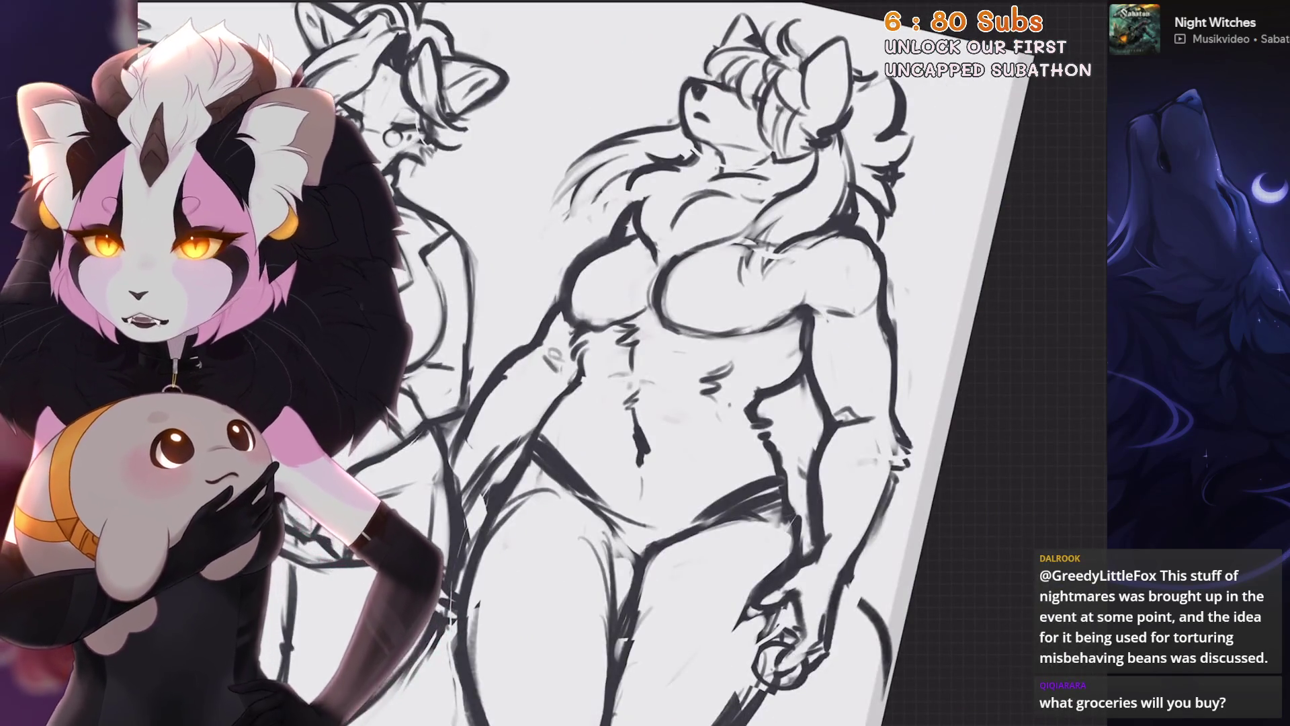
# Undo a hip stroke that didn't work on the wolf
pyautogui.hotkey('ctrl', 'z')
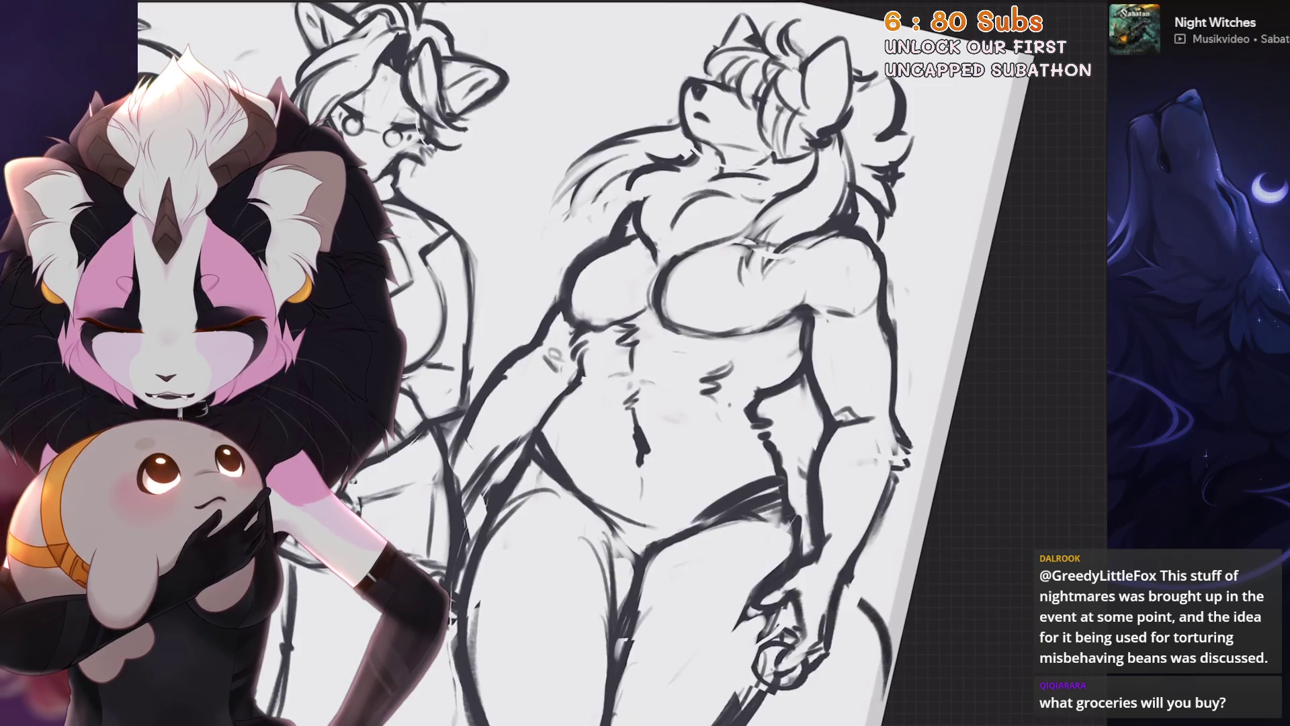
pyautogui.scroll(2, 625, 363)
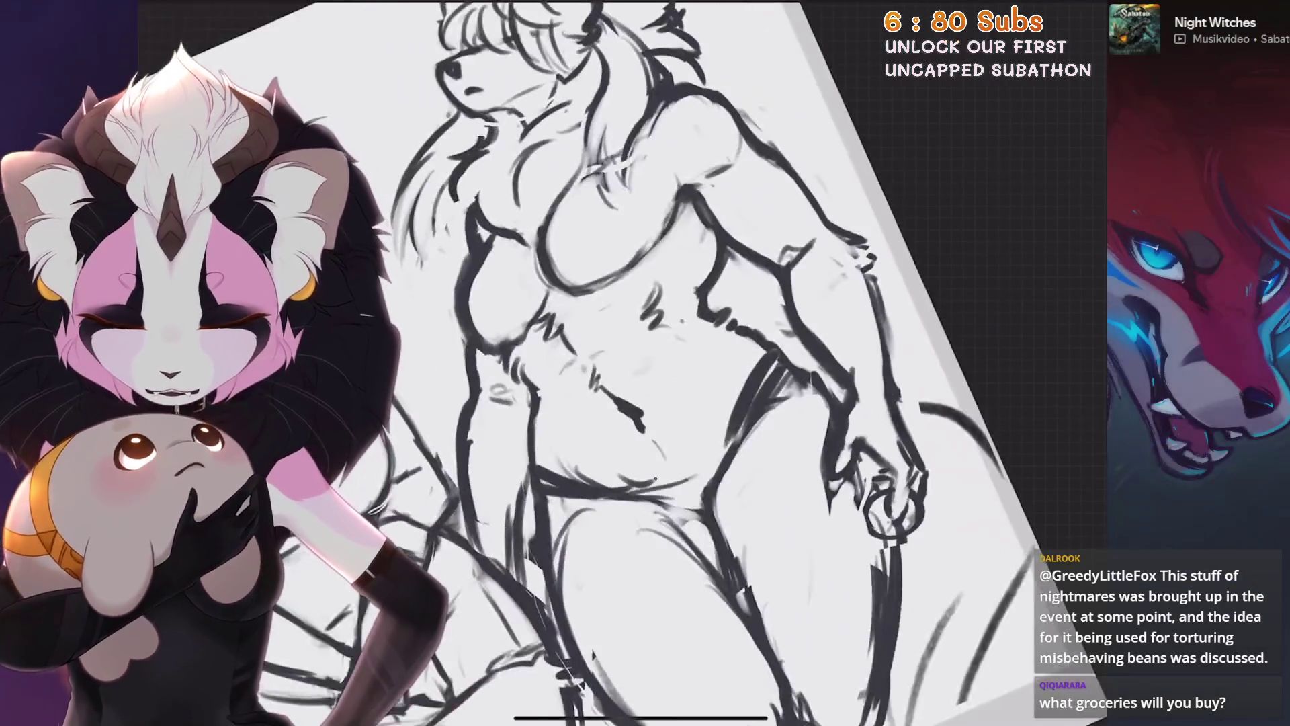
pyautogui.scroll(-2, 646, 363)
pyautogui.scroll(3, 645, 364)
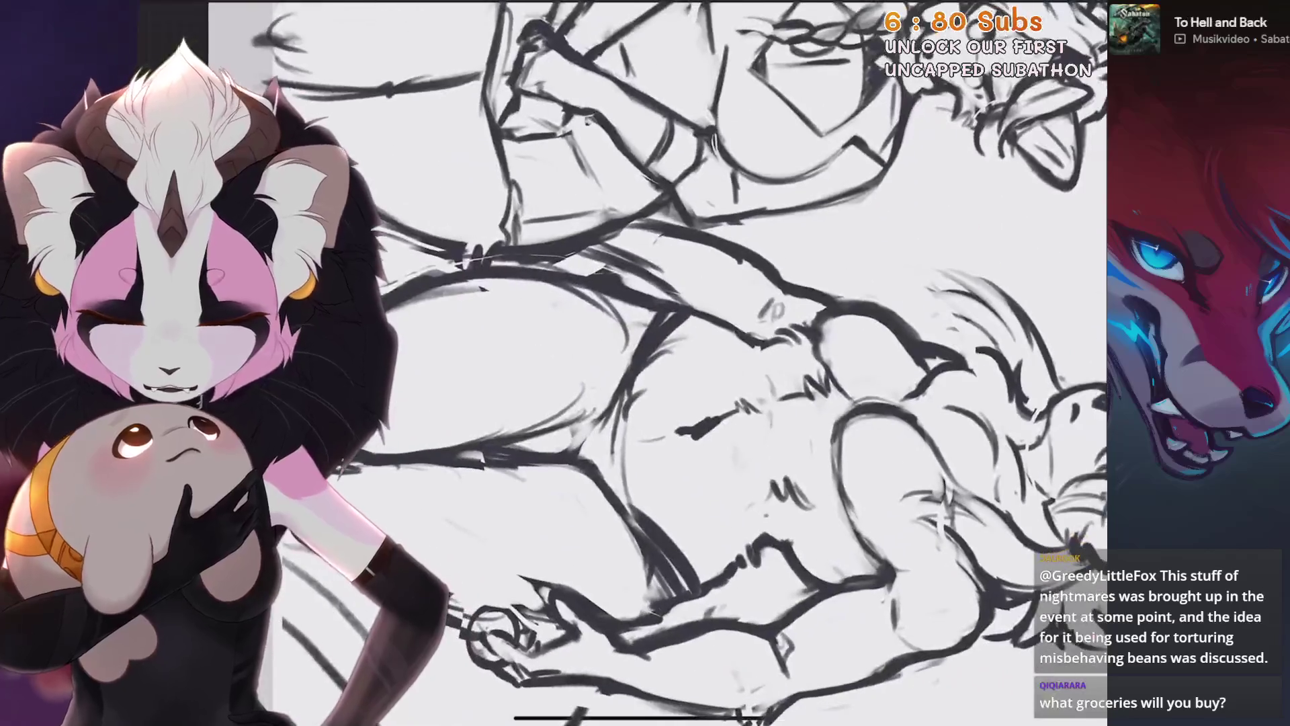
# Undo the last stroke and brush a light stroke over the wolf's arm line
pyautogui.hotkey('ctrl', 'z')
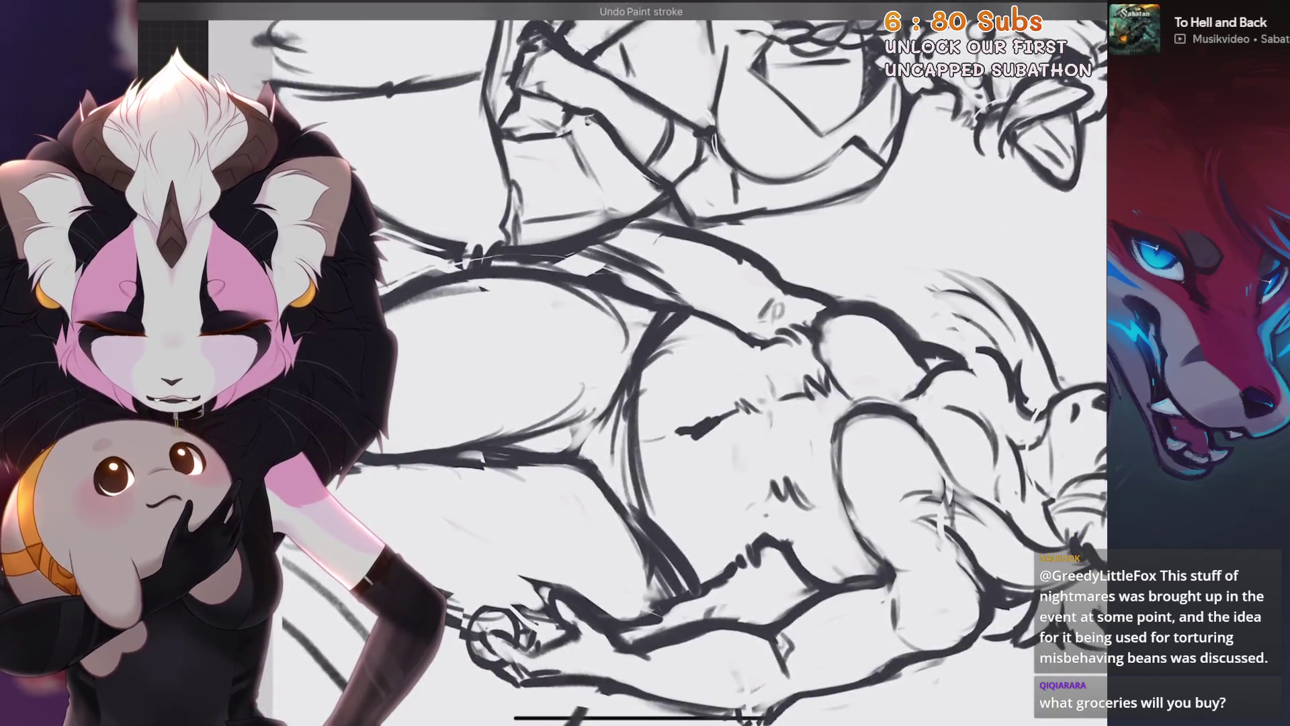
pyautogui.scroll(2, 645, 364)
pyautogui.scroll(2, 646, 363)
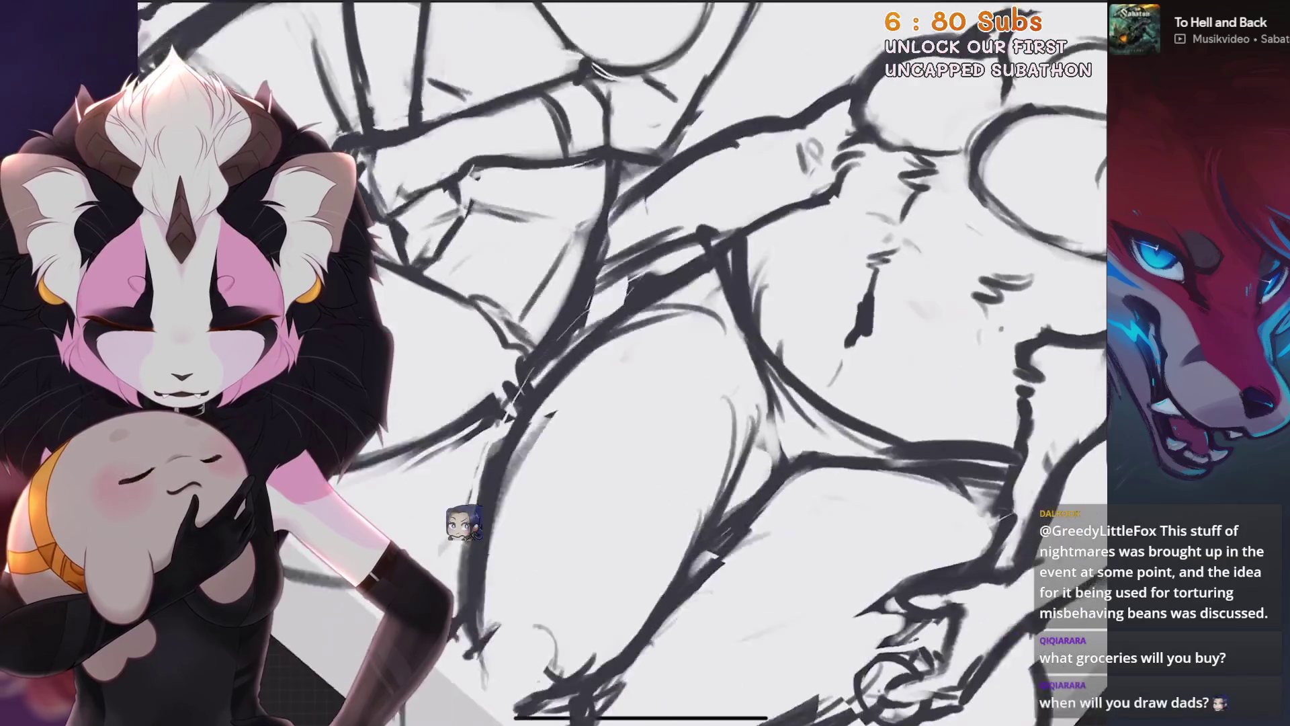
pyautogui.scroll(-2, 635, 364)
pyautogui.scroll(-2, 635, 363)
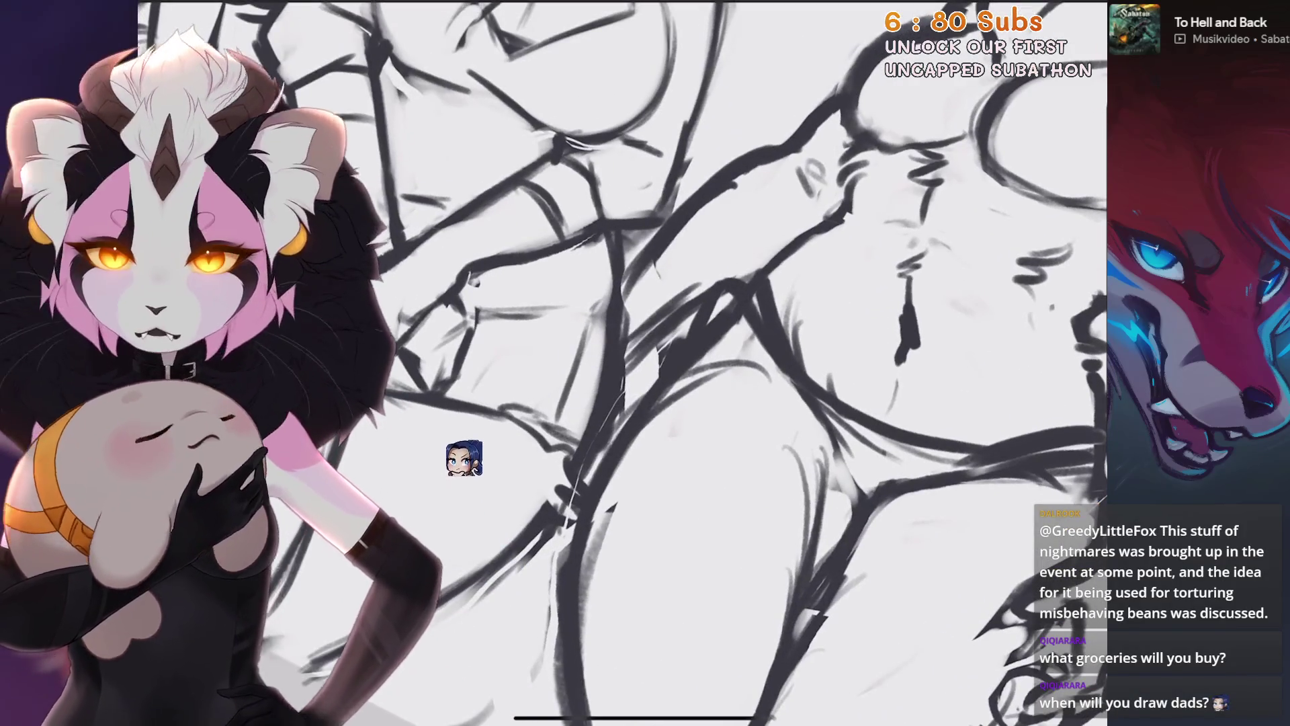
pyautogui.scroll(2, 635, 363)
pyautogui.scroll(2, 635, 363)
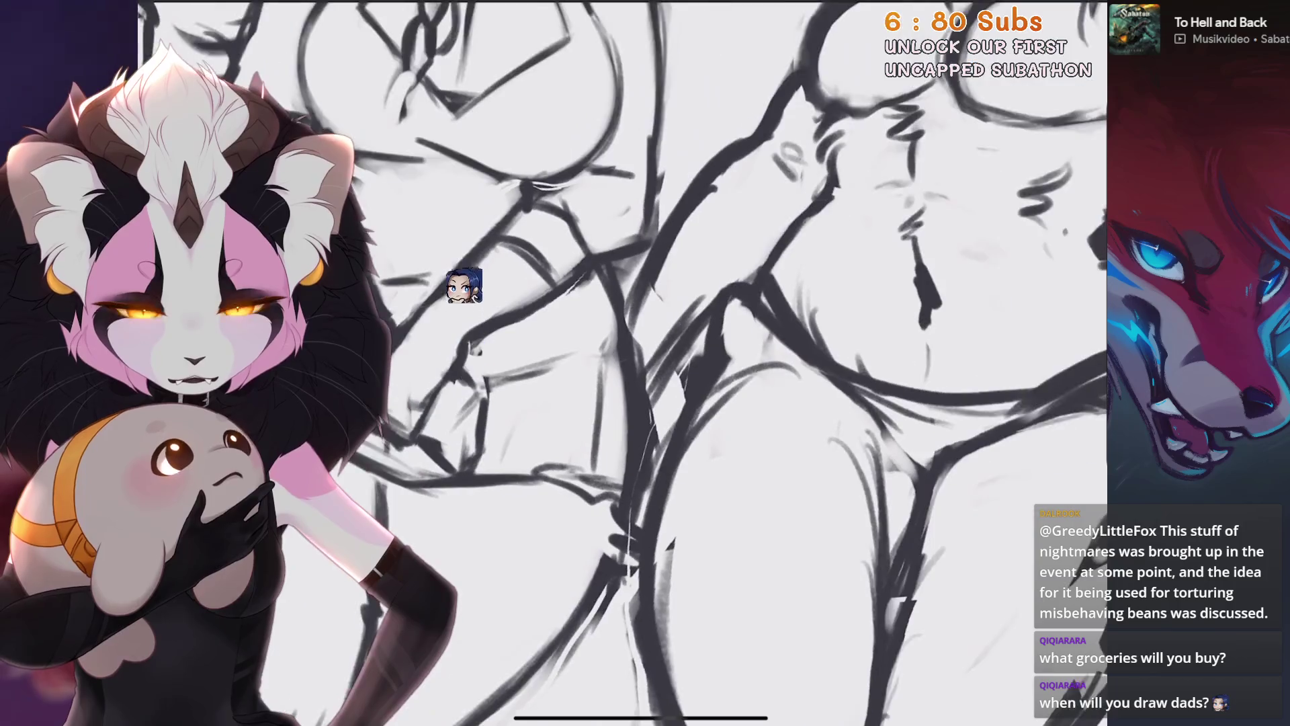
pyautogui.scroll(-2, 635, 363)
pyautogui.scroll(-2, 665, 330)
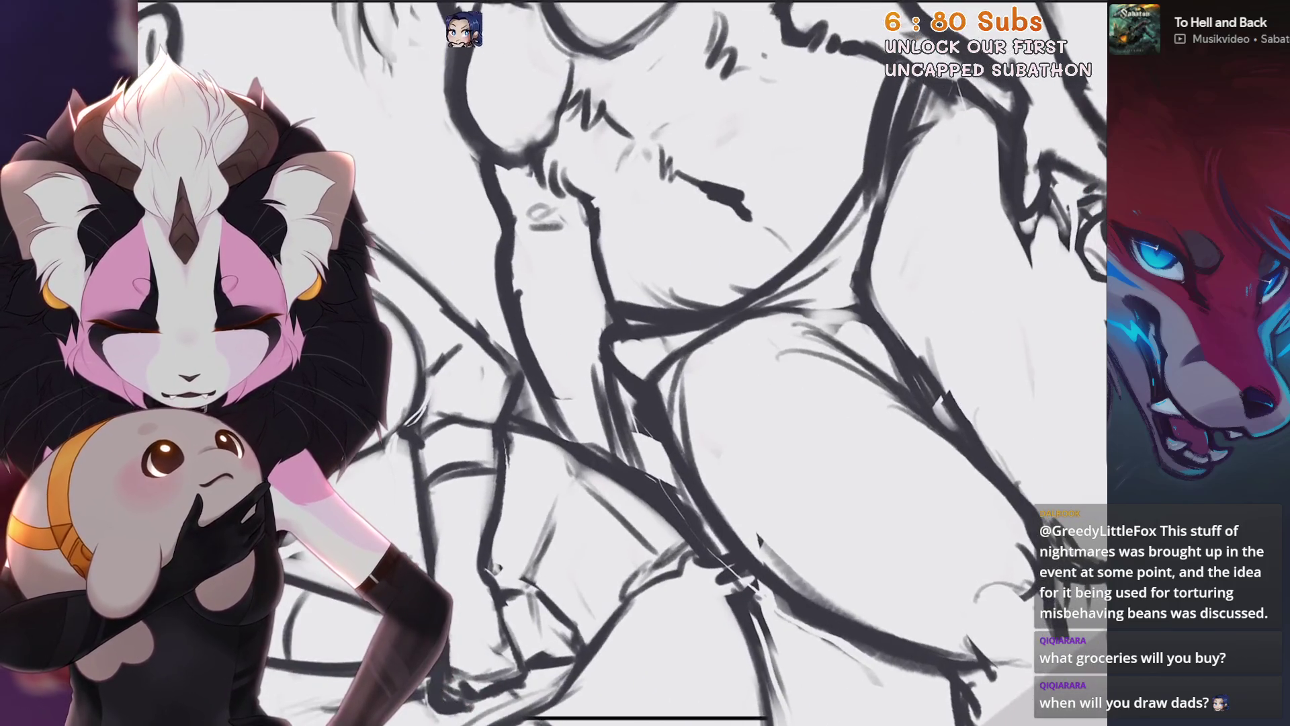
pyautogui.scroll(-2, 665, 329)
pyautogui.scroll(-2, 664, 328)
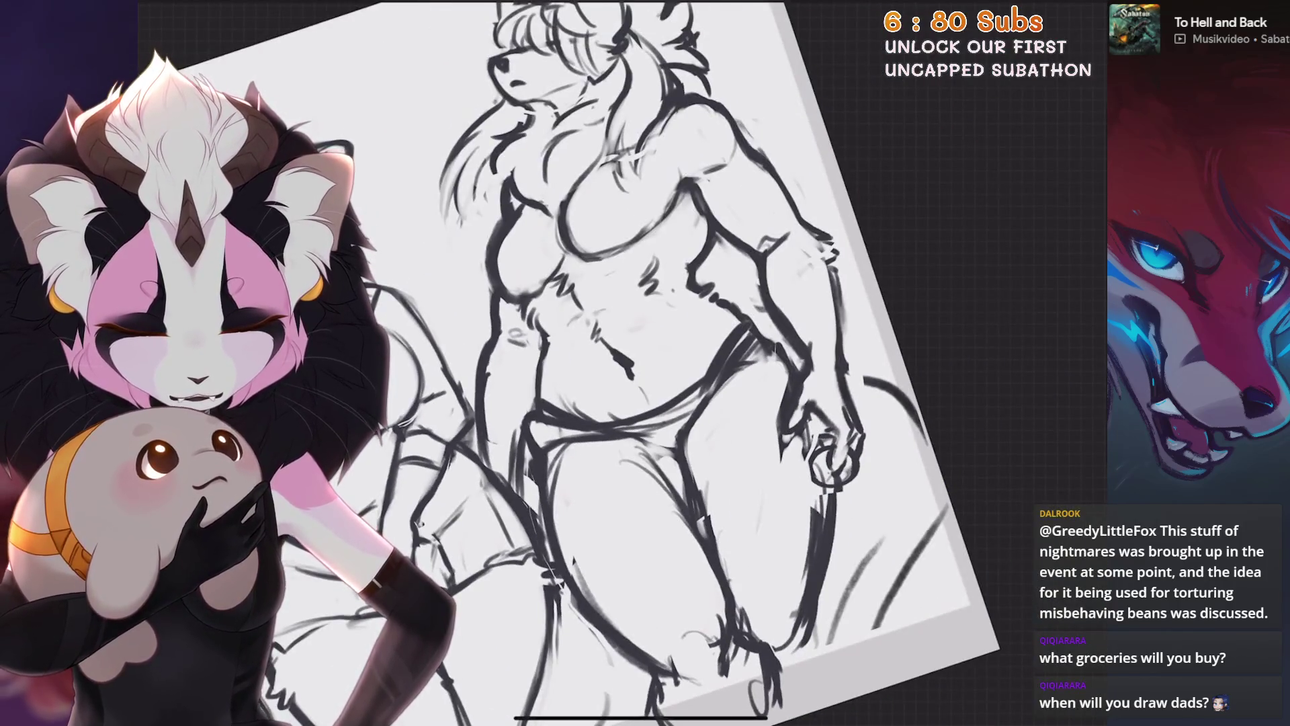
pyautogui.scroll(2, 635, 363)
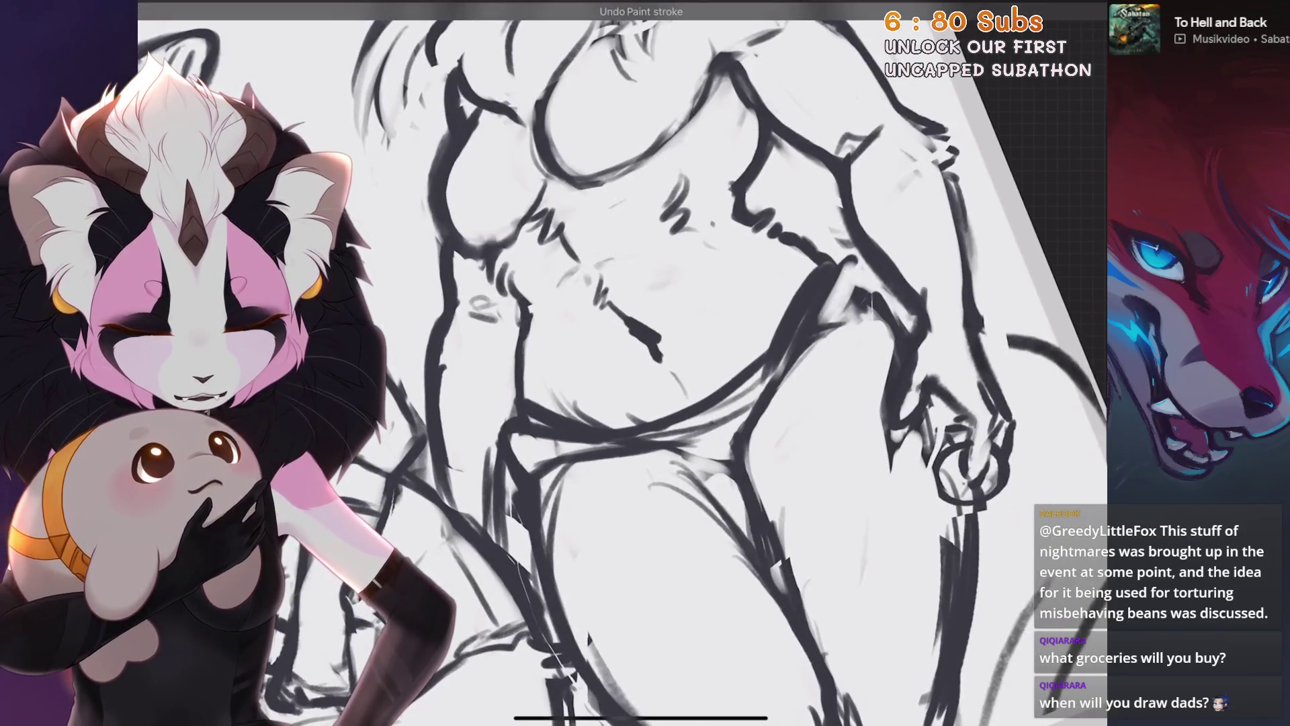
pyautogui.moveTo(820, 261); pyautogui.dragTo(852, 333)
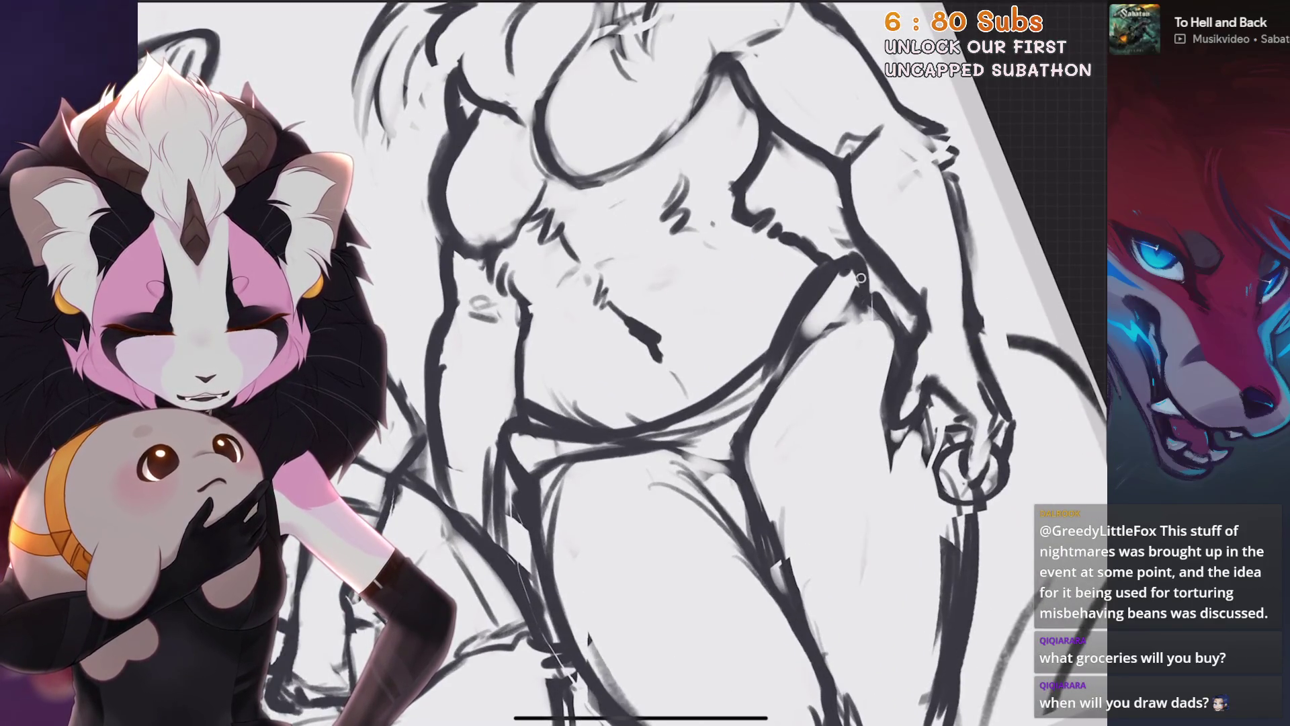
pyautogui.scroll(-2, 635, 363)
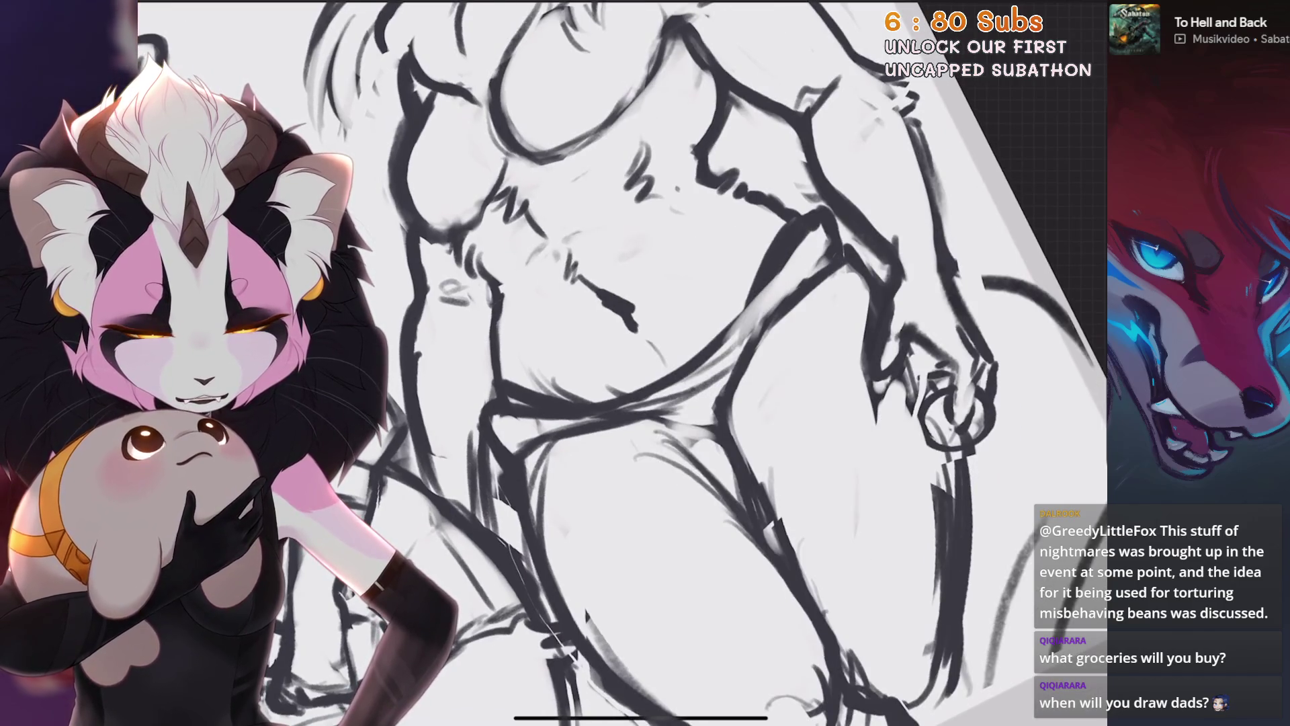
pyautogui.scroll(-2, 786, 319)
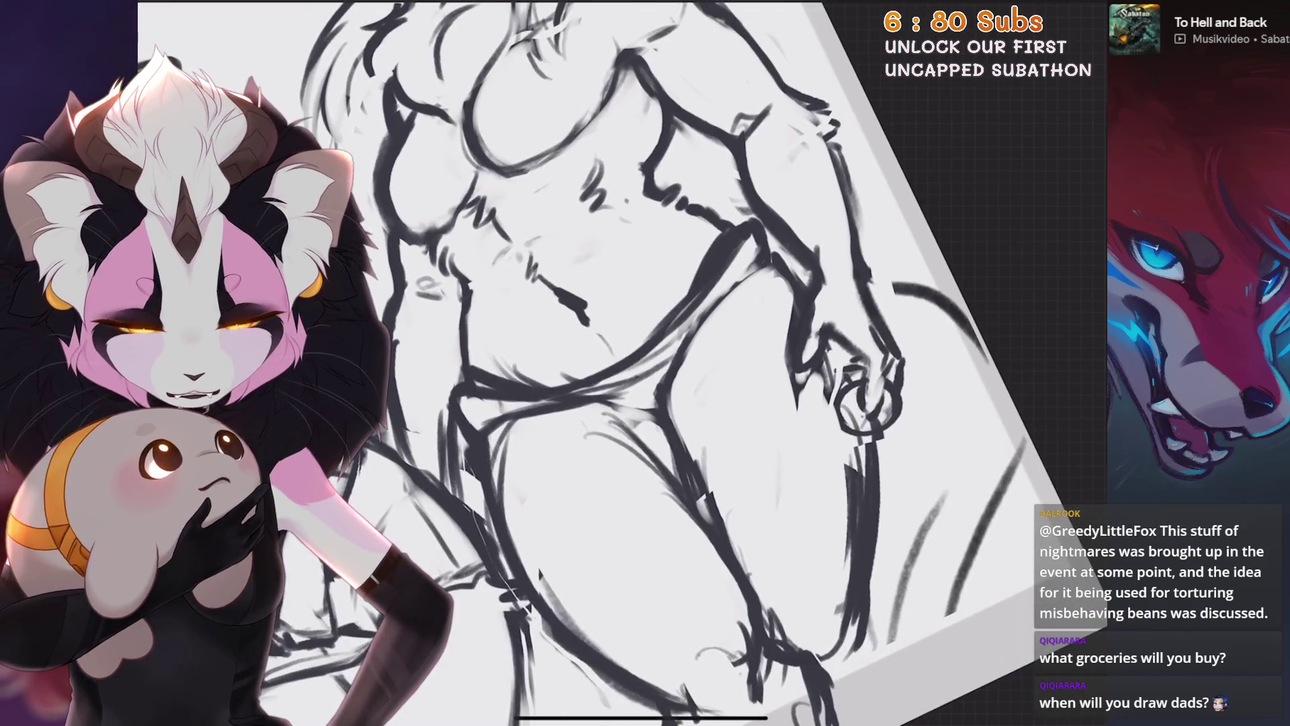
pyautogui.scroll(-3, 635, 363)
pyautogui.scroll(4, 635, 364)
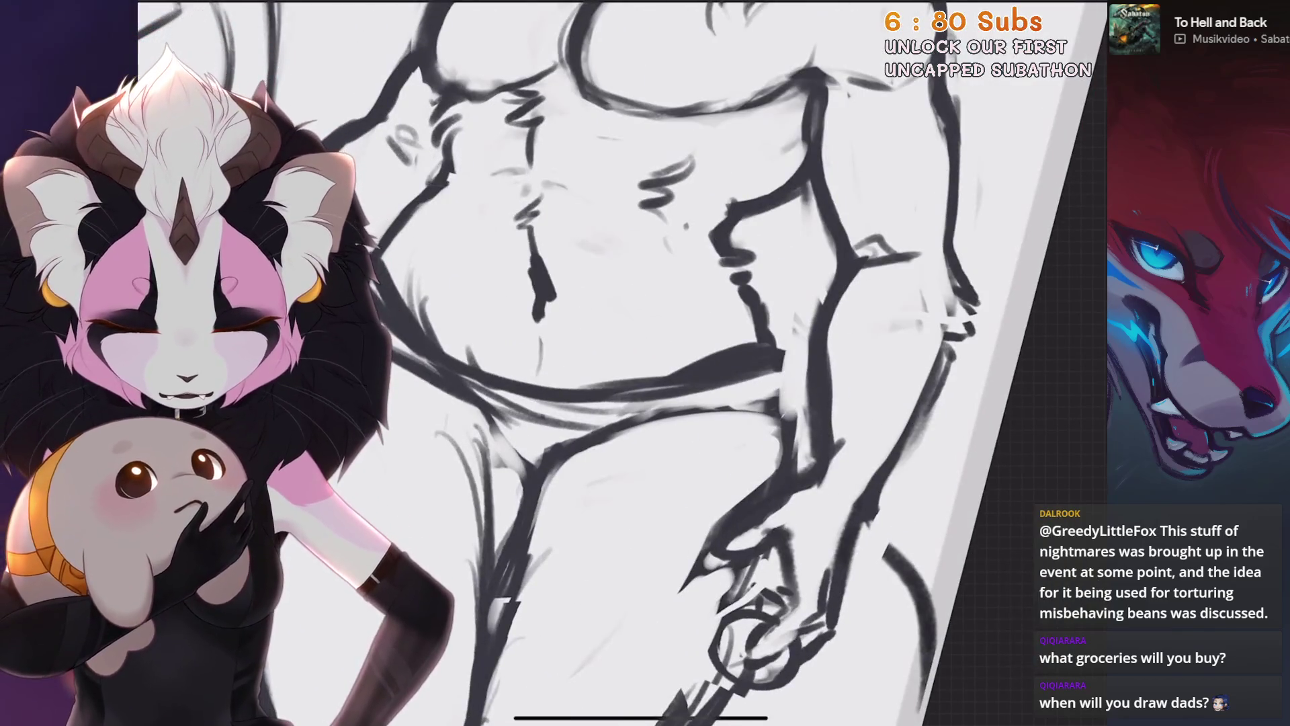
pyautogui.scroll(-2, 635, 363)
pyautogui.scroll(-2, 635, 364)
pyautogui.scroll(4, 635, 363)
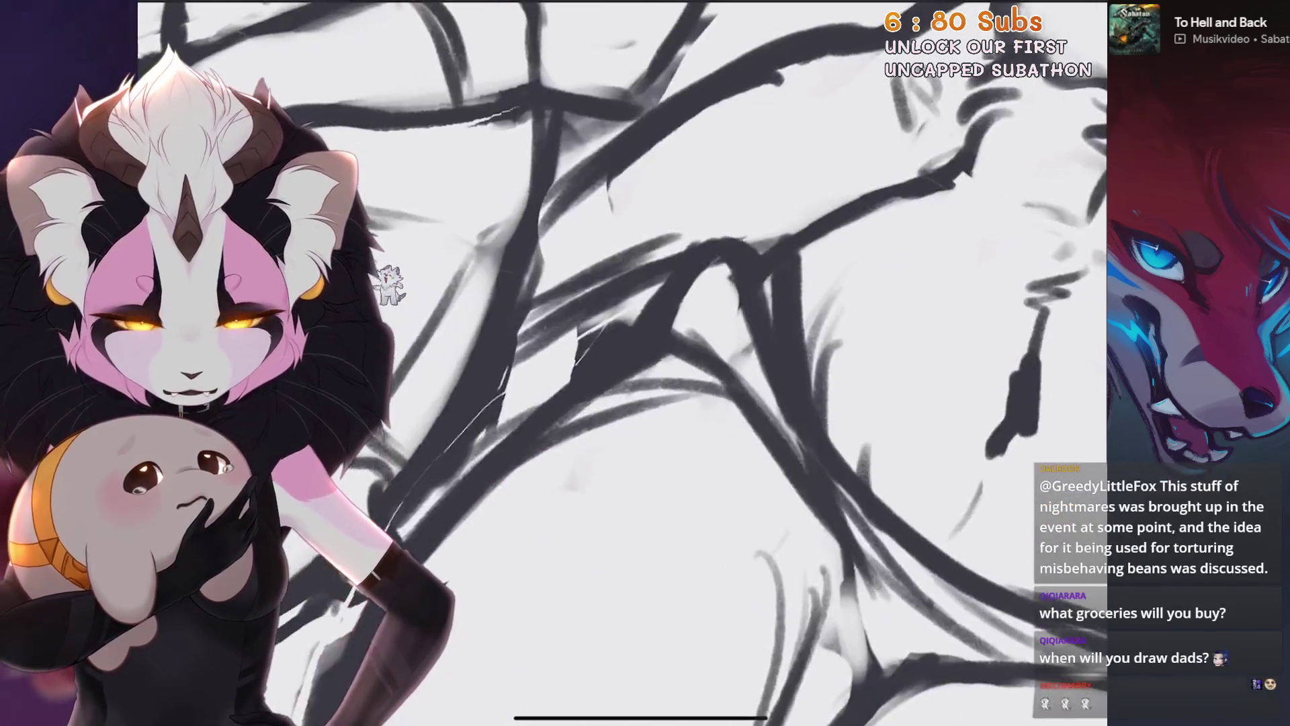
# Lighten and re-contour the hip, undo two strokes, and hatch fur marks by the inner thigh
pyautogui.moveTo(706, 246); pyautogui.dragTo(641, 328)
pyautogui.moveTo(728, 236); pyautogui.dragTo(676, 327)
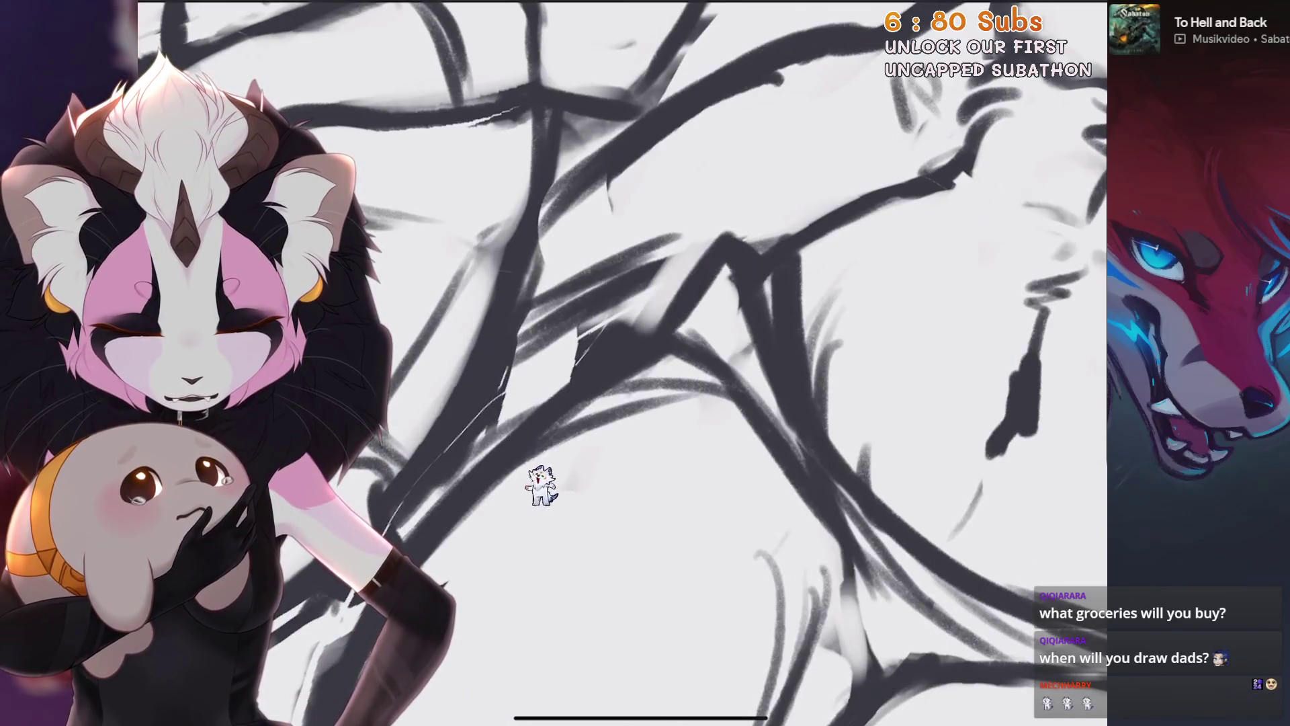
pyautogui.scroll(-2, 635, 364)
pyautogui.scroll(-2, 635, 363)
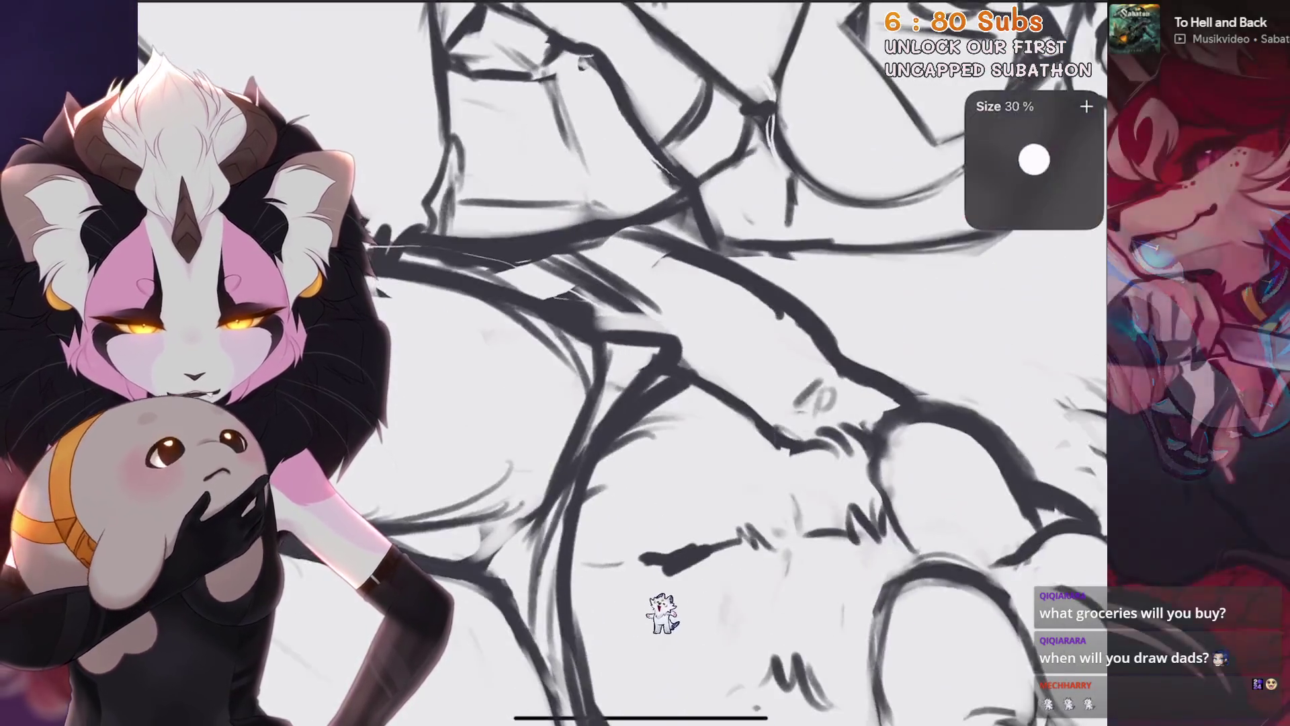
pyautogui.scroll(3, 635, 363)
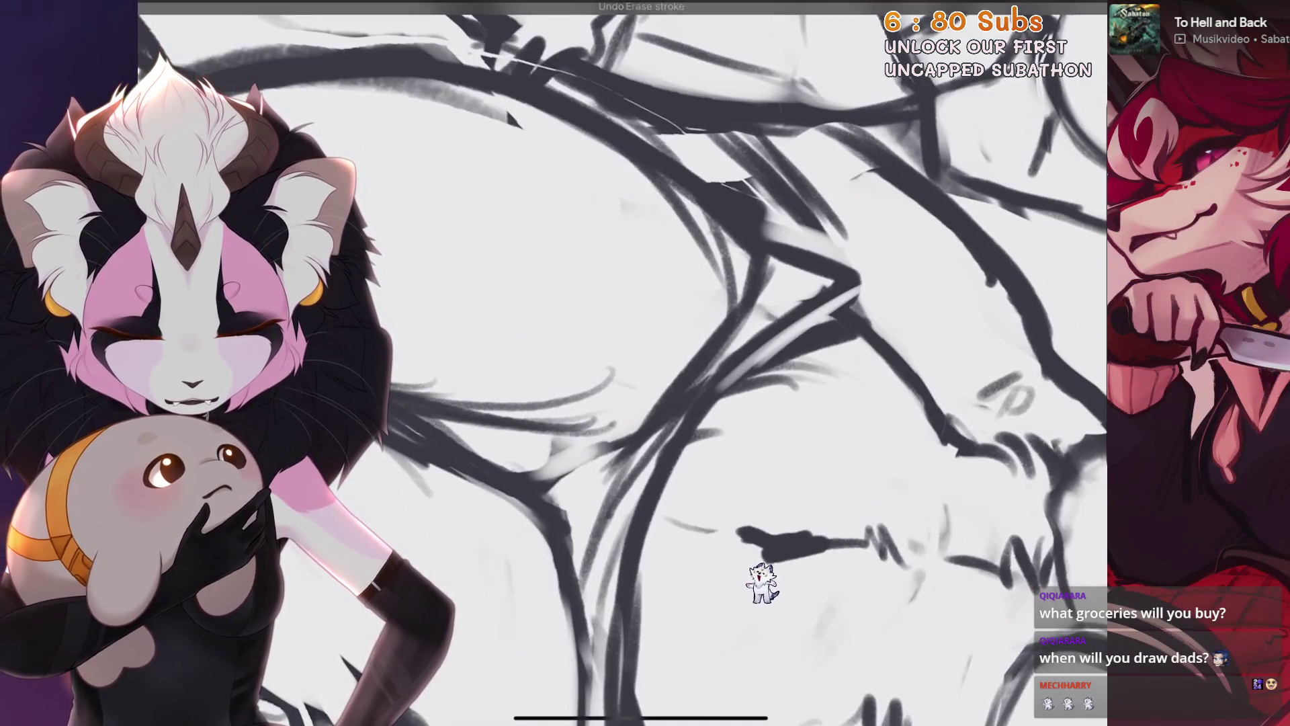
pyautogui.scroll(-2, 784, 611)
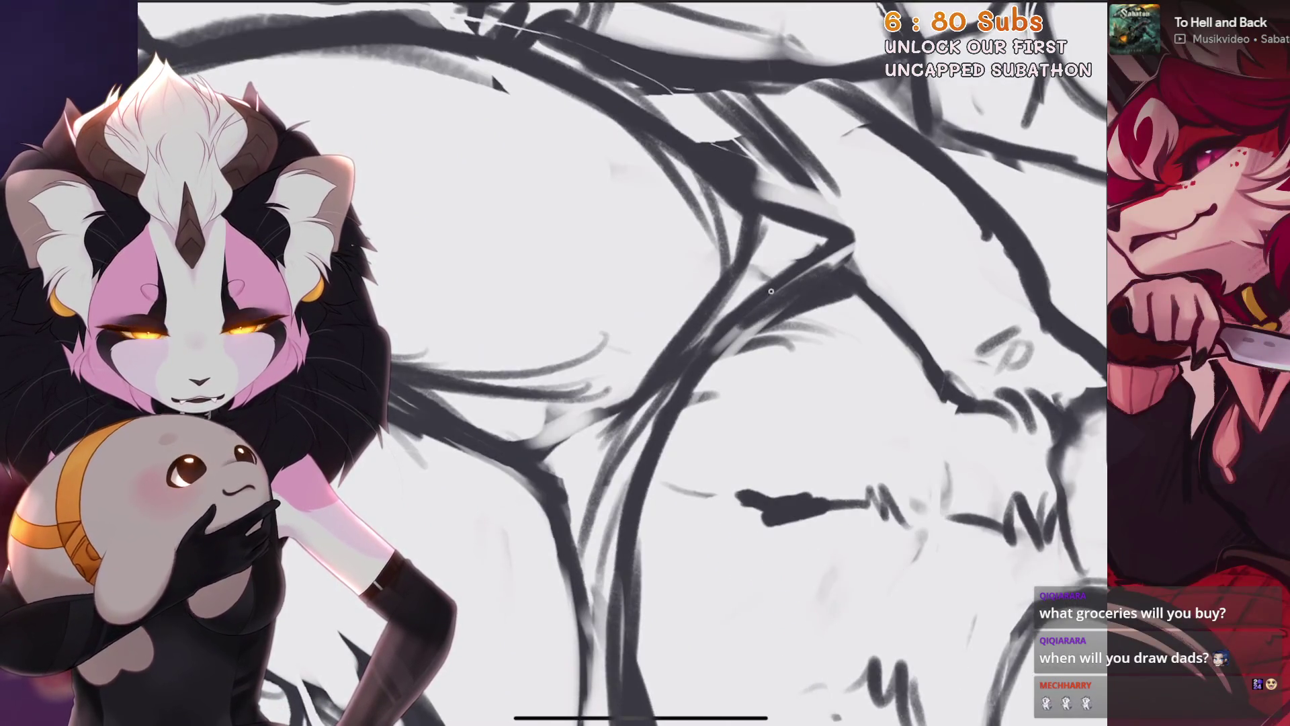
pyautogui.scroll(2, 645, 363)
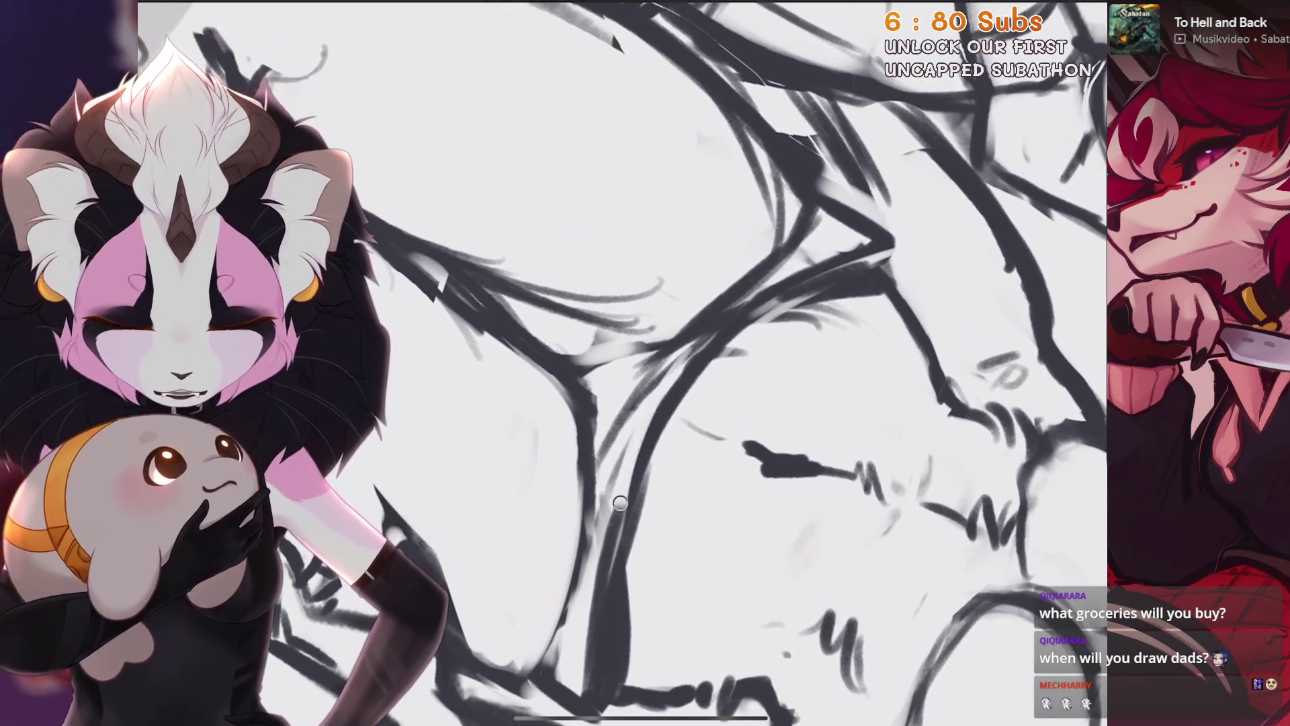
pyautogui.scroll(-2, 620, 503)
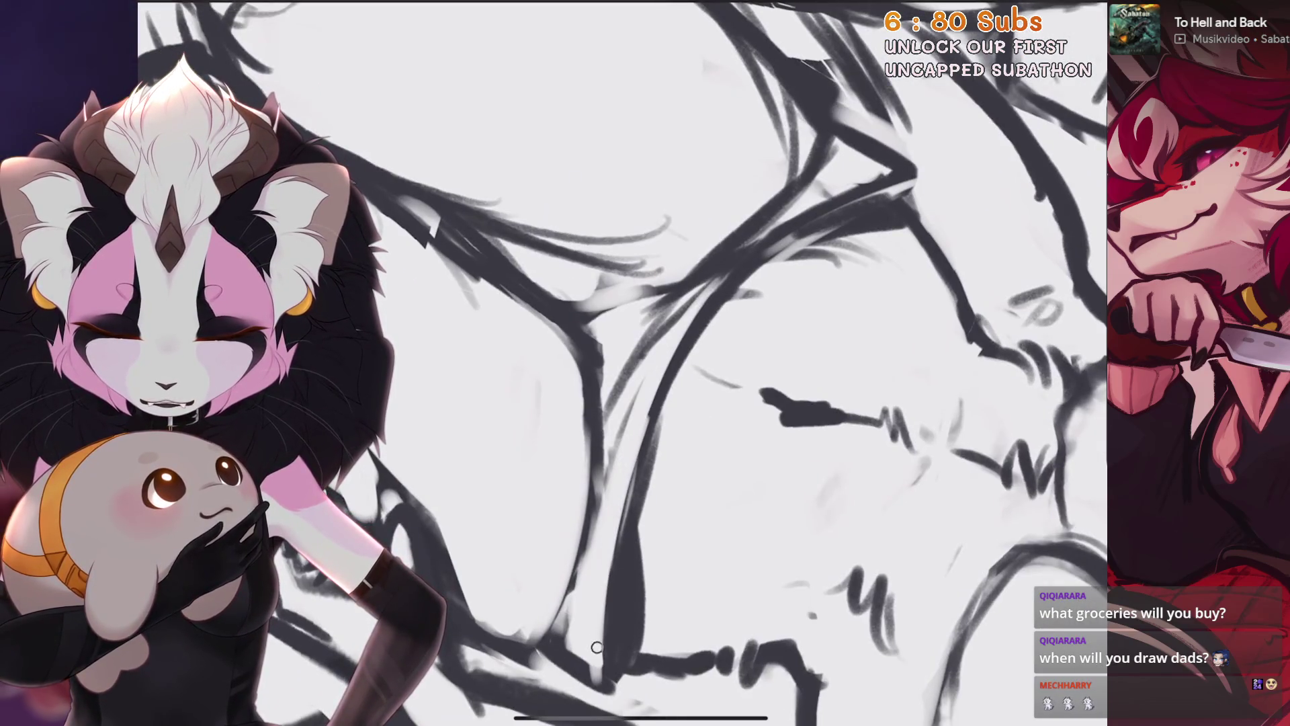
pyautogui.scroll(2, 645, 363)
pyautogui.scroll(2, 645, 363)
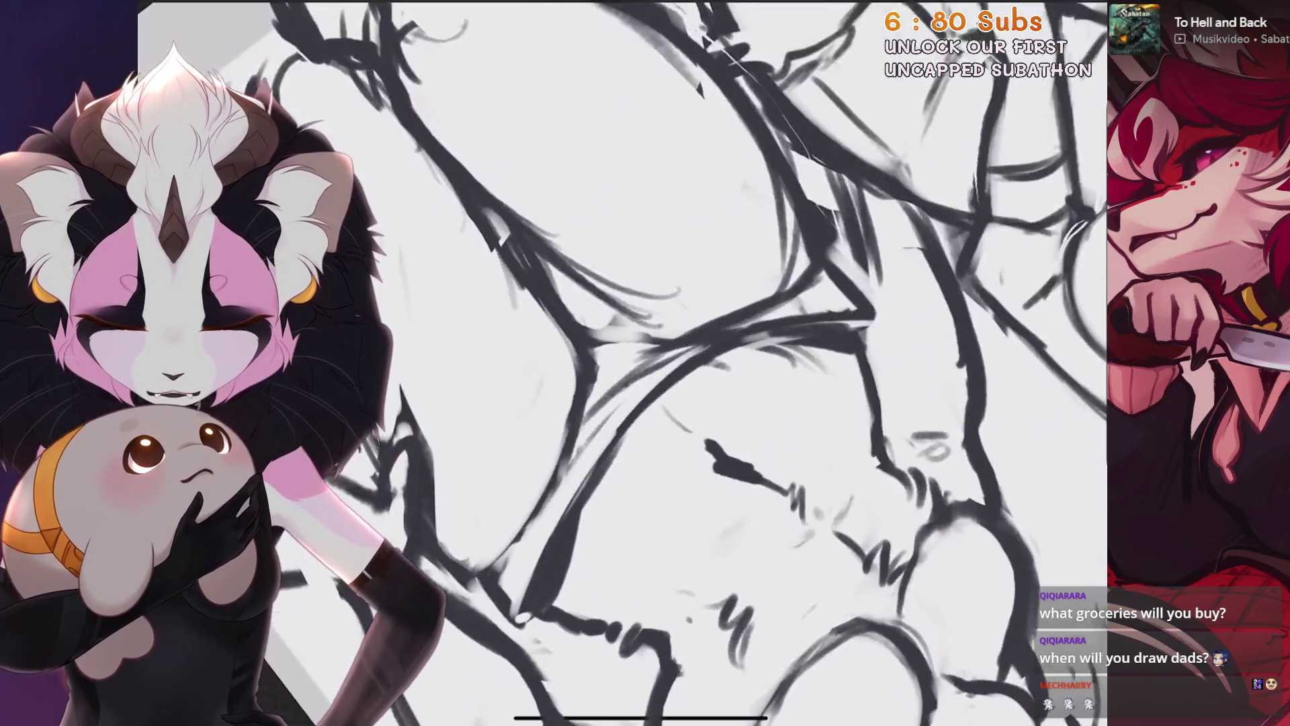
pyautogui.scroll(2, 645, 364)
pyautogui.scroll(2, 645, 363)
pyautogui.scroll(2, 645, 363)
pyautogui.scroll(2, 645, 363)
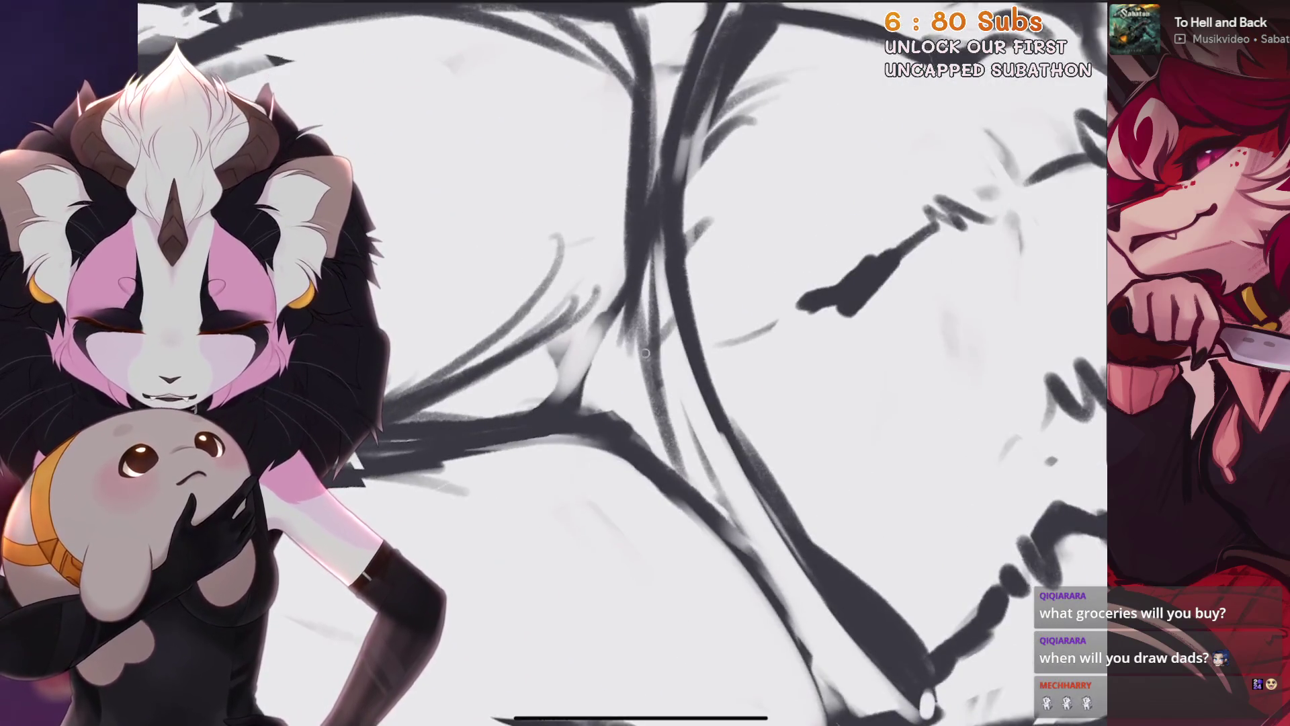
pyautogui.scroll(-2, 645, 363)
pyautogui.scroll(-2, 645, 363)
pyautogui.scroll(-2, 646, 363)
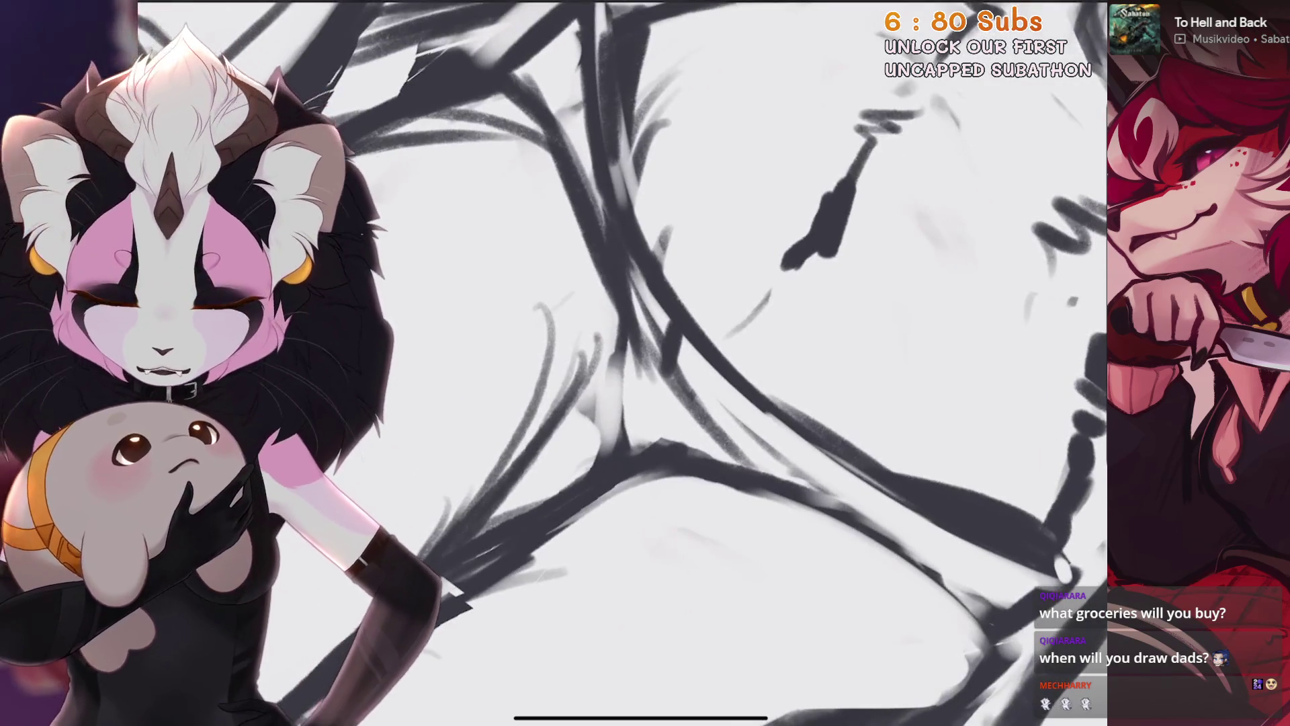
pyautogui.scroll(-2, 646, 363)
pyautogui.scroll(-2, 646, 363)
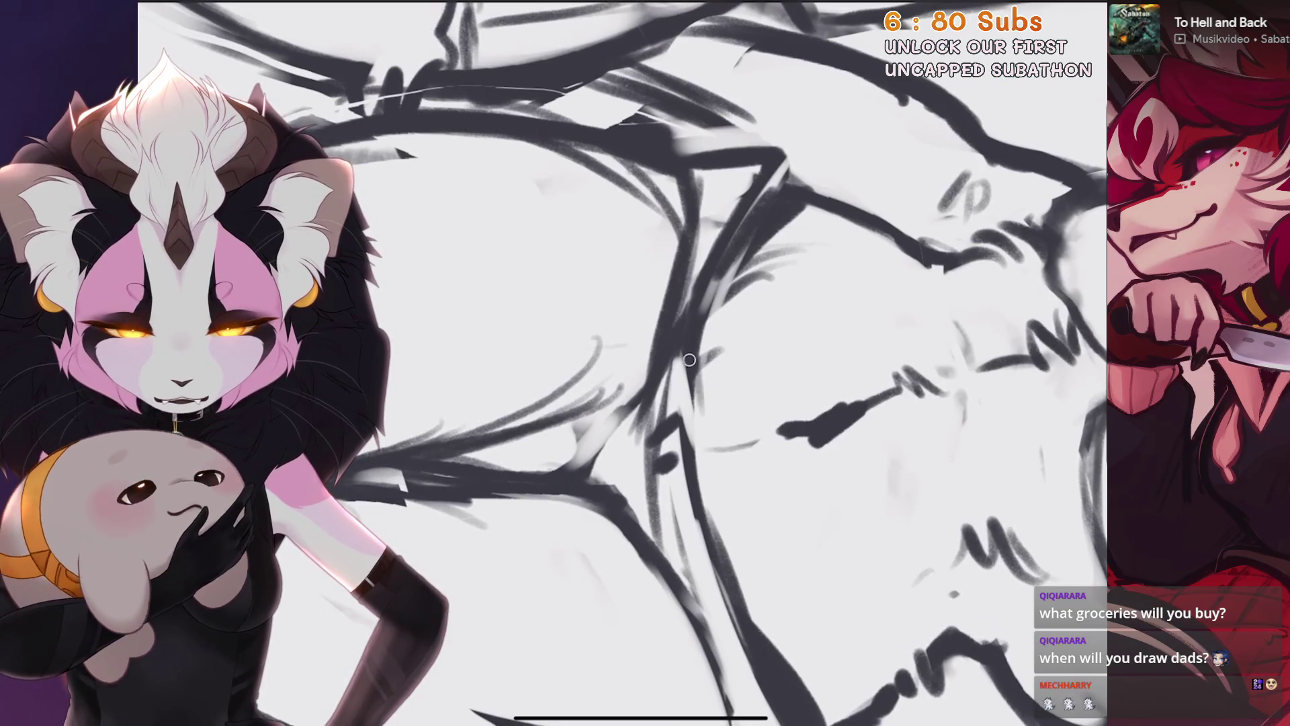
pyautogui.scroll(-2, 646, 364)
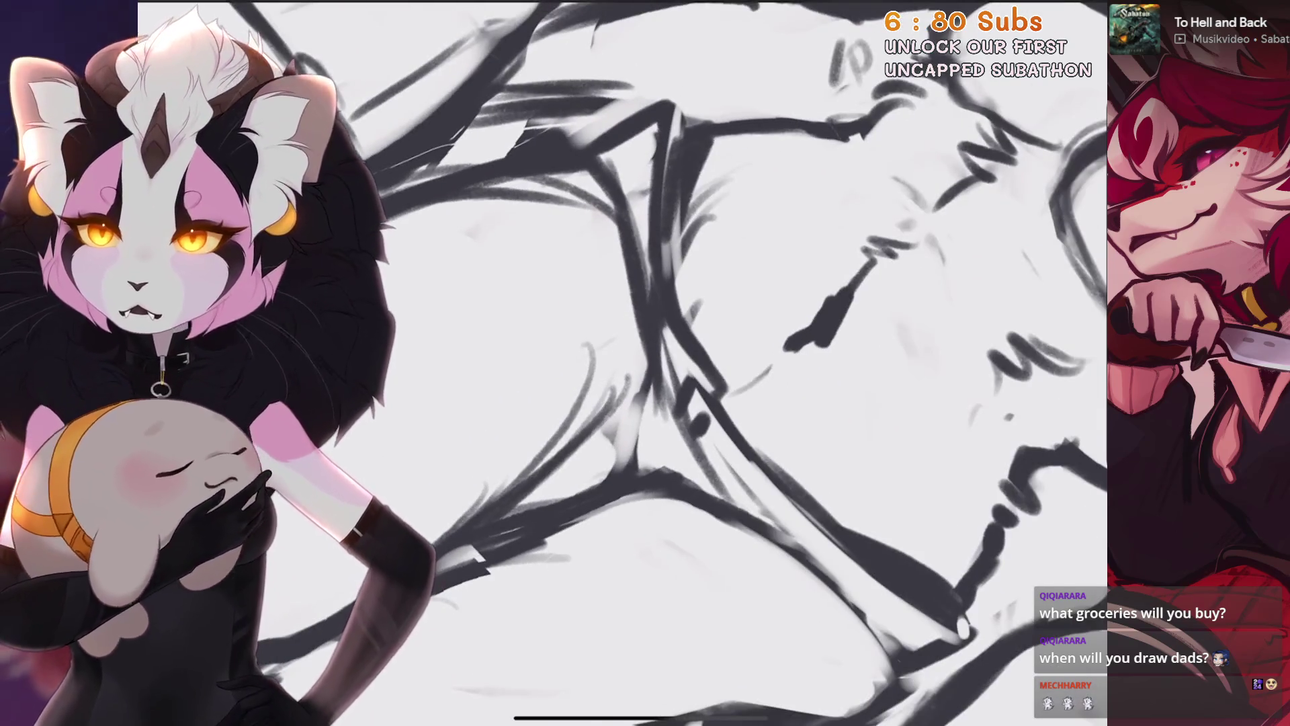
pyautogui.hotkey('ctrl', 'z')
pyautogui.scroll(-2, 645, 364)
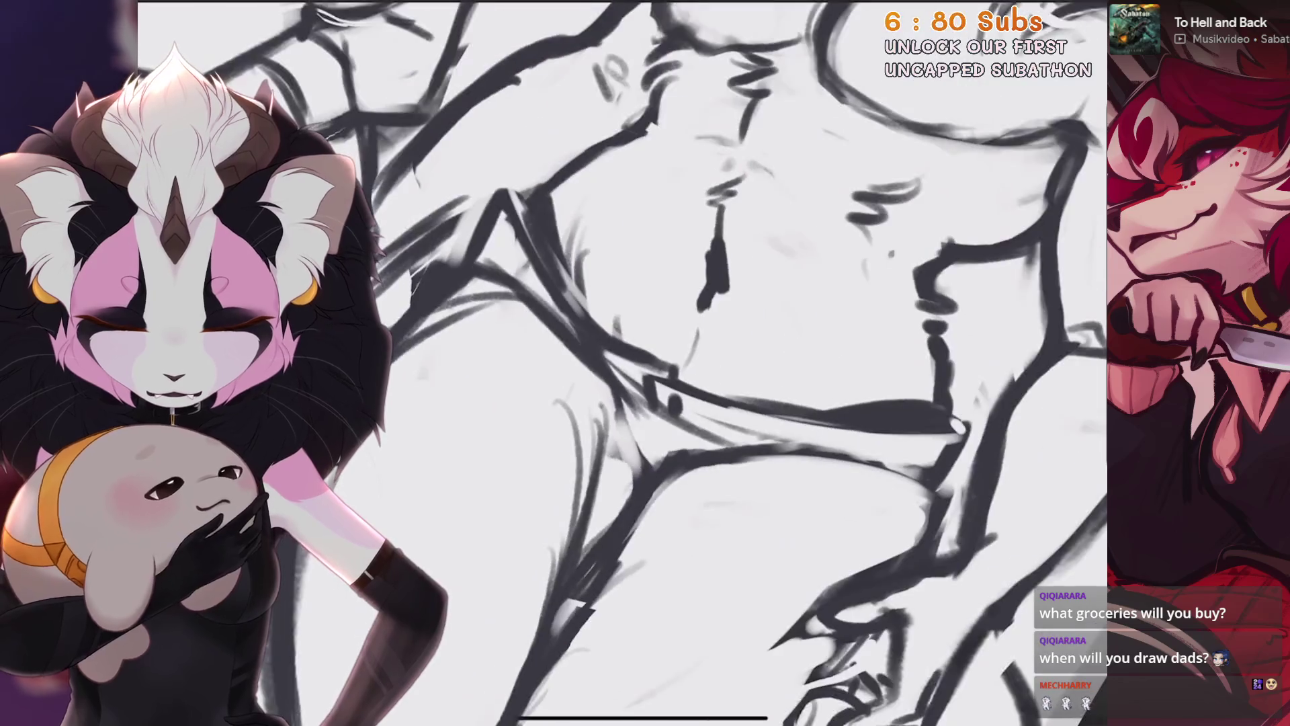
pyautogui.hotkey('ctrl', 'z')
pyautogui.scroll(2, 646, 363)
pyautogui.scroll(1, 645, 363)
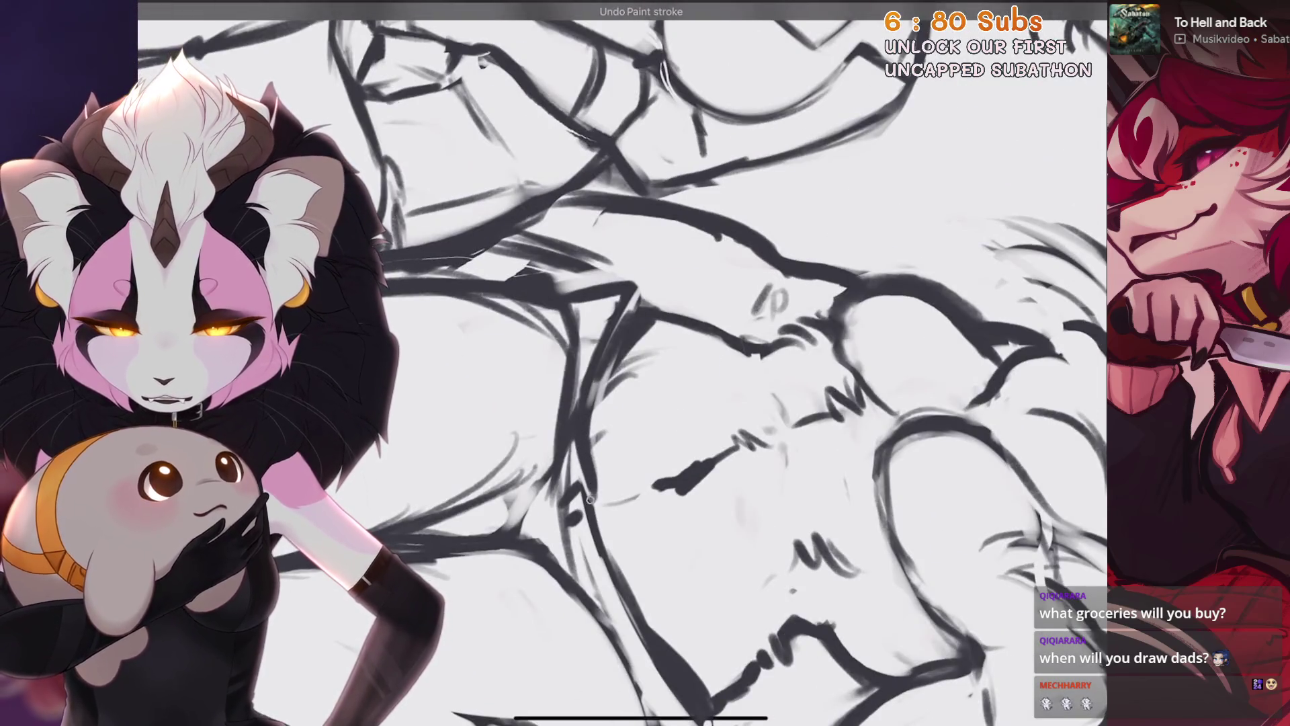
pyautogui.scroll(2, 646, 363)
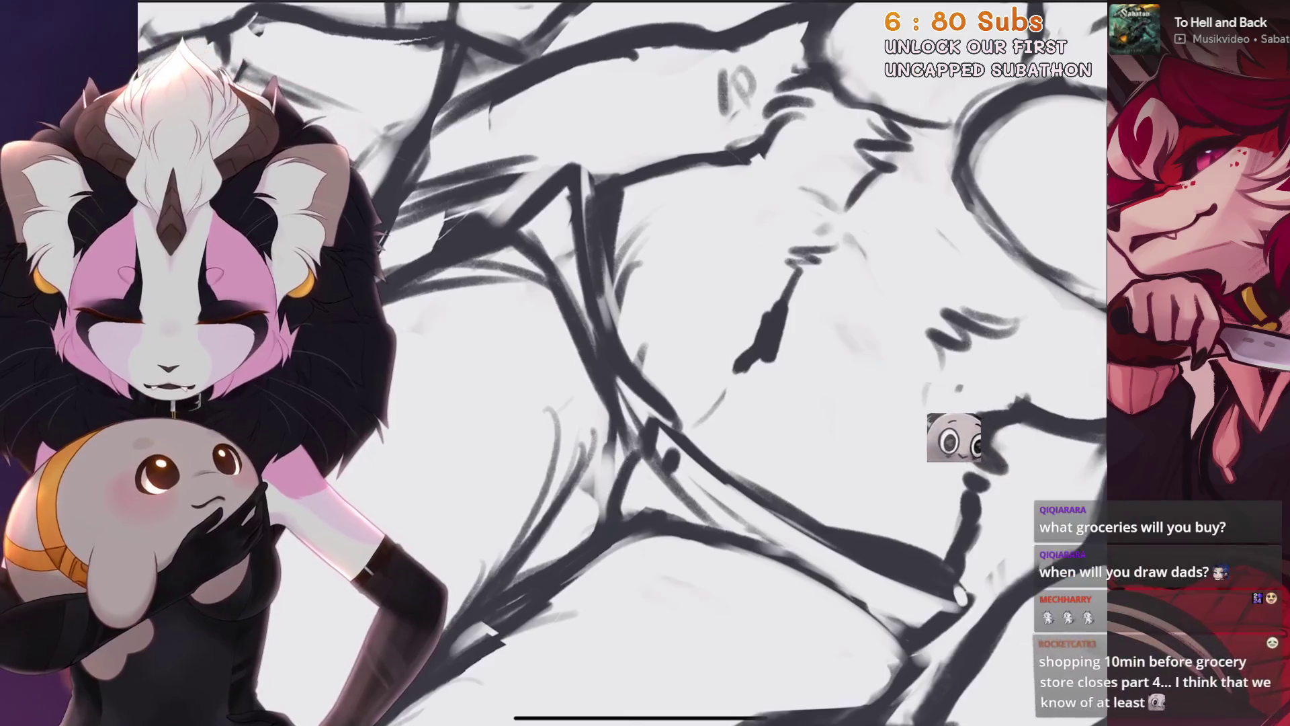
pyautogui.scroll(1, 953, 436)
pyautogui.scroll(1, 824, 390)
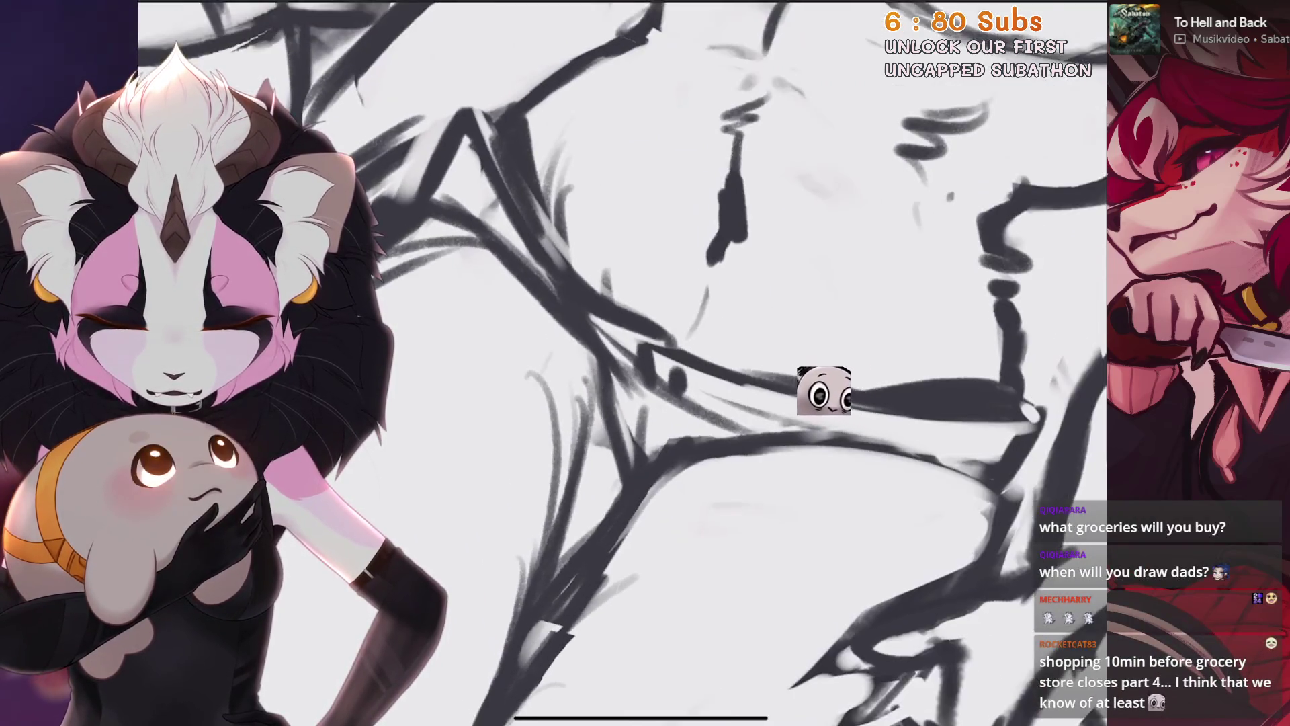
pyautogui.scroll(1, 823, 390)
pyautogui.scroll(1, 798, 374)
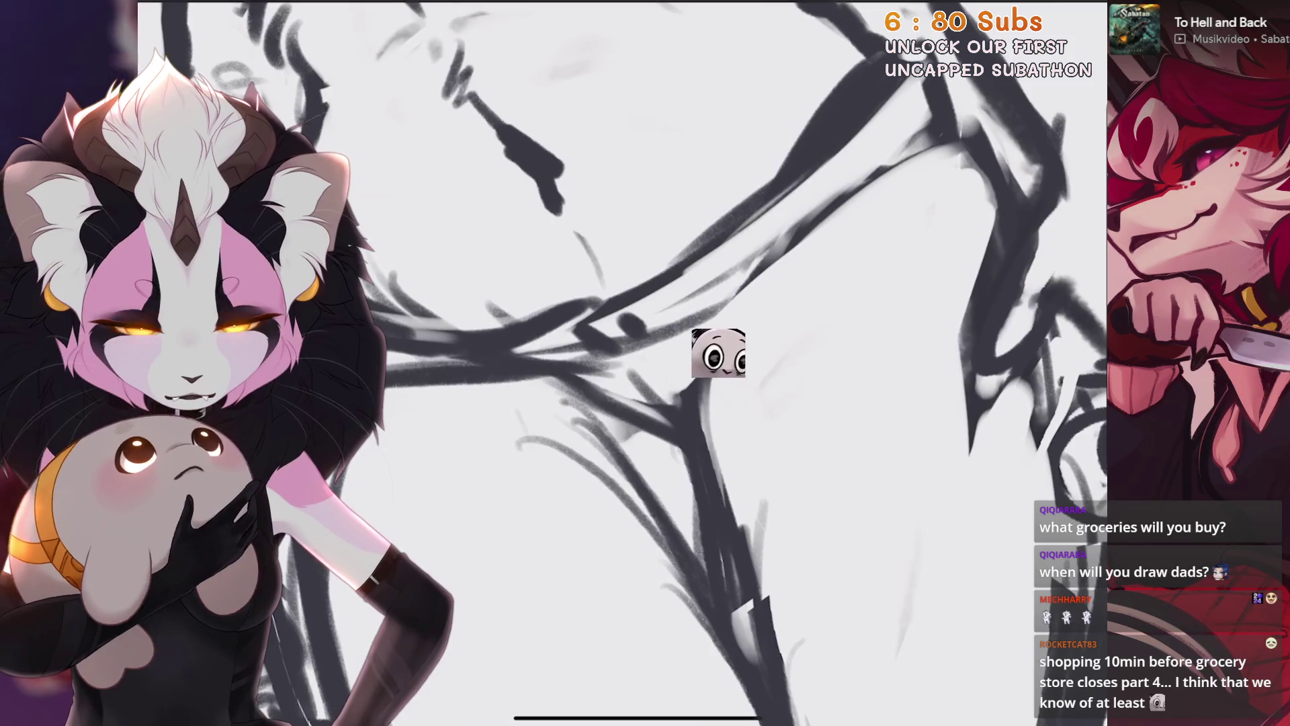
pyautogui.scroll(-3, 718, 353)
pyautogui.scroll(-1, 662, 332)
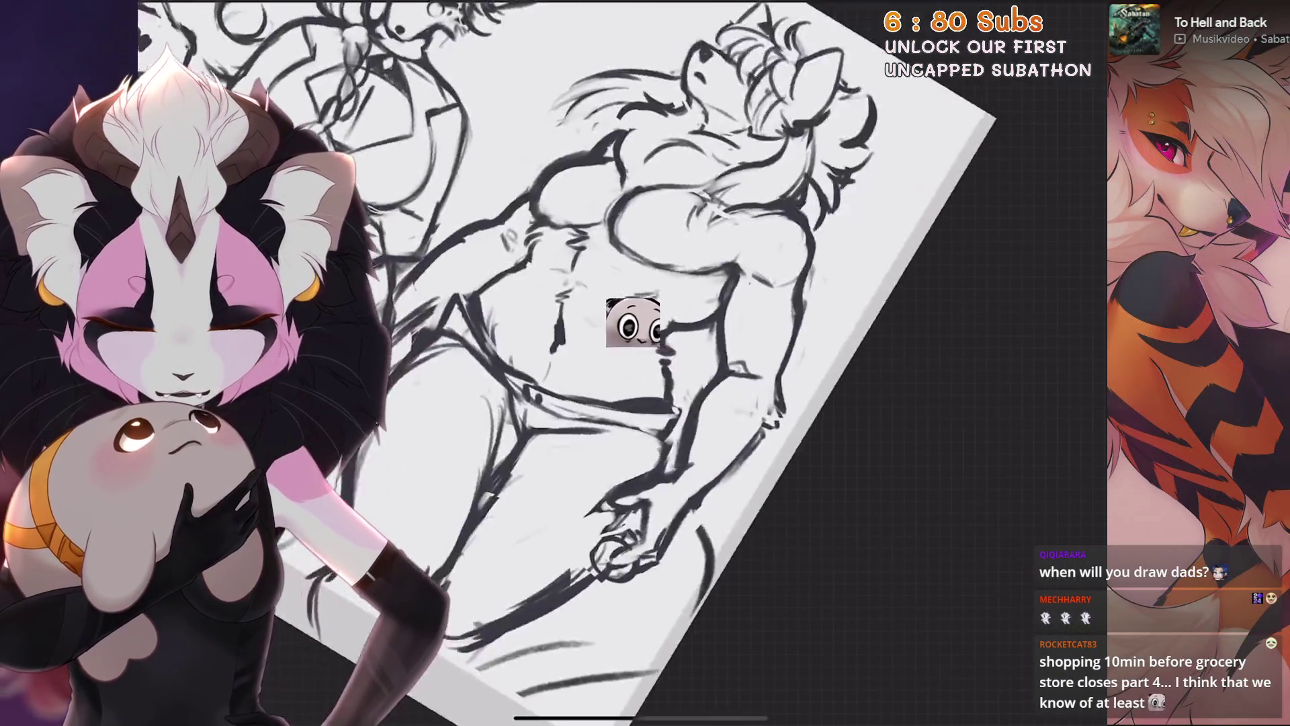
pyautogui.scroll(2, 633, 323)
pyautogui.scroll(-2, 645, 363)
pyautogui.scroll(2, 645, 363)
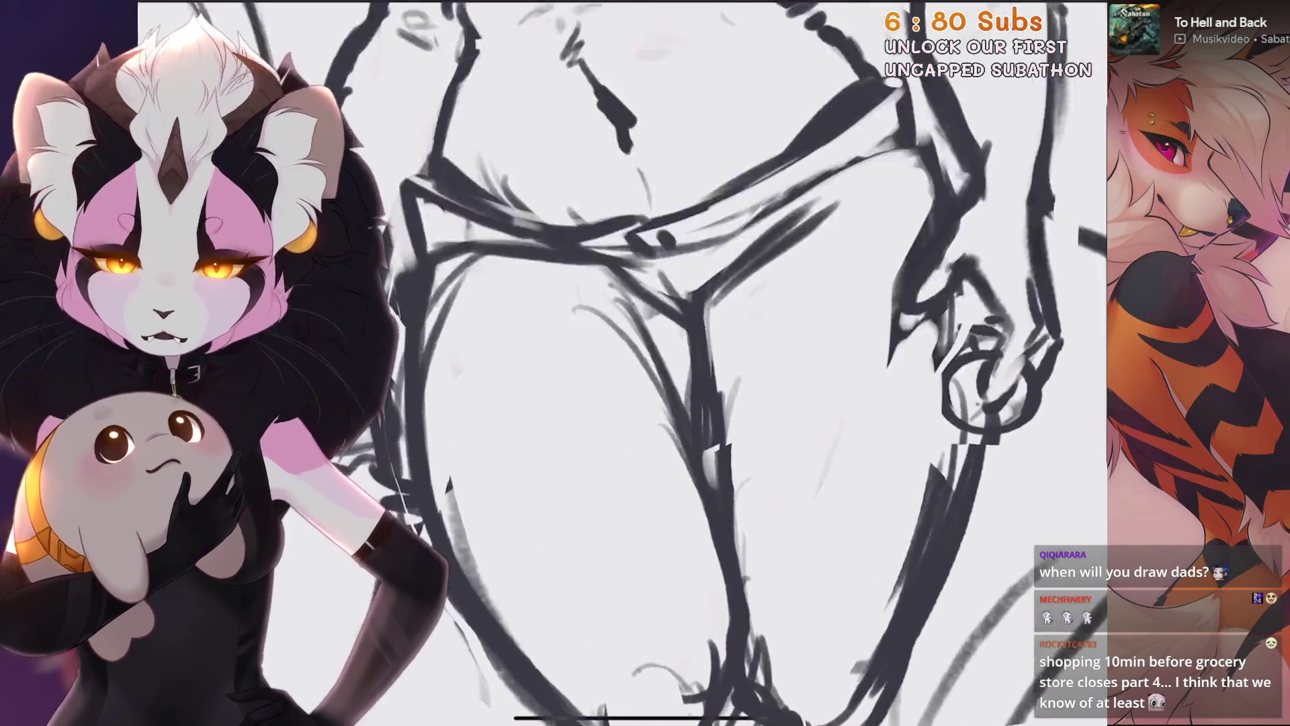
pyautogui.scroll(1, 645, 363)
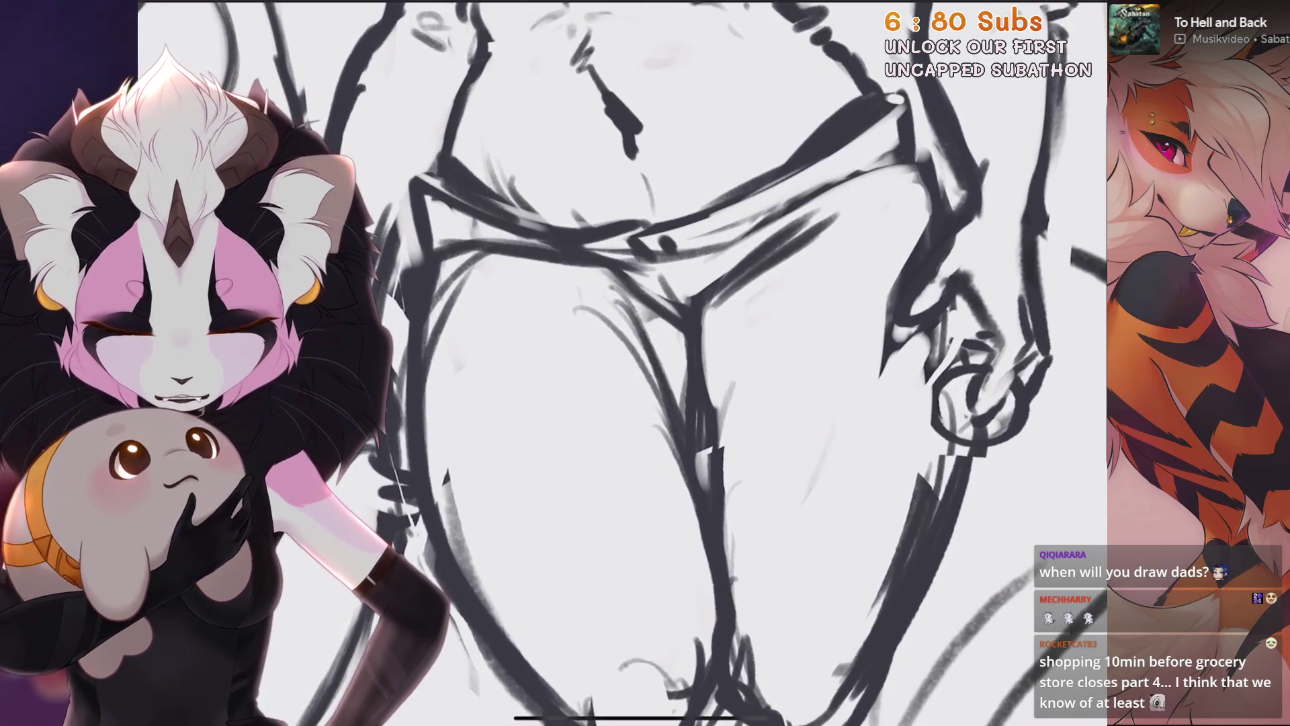
pyautogui.moveTo(708, 356); pyautogui.dragTo(718, 419)
pyautogui.scroll(1, 645, 363)
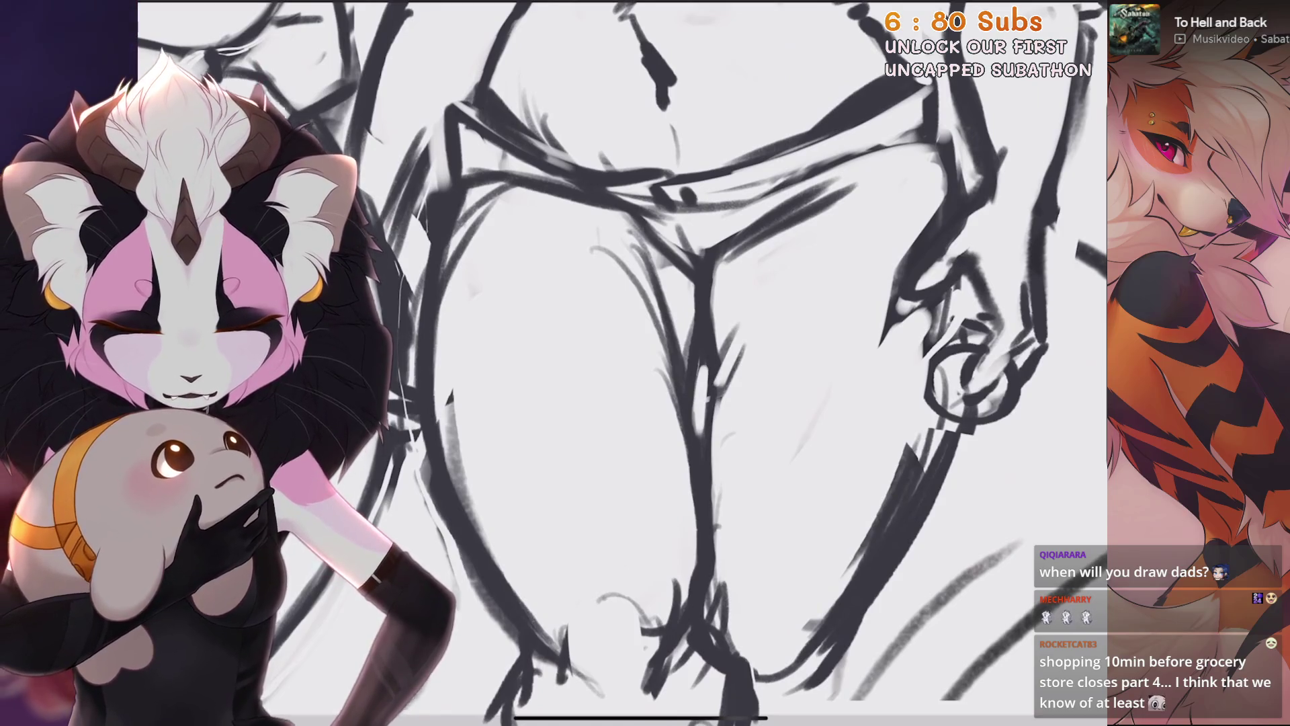
pyautogui.scroll(-2, 645, 363)
pyautogui.scroll(1, 645, 364)
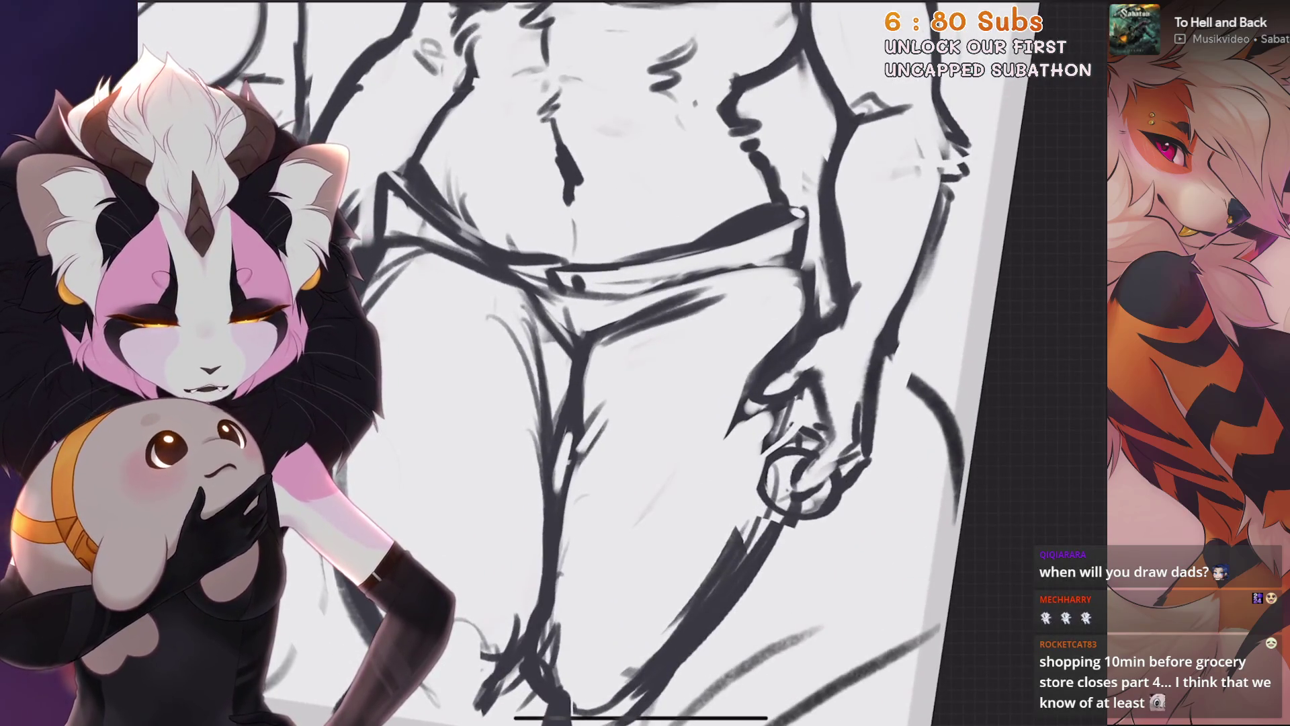
pyautogui.scroll(1, 799, 270)
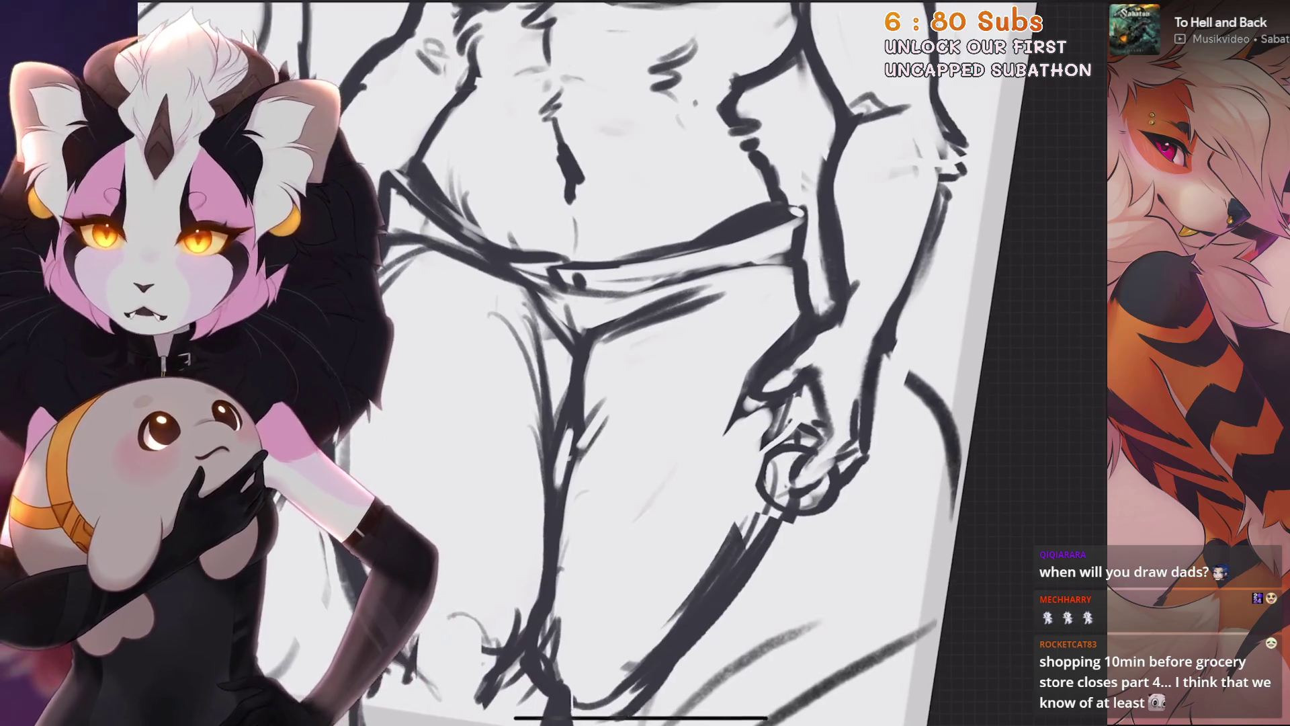
pyautogui.scroll(2, 646, 363)
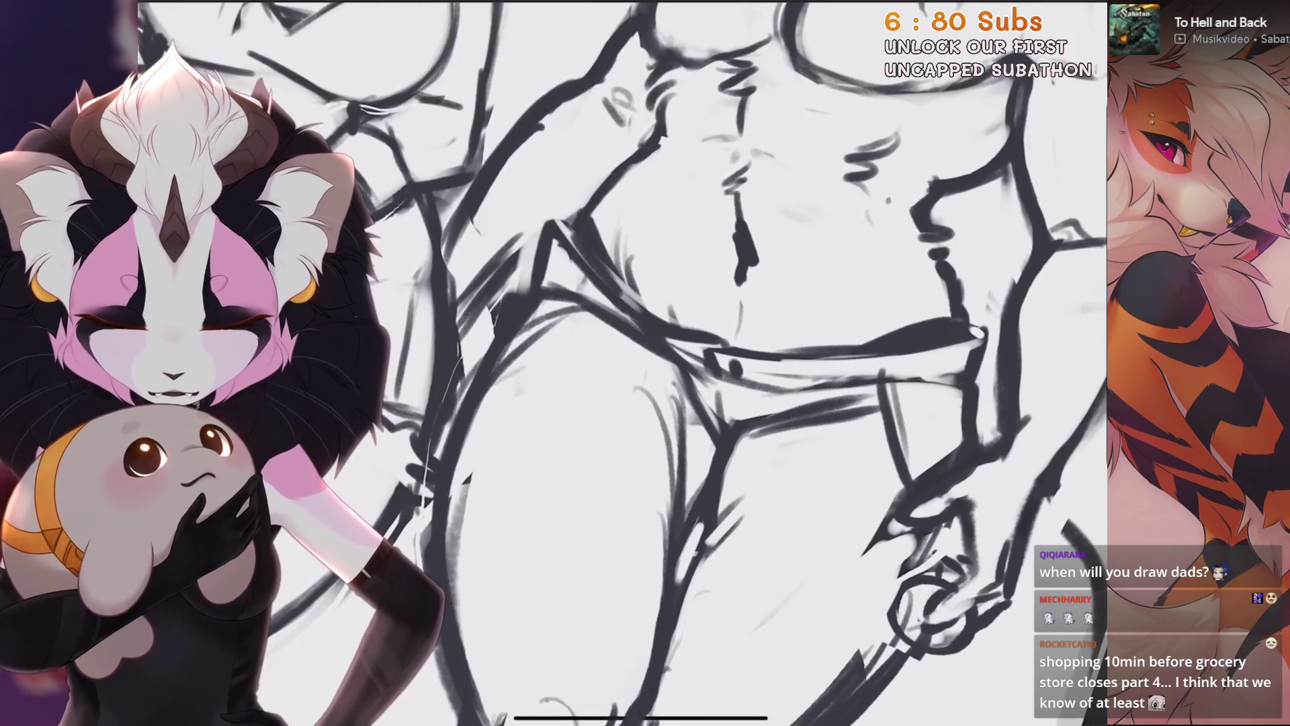
pyautogui.scroll(2, 594, 317)
pyautogui.scroll(2, 594, 318)
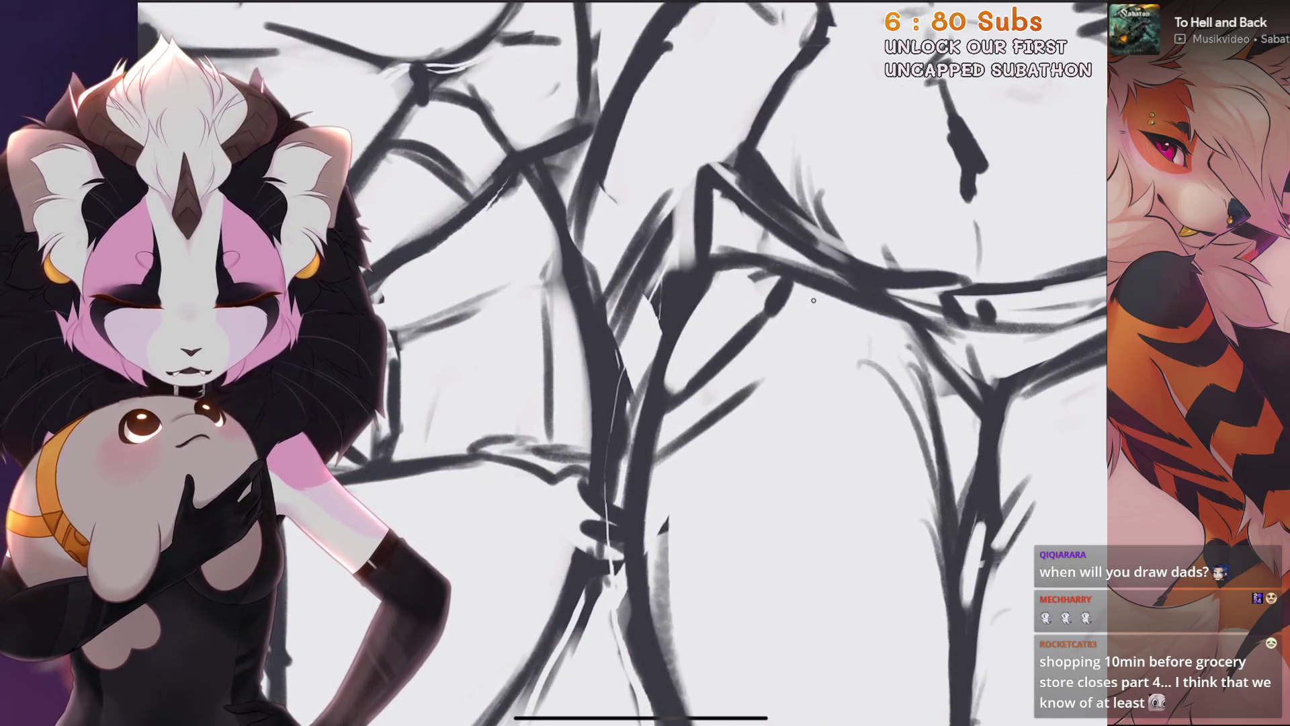
pyautogui.scroll(-3, 625, 363)
pyautogui.scroll(-1, 626, 363)
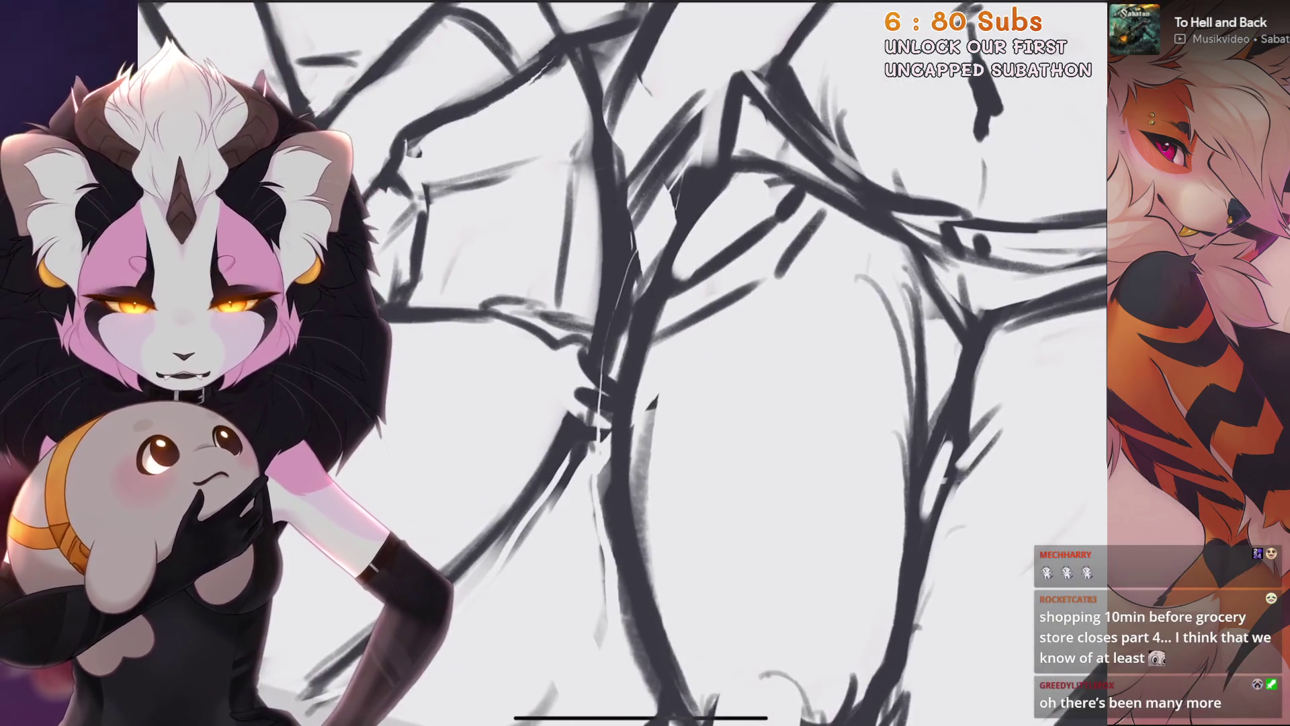
pyautogui.scroll(-2, 668, 306)
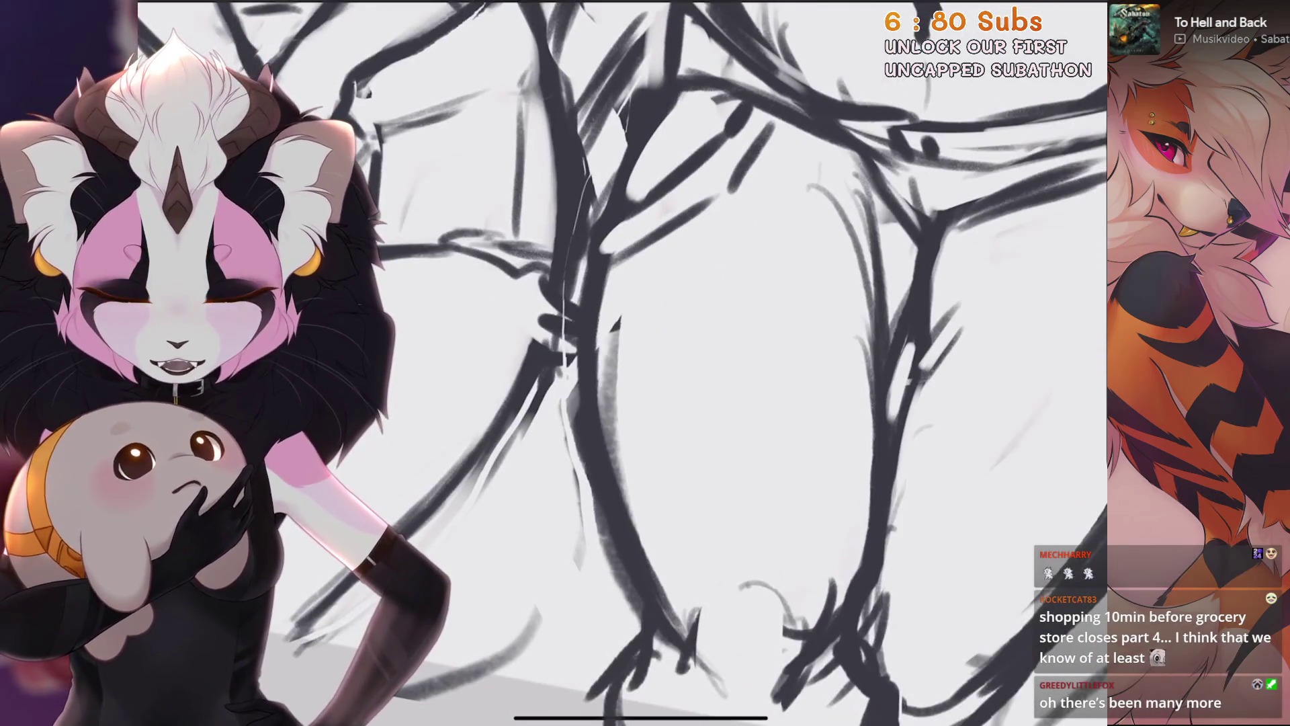
# Redraw the oval toe pads of the paw print on the shorts, then call up the brushes
pyautogui.moveTo(611, 344); pyautogui.dragTo(646, 408)
pyautogui.hotkey('ctrl', 'z')
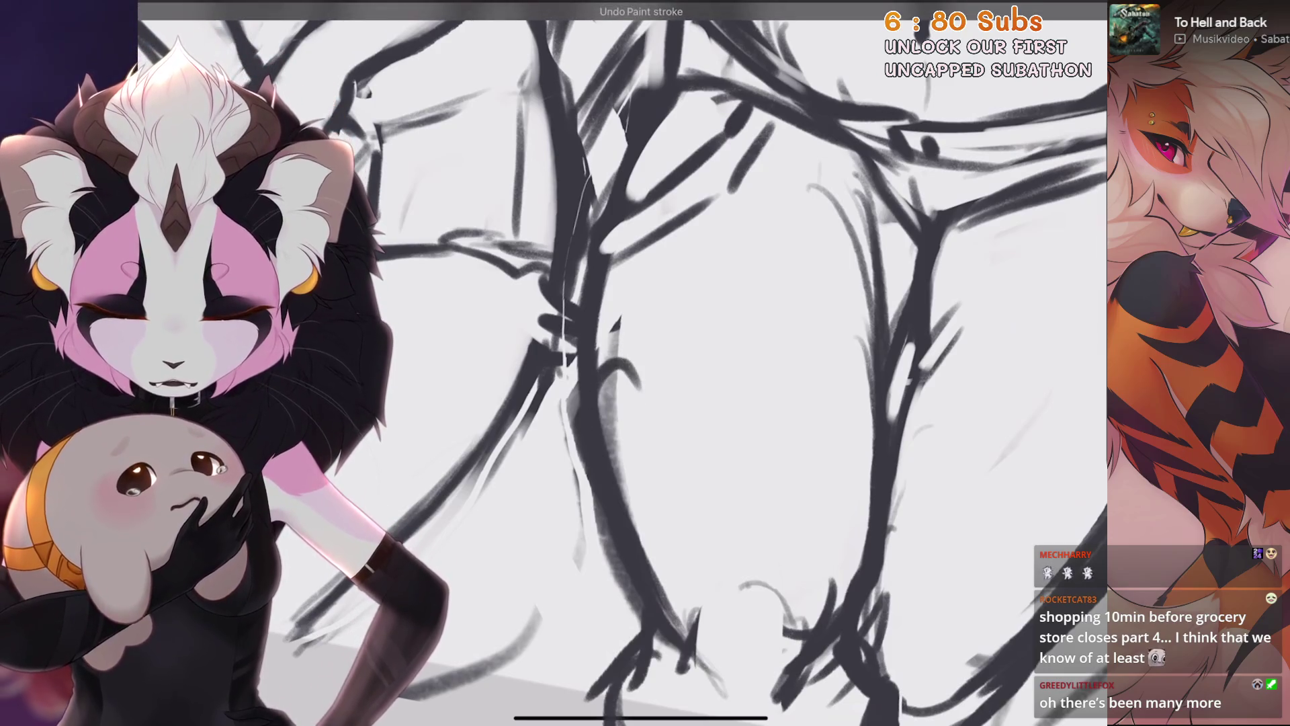
pyautogui.moveTo(605, 362); pyautogui.dragTo(645, 418)
pyautogui.moveTo(721, 338); pyautogui.dragTo(684, 408)
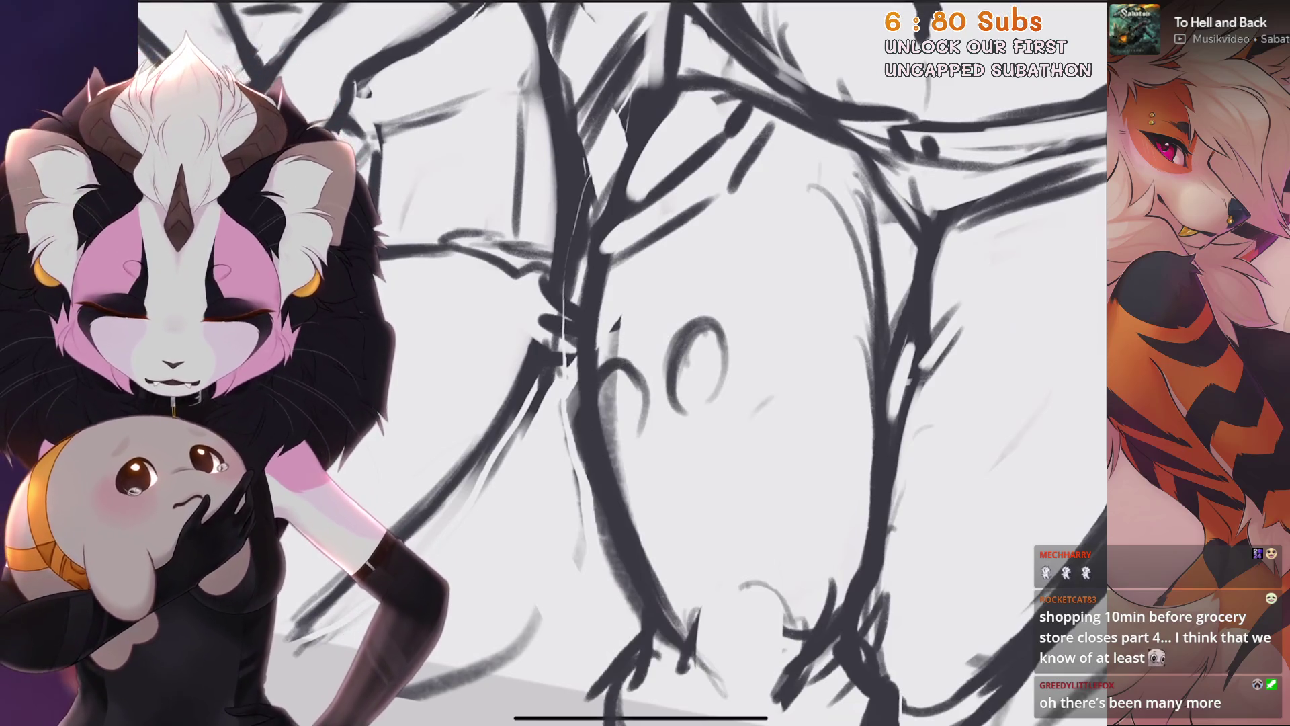
pyautogui.scroll(-2, 626, 364)
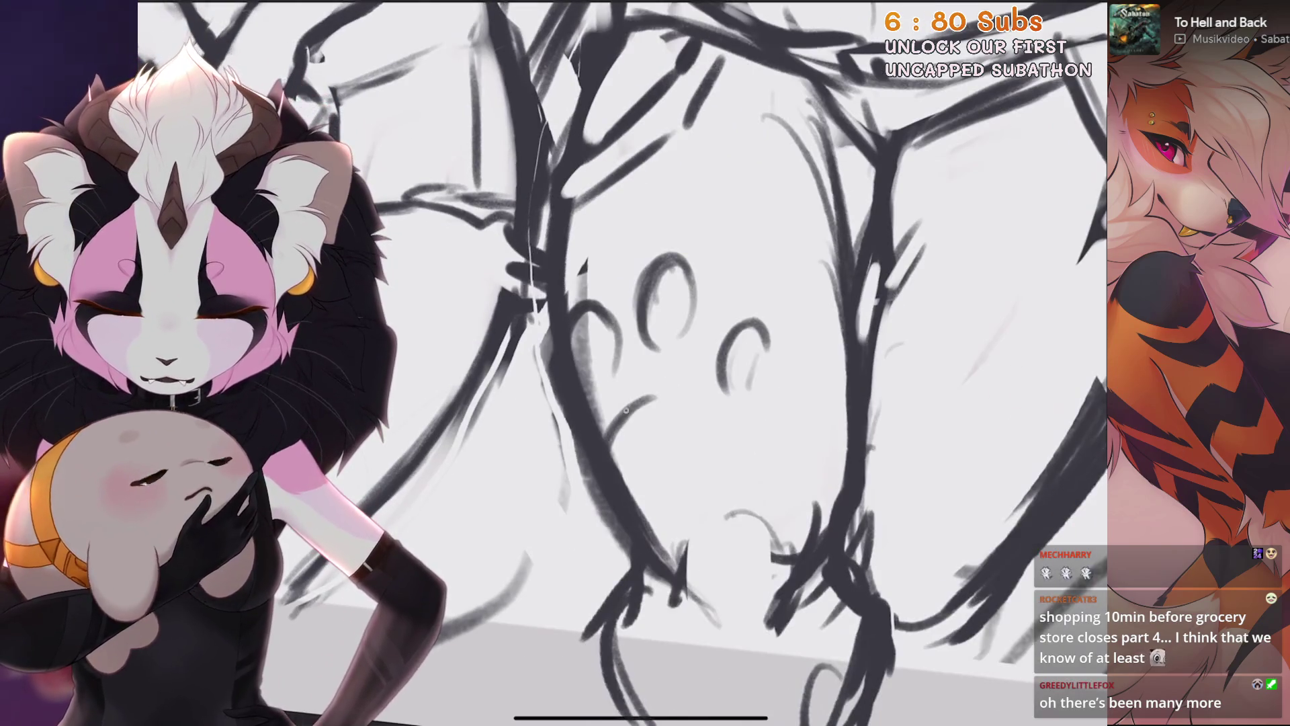
pyautogui.scroll(3, 665, 363)
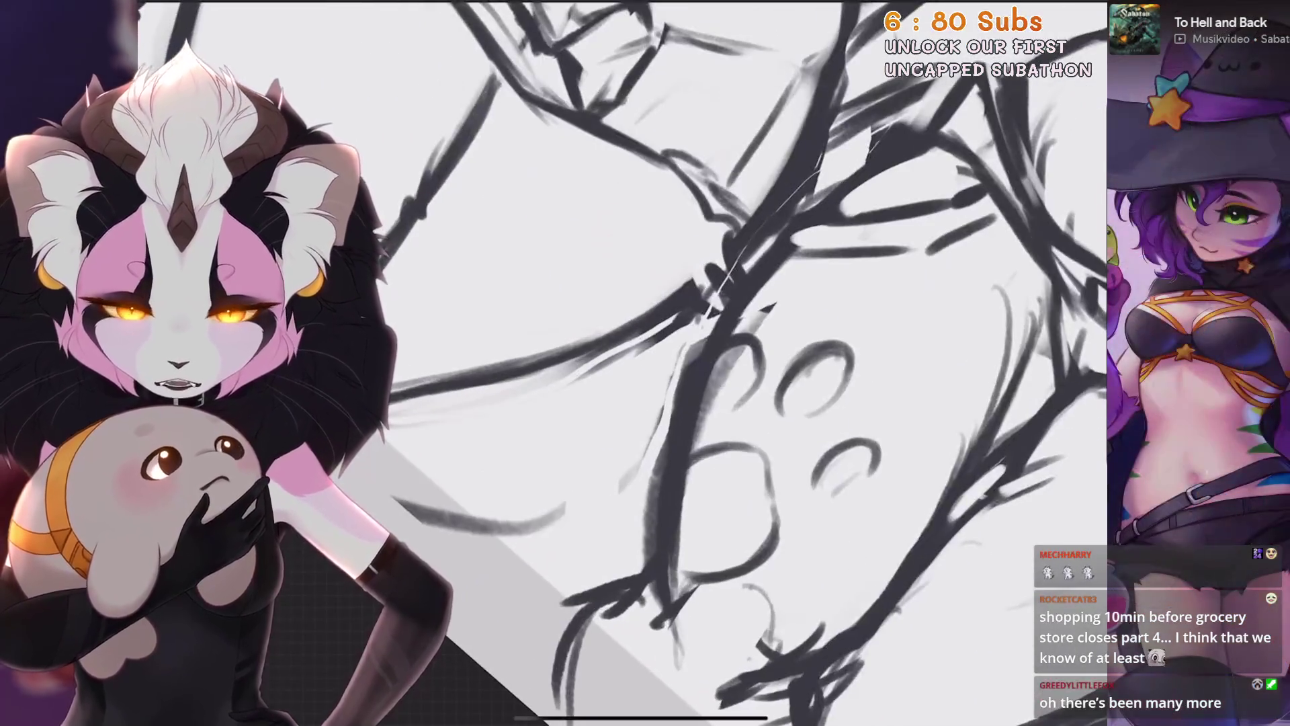
pyautogui.scroll(-5, 845, 457)
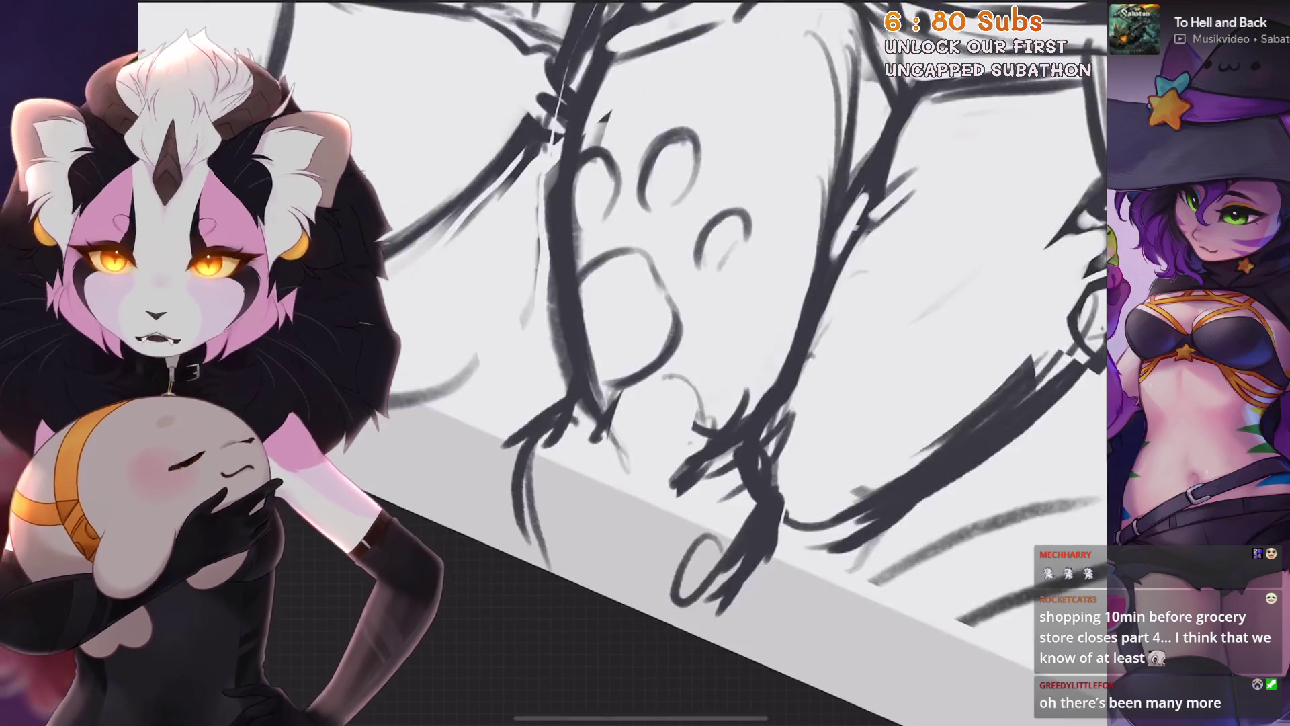
pyautogui.scroll(-2, 659, 387)
pyautogui.press('b')
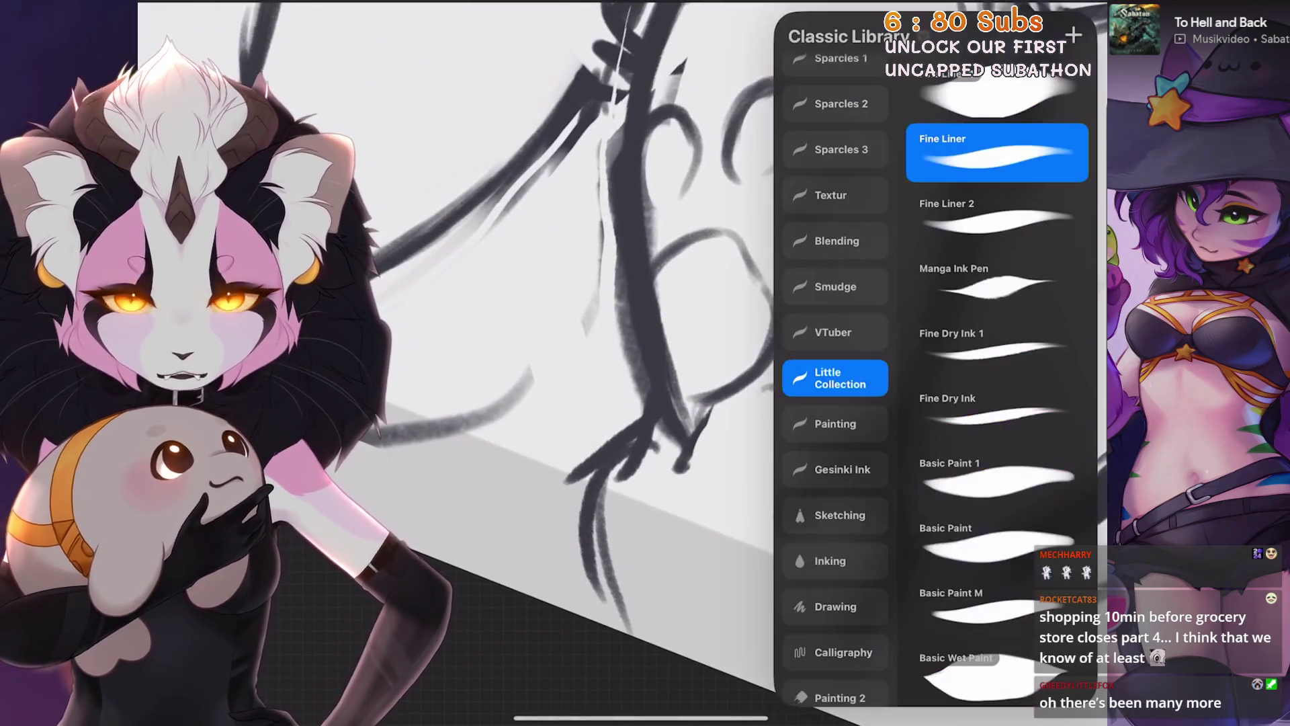
pyautogui.scroll(2, 672, 355)
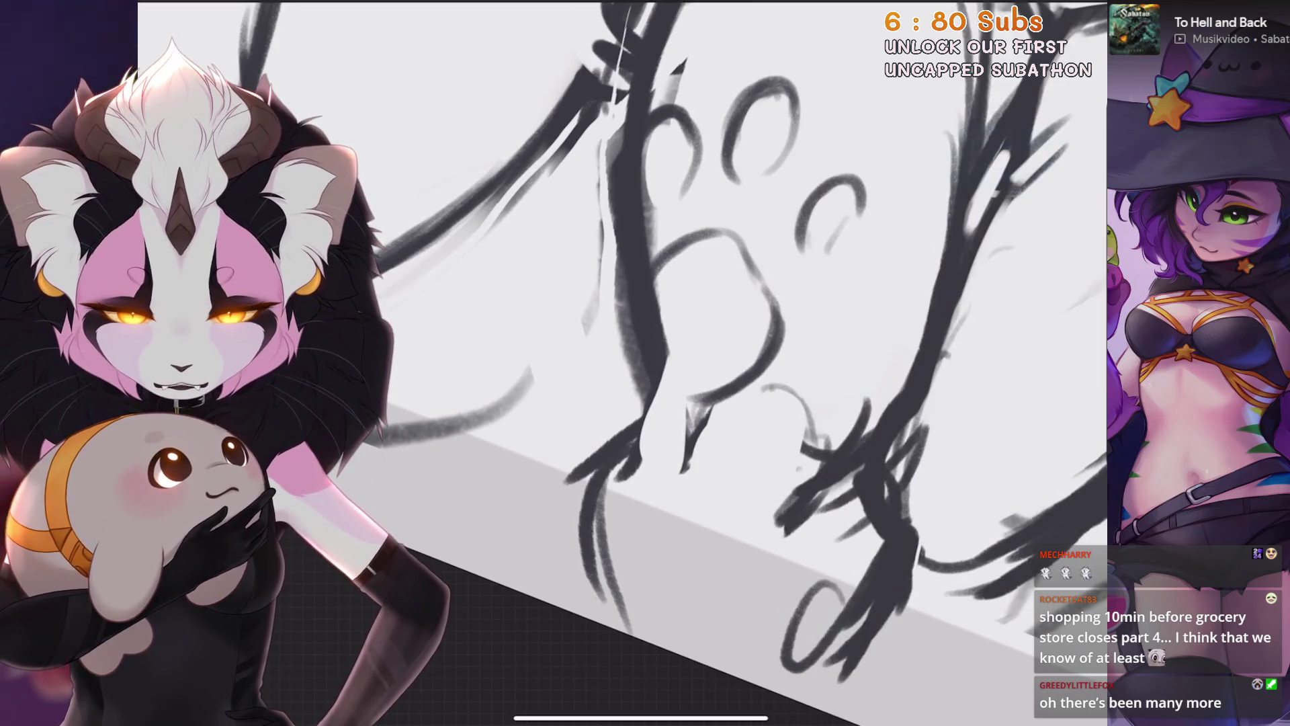
pyautogui.scroll(-3, 706, 363)
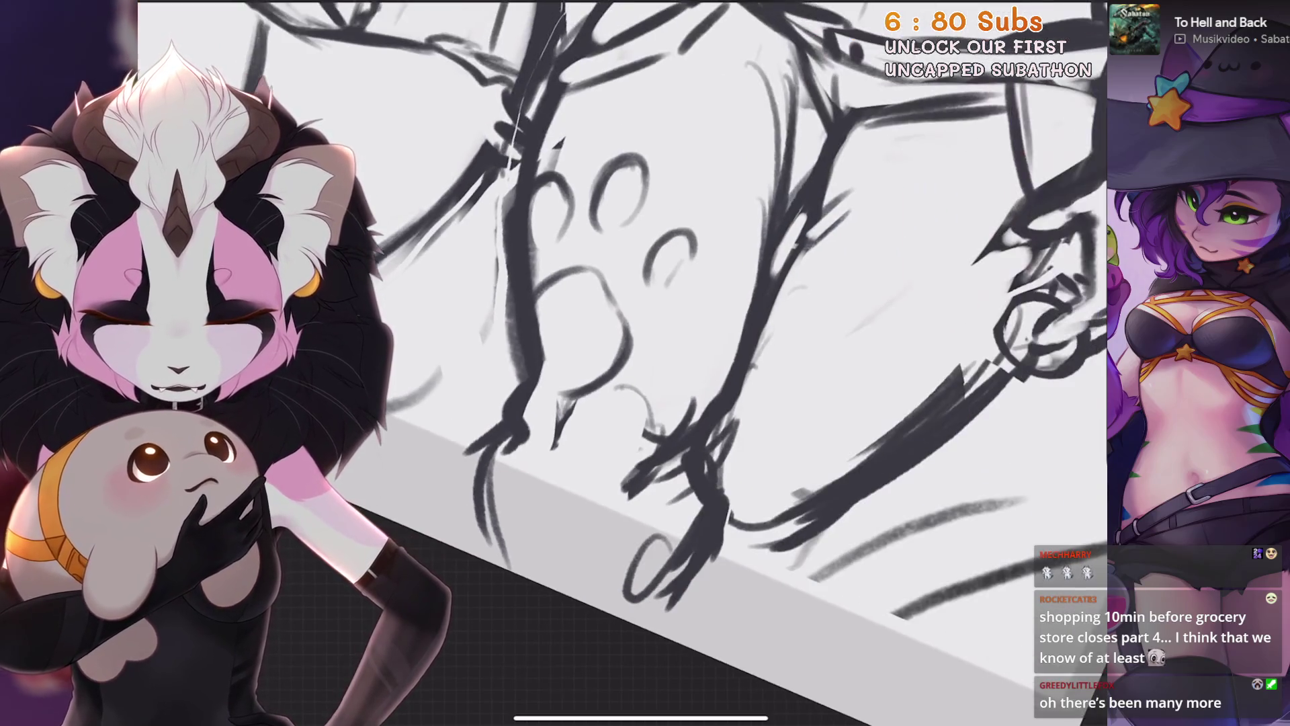
pyautogui.scroll(1, 706, 363)
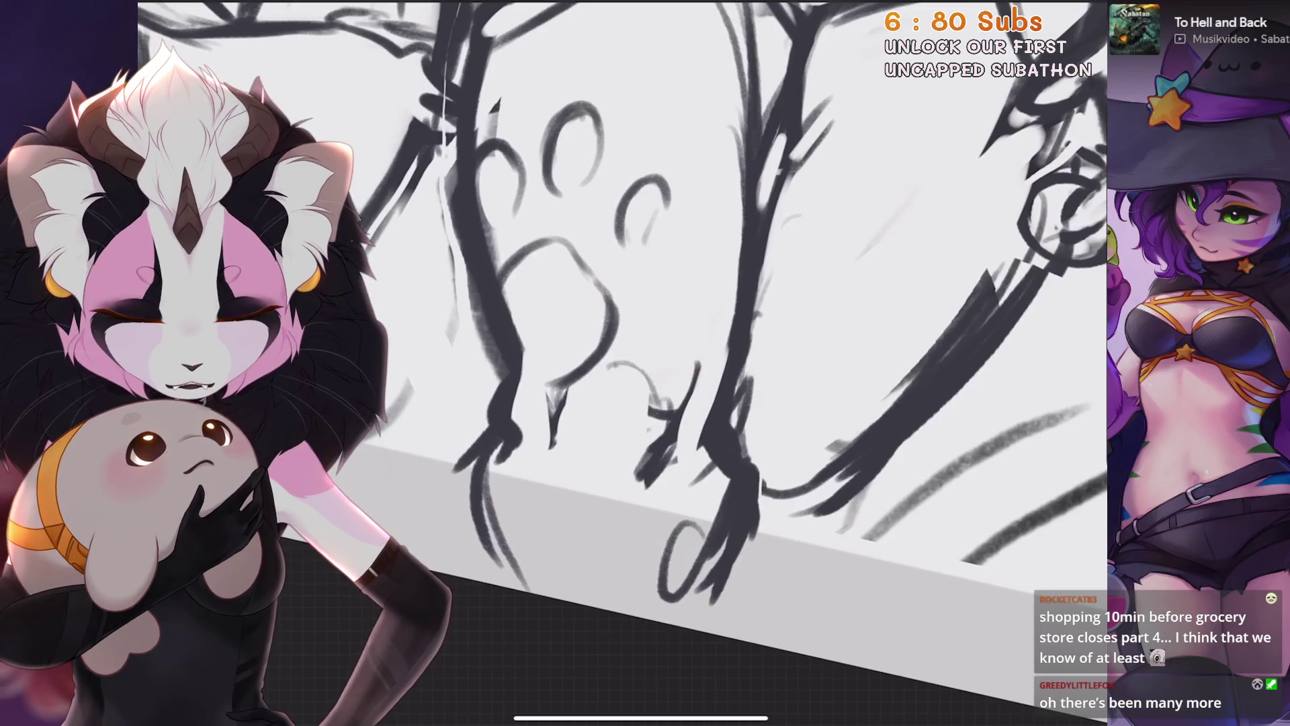
pyautogui.scroll(-1, 625, 364)
pyautogui.scroll(1, 671, 434)
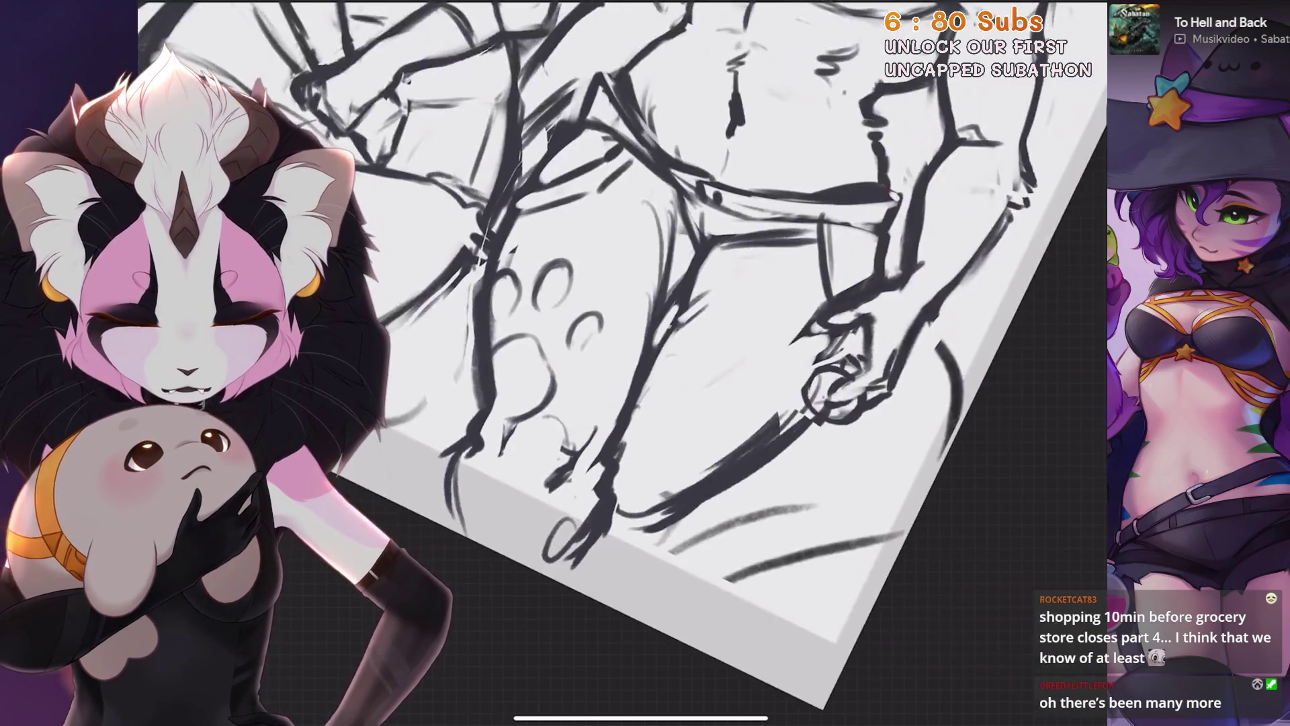
pyautogui.scroll(1, 676, 384)
pyautogui.scroll(1, 686, 303)
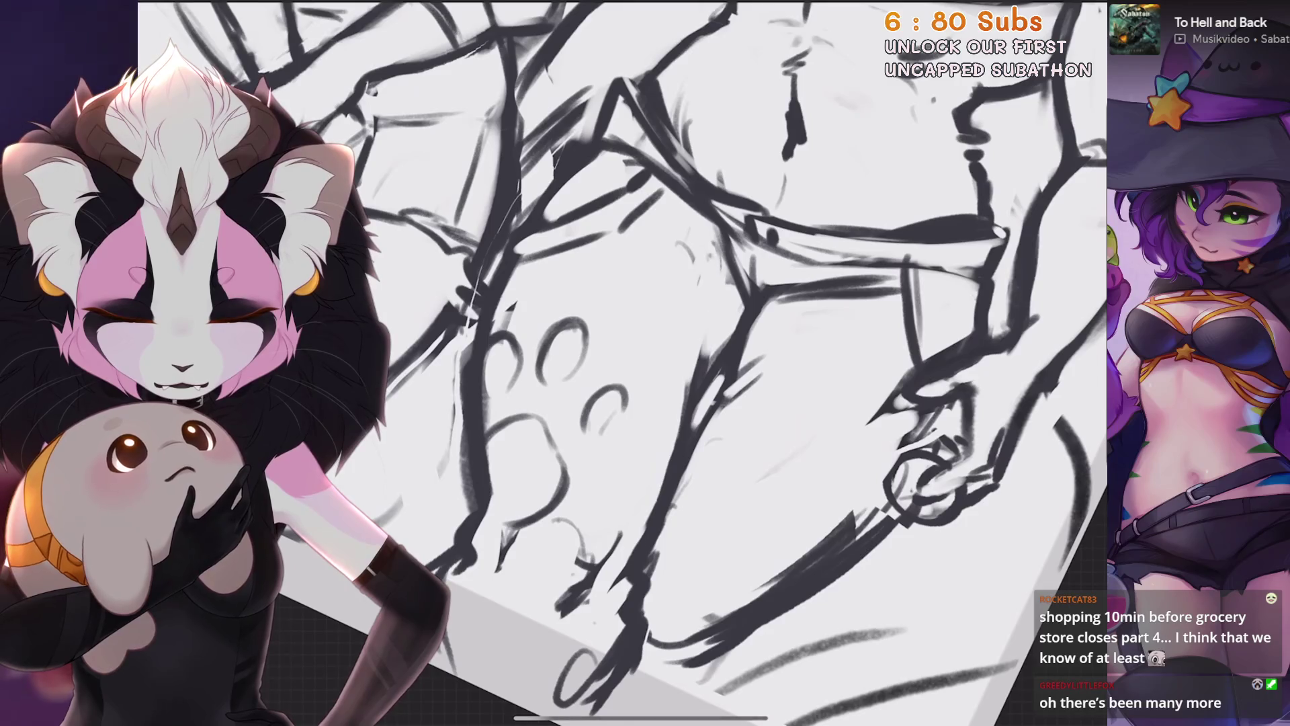
# Straighten and reposition the canvas view, undoing a stray line near the wolf's feet
pyautogui.moveTo(645, 383); pyautogui.dragTo(645, 358)
pyautogui.scroll(-1, 626, 363)
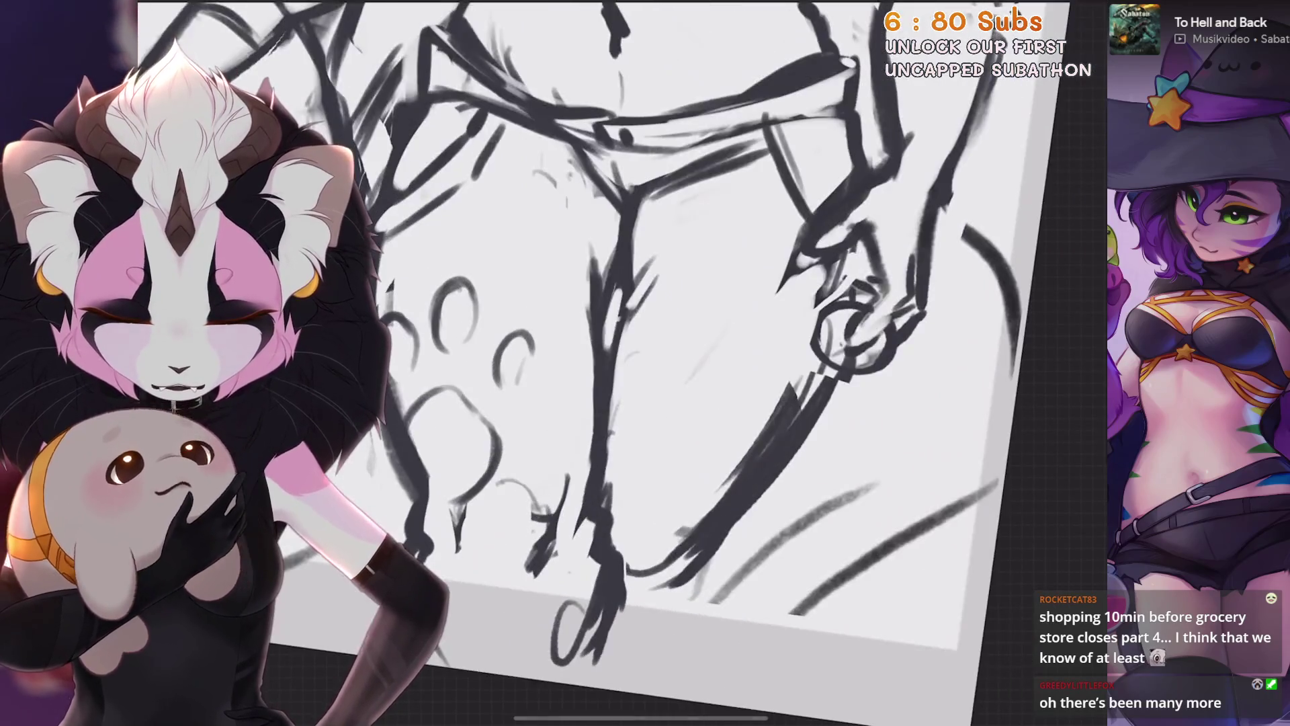
pyautogui.scroll(-1, 626, 363)
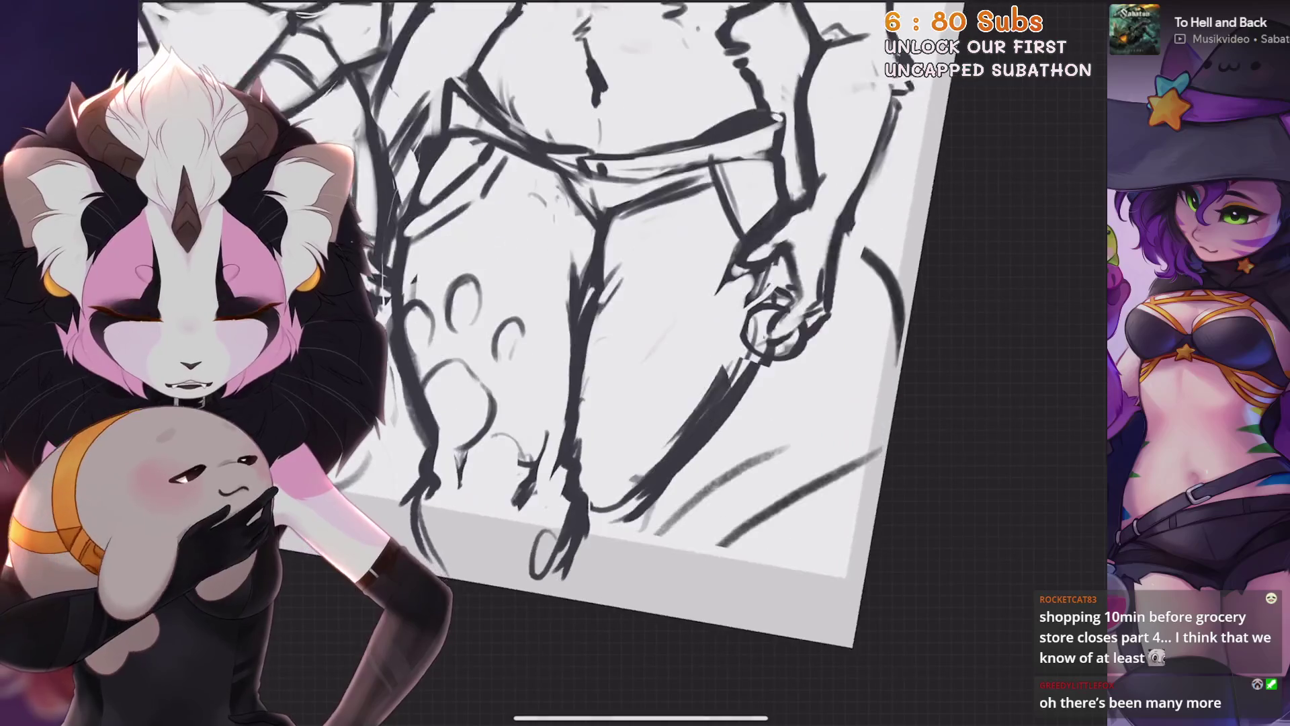
pyautogui.moveTo(641, 451); pyautogui.dragTo(663, 426)
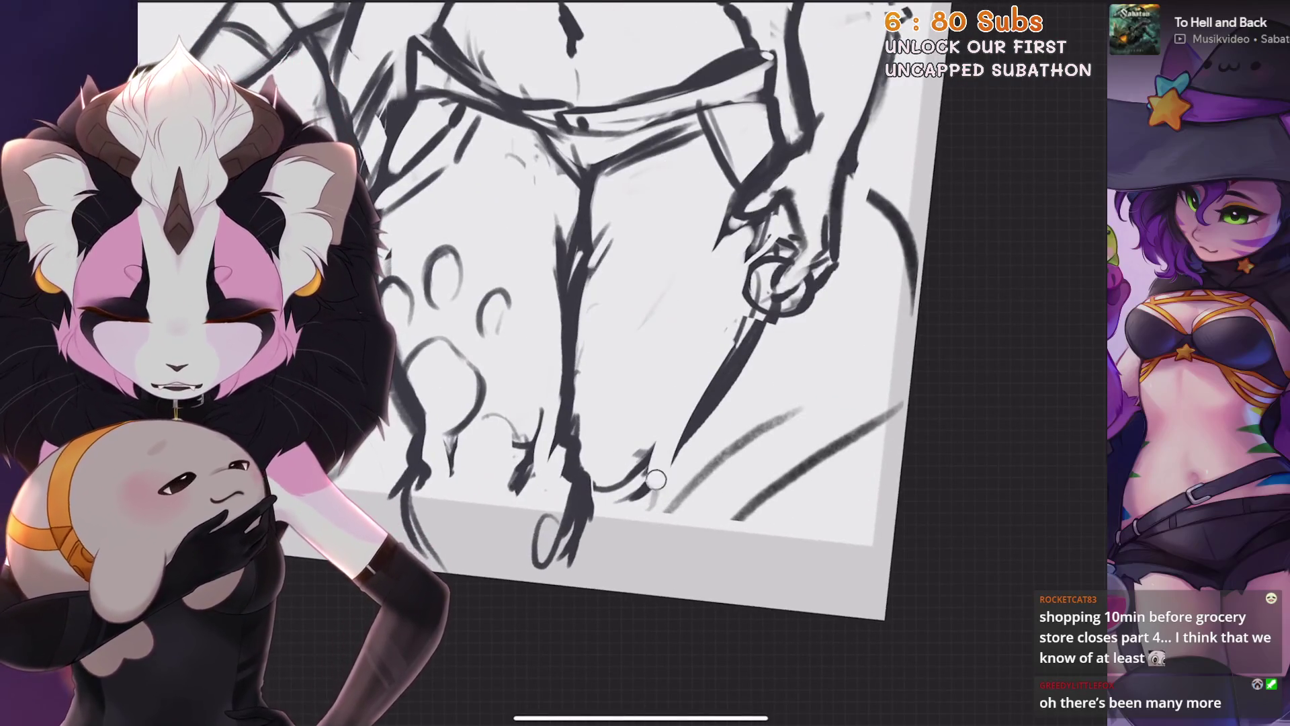
pyautogui.moveTo(656, 480); pyautogui.dragTo(693, 420)
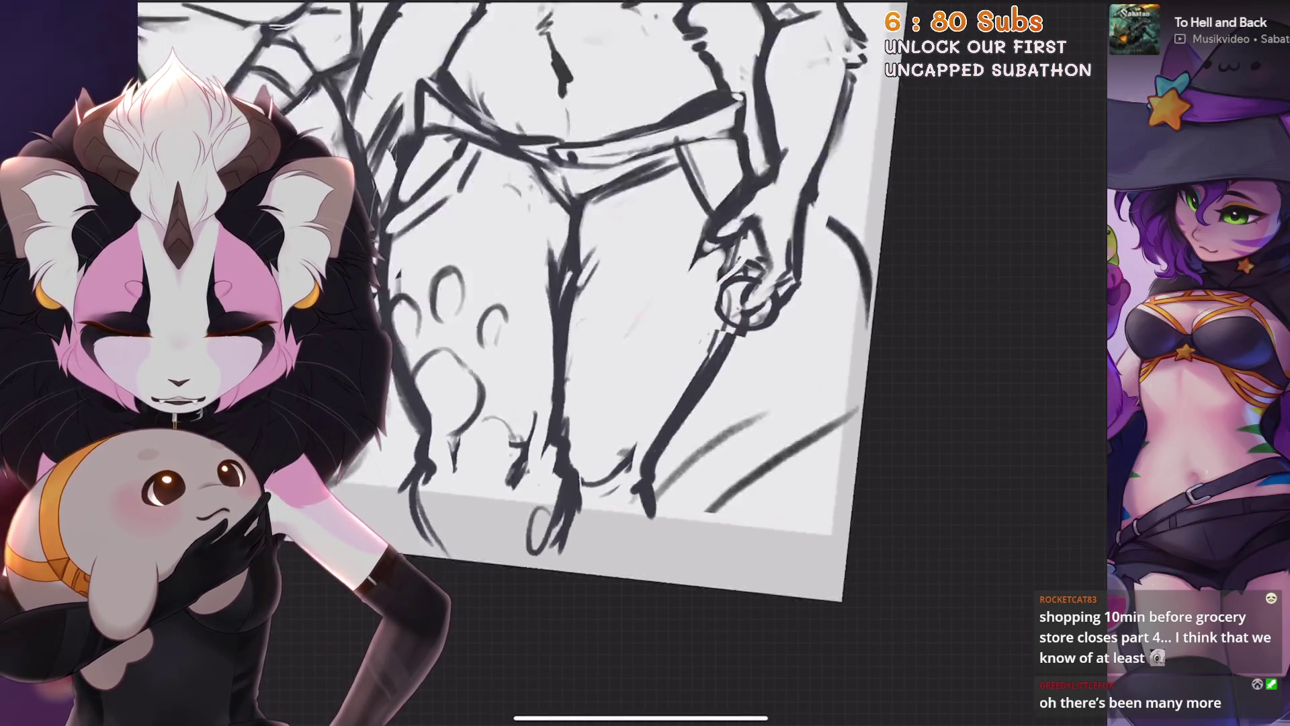
pyautogui.moveTo(683, 465); pyautogui.dragTo(720, 370)
pyautogui.hotkey('ctrl', 'z')
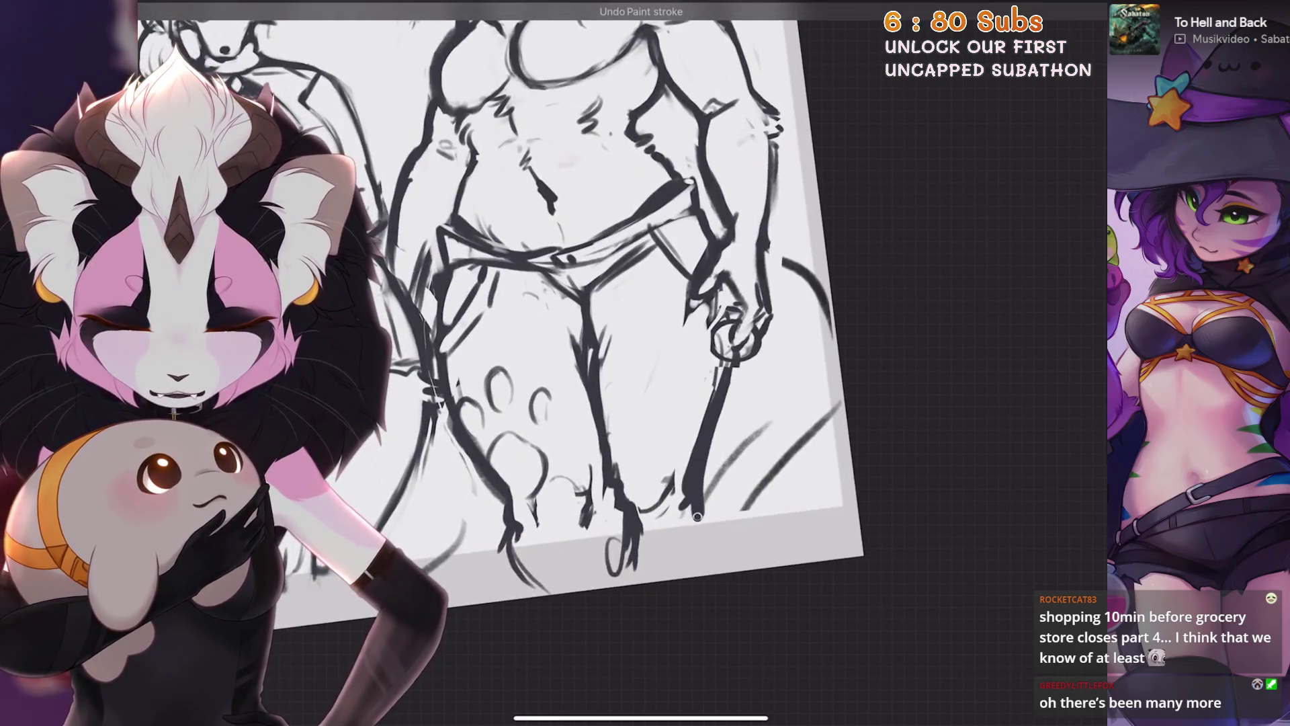
pyautogui.moveTo(697, 517); pyautogui.dragTo(703, 490)
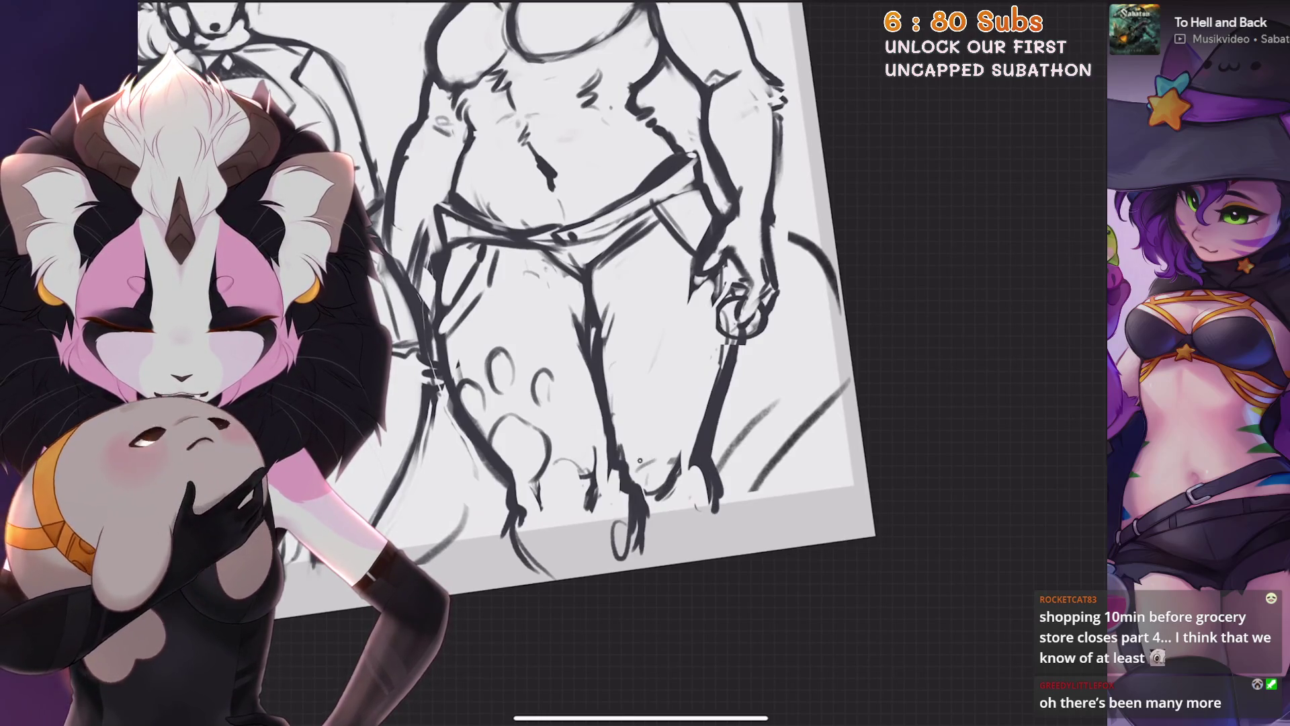
pyautogui.moveTo(639, 459); pyautogui.dragTo(705, 564)
pyautogui.moveTo(769, 410); pyautogui.dragTo(744, 388)
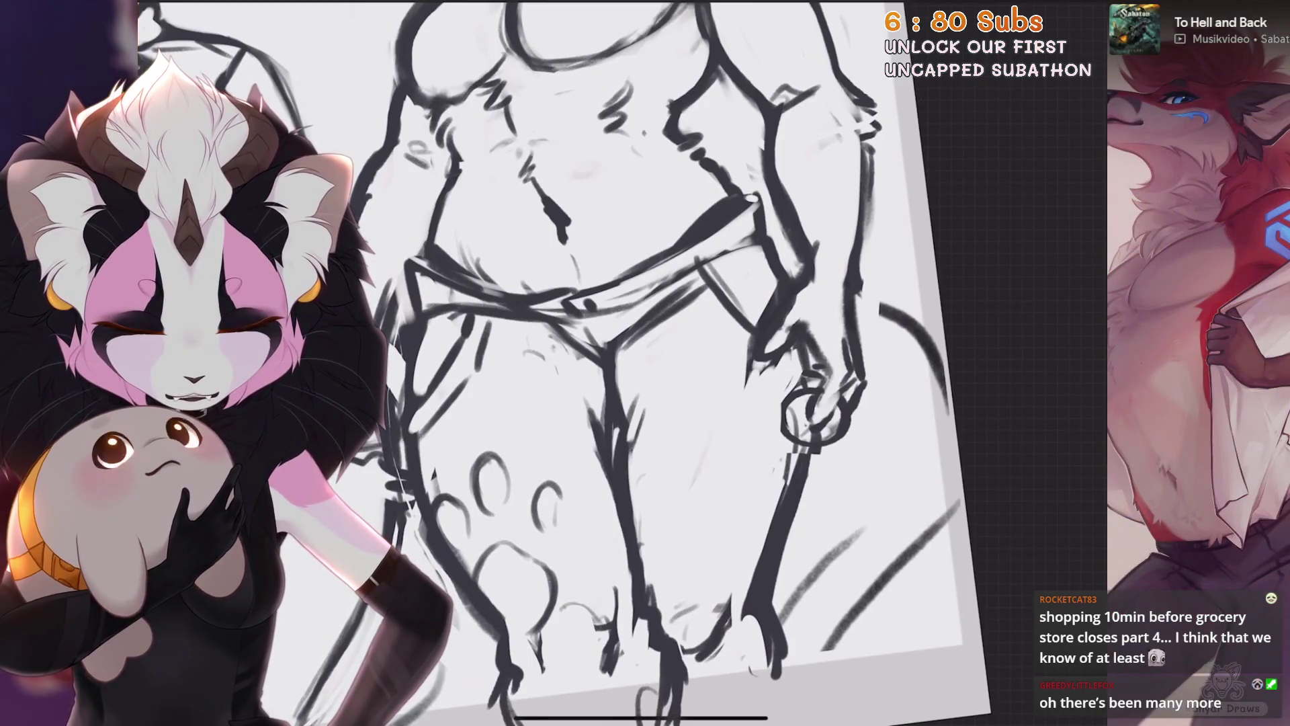
pyautogui.moveTo(646, 404)
pyautogui.mouseDown()
pyautogui.moveTo(596, 378)
pyautogui.moveTo(585, 343)
pyautogui.mouseUp()
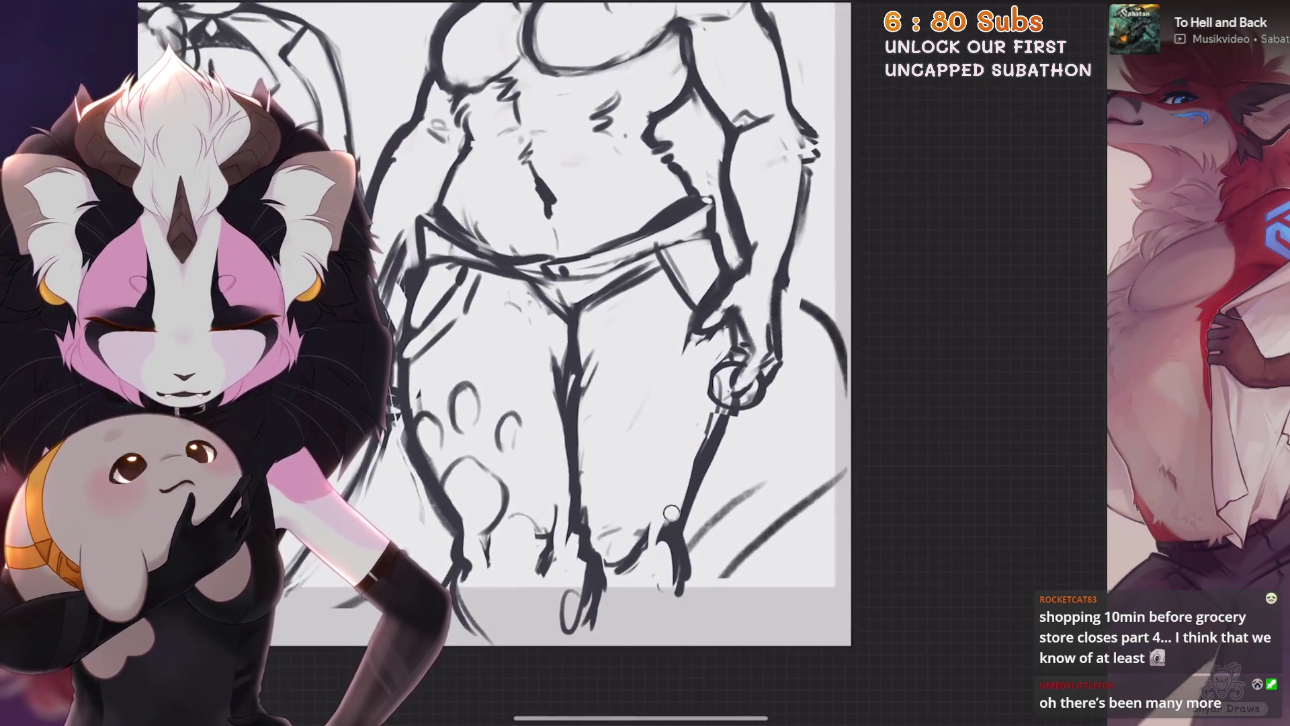
pyautogui.scroll(-5, 646, 344)
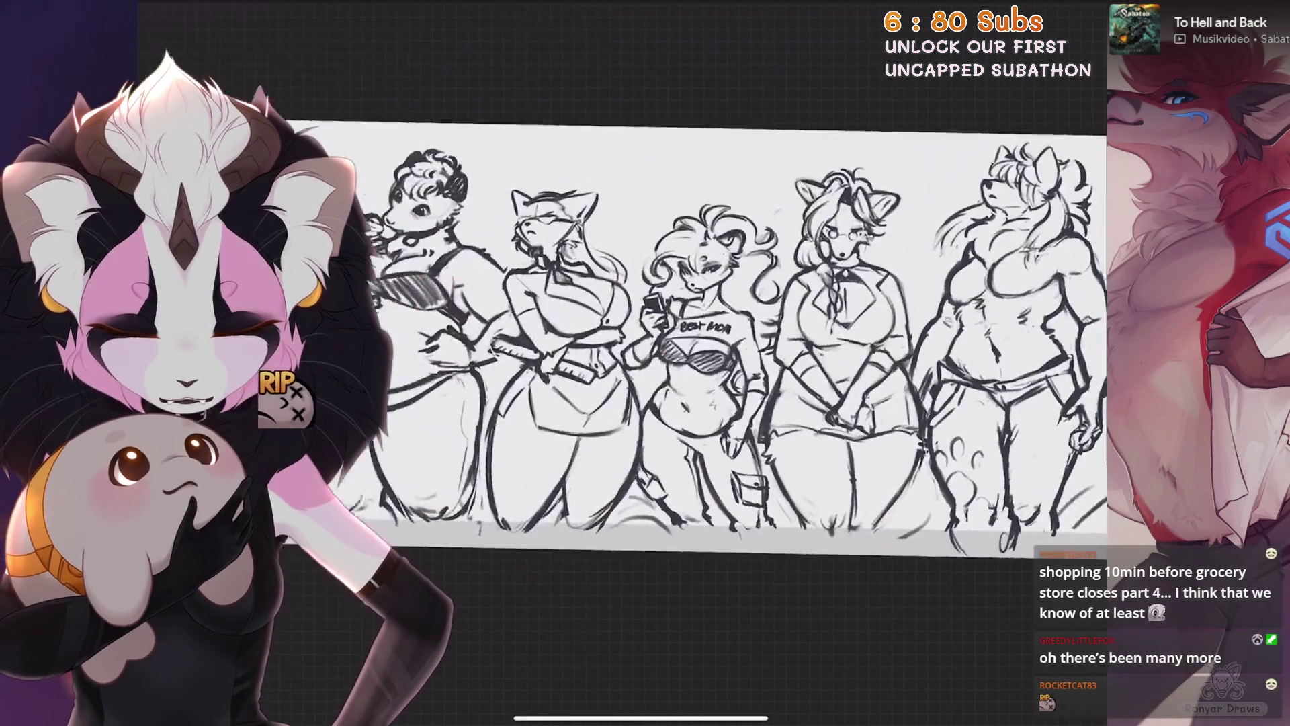
pyautogui.scroll(2, 888, 423)
pyautogui.scroll(2, 887, 424)
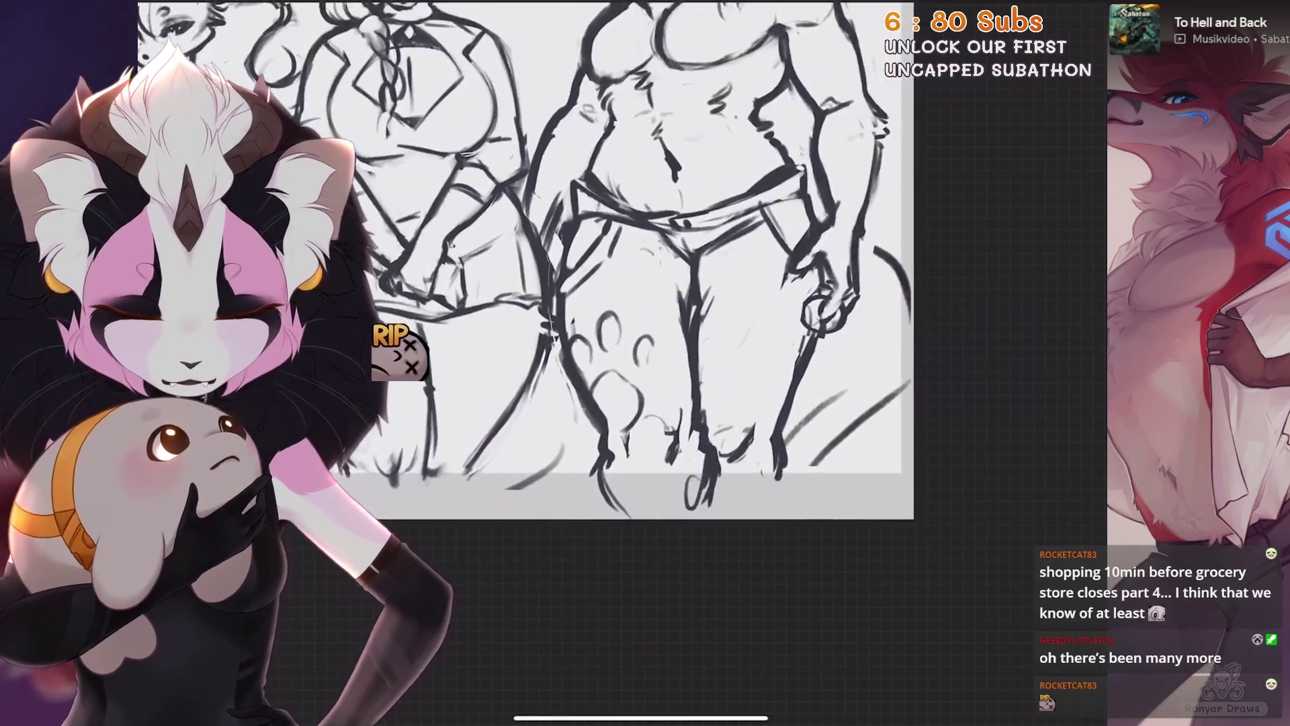
pyautogui.scroll(2, 887, 424)
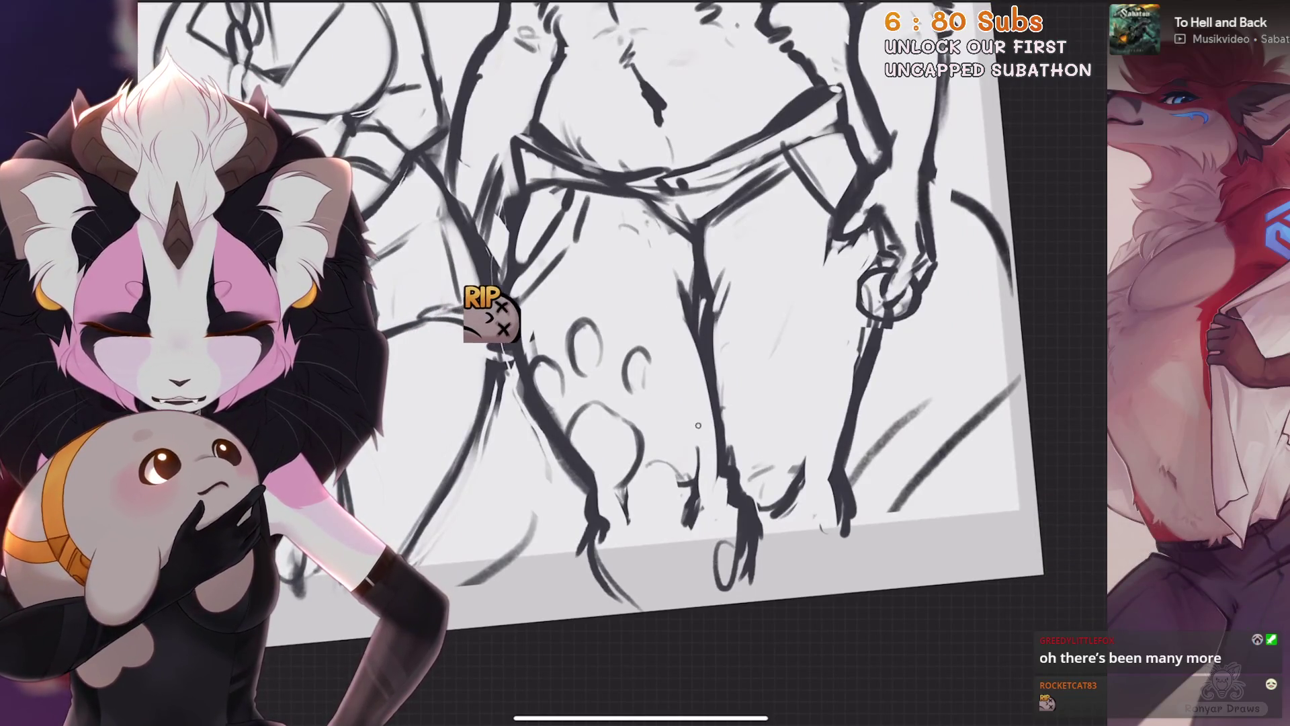
pyautogui.scroll(2, 672, 523)
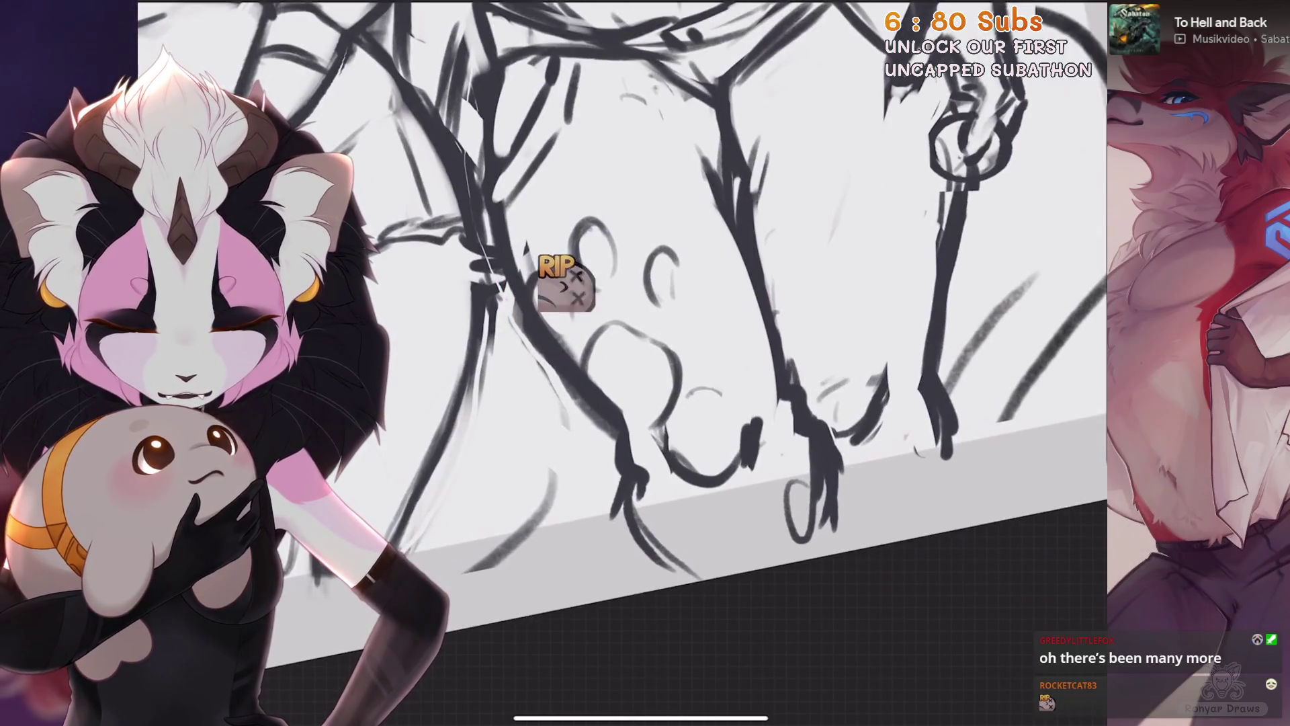
pyautogui.scroll(-1, 646, 303)
pyautogui.scroll(-1, 645, 303)
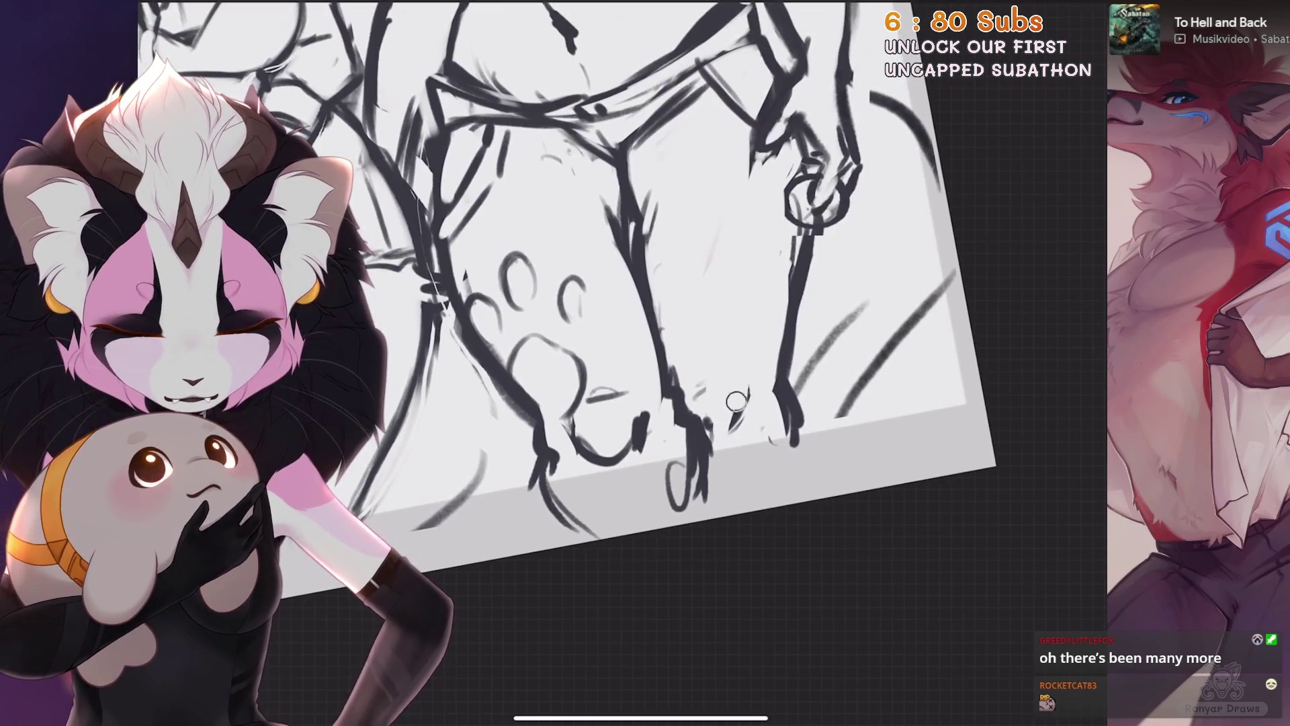
pyautogui.scroll(-2, 703, 424)
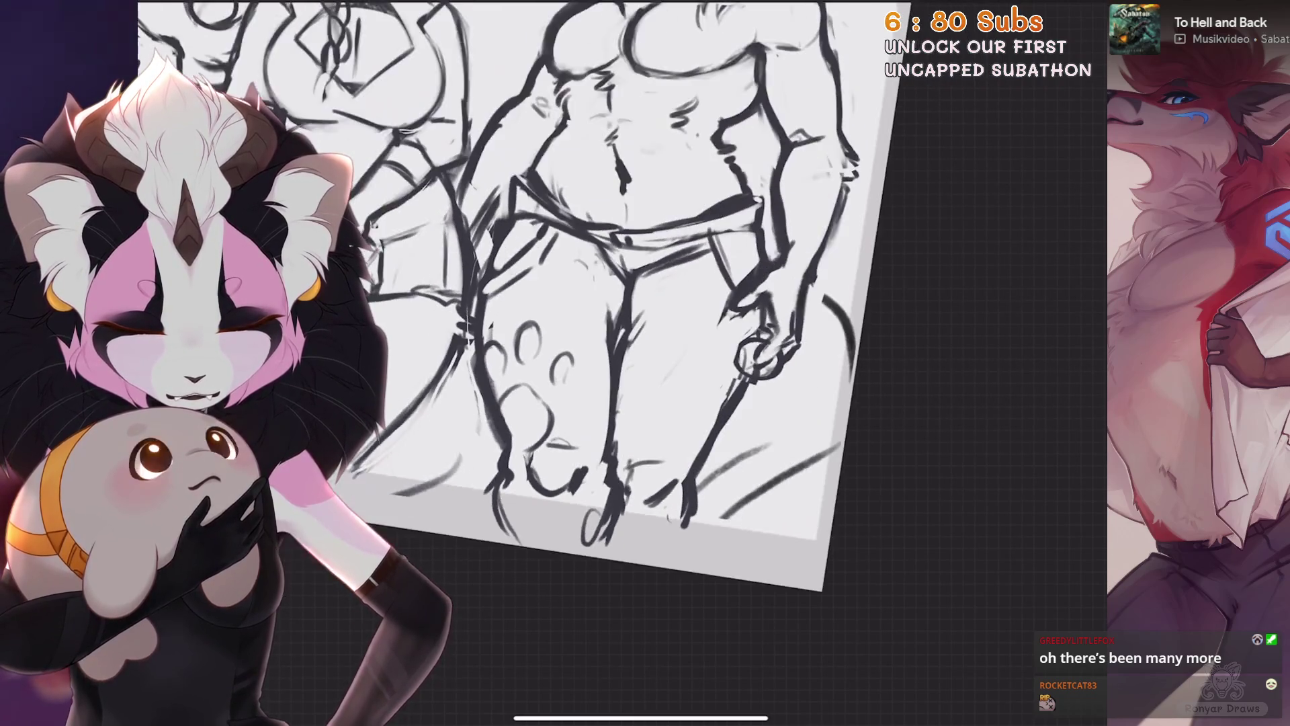
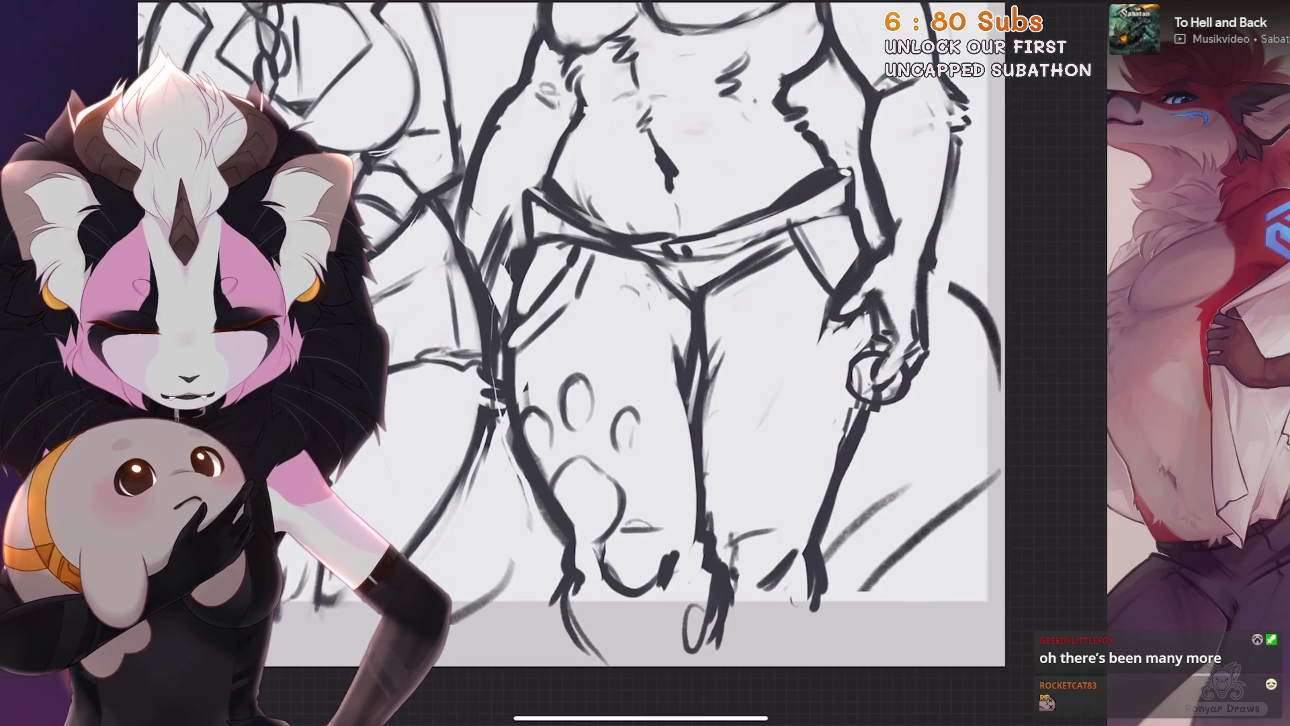
pyautogui.scroll(-5, 645, 333)
pyautogui.scroll(5, 645, 333)
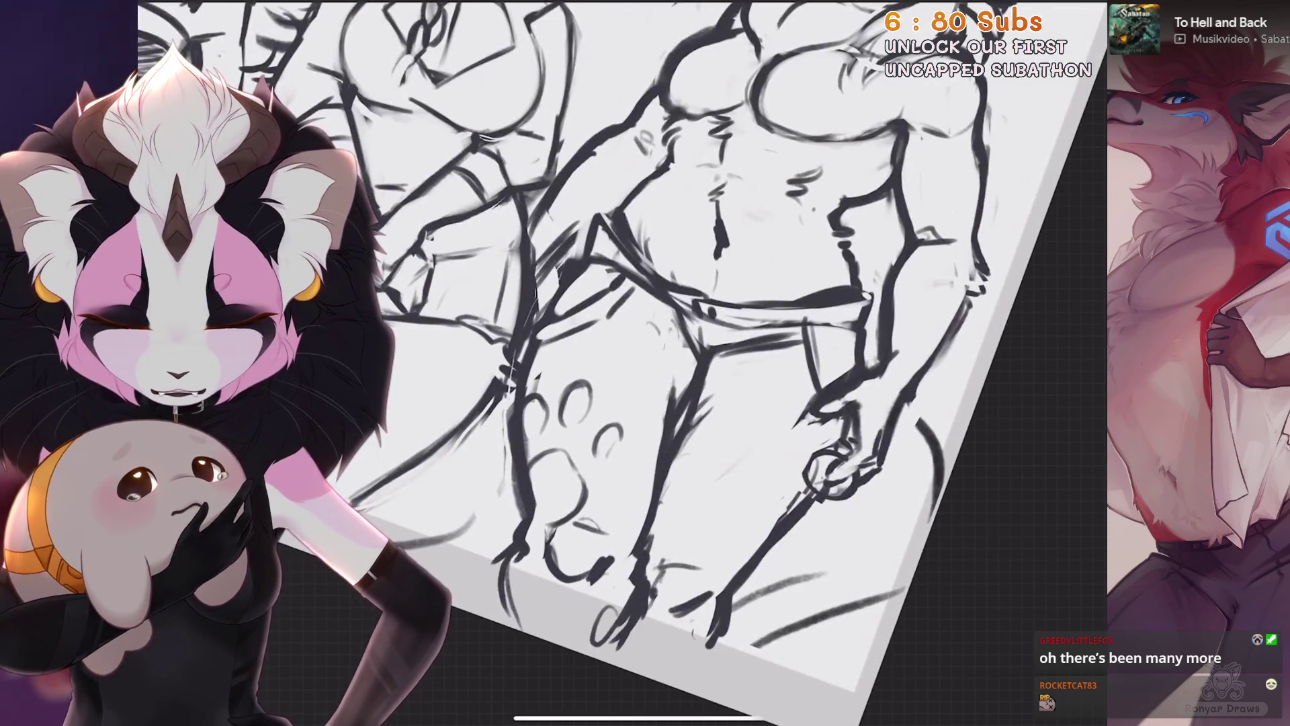
pyautogui.scroll(-3, 645, 363)
pyautogui.scroll(2, 646, 363)
pyautogui.scroll(2, 645, 363)
pyautogui.scroll(1, 645, 363)
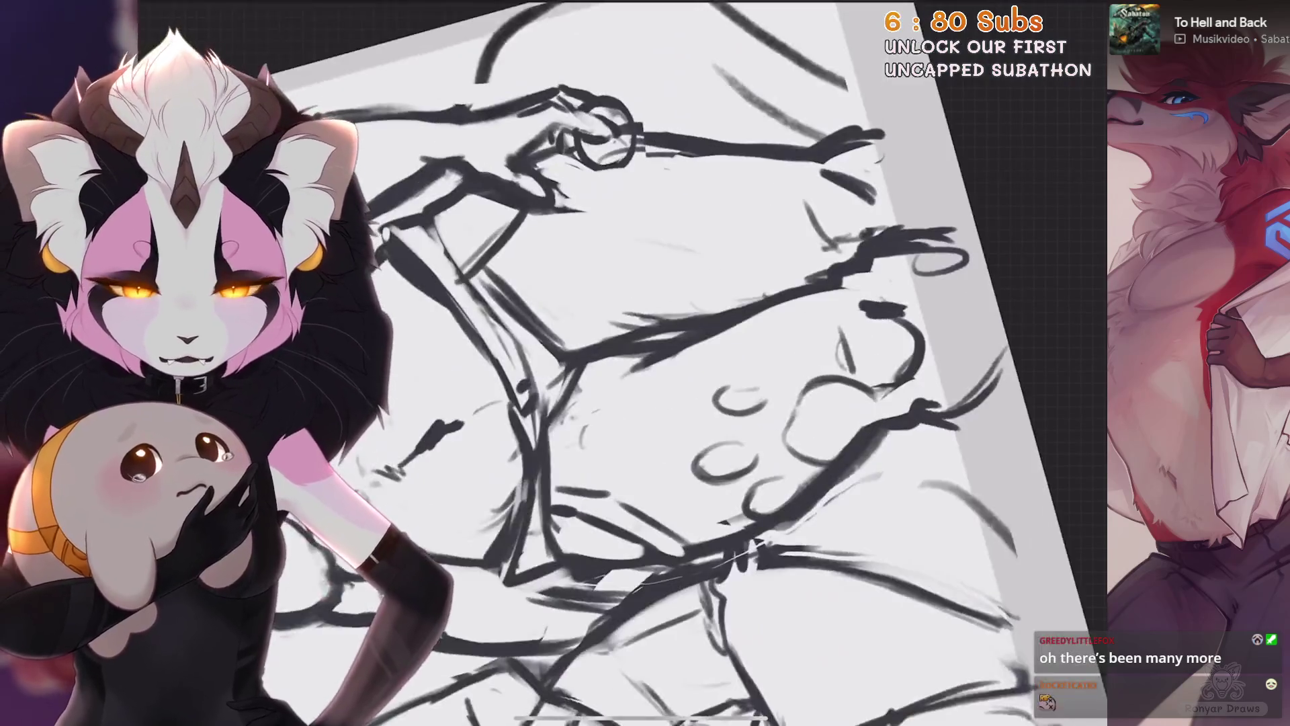
pyautogui.scroll(2, 645, 363)
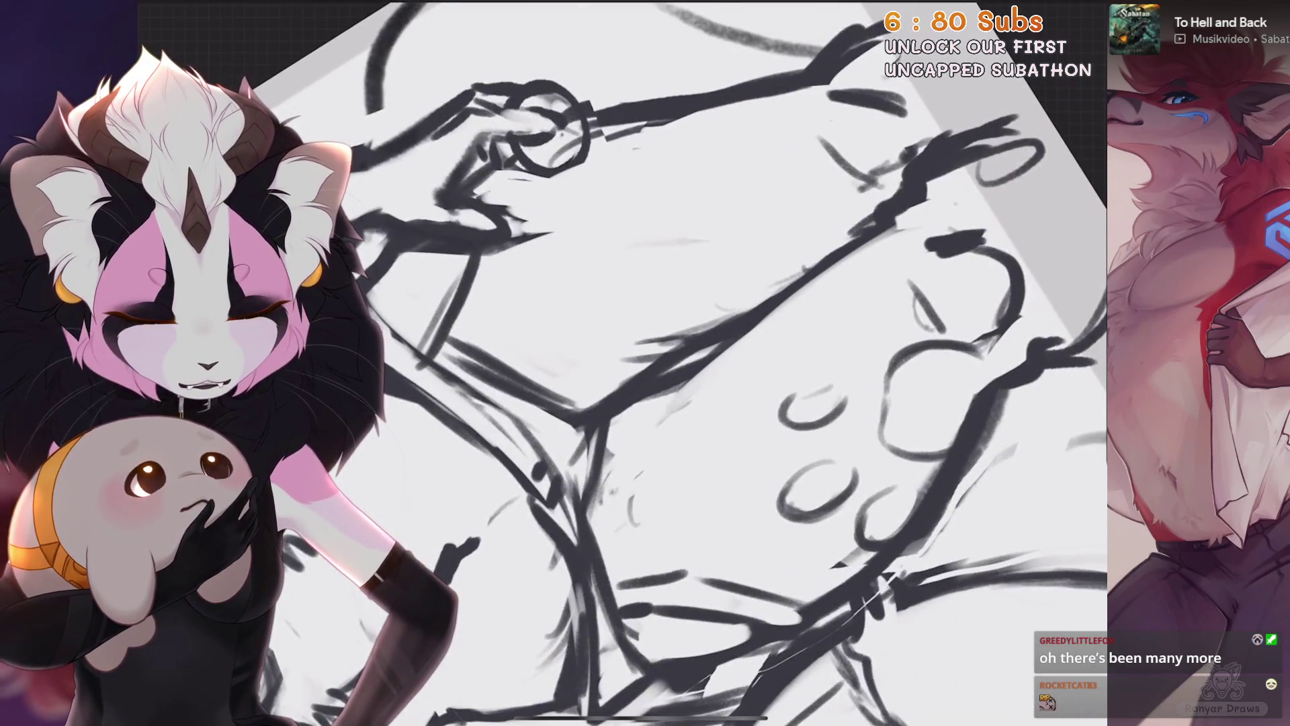
pyautogui.scroll(-3, 645, 363)
pyautogui.scroll(2, 646, 363)
pyautogui.scroll(1, 646, 363)
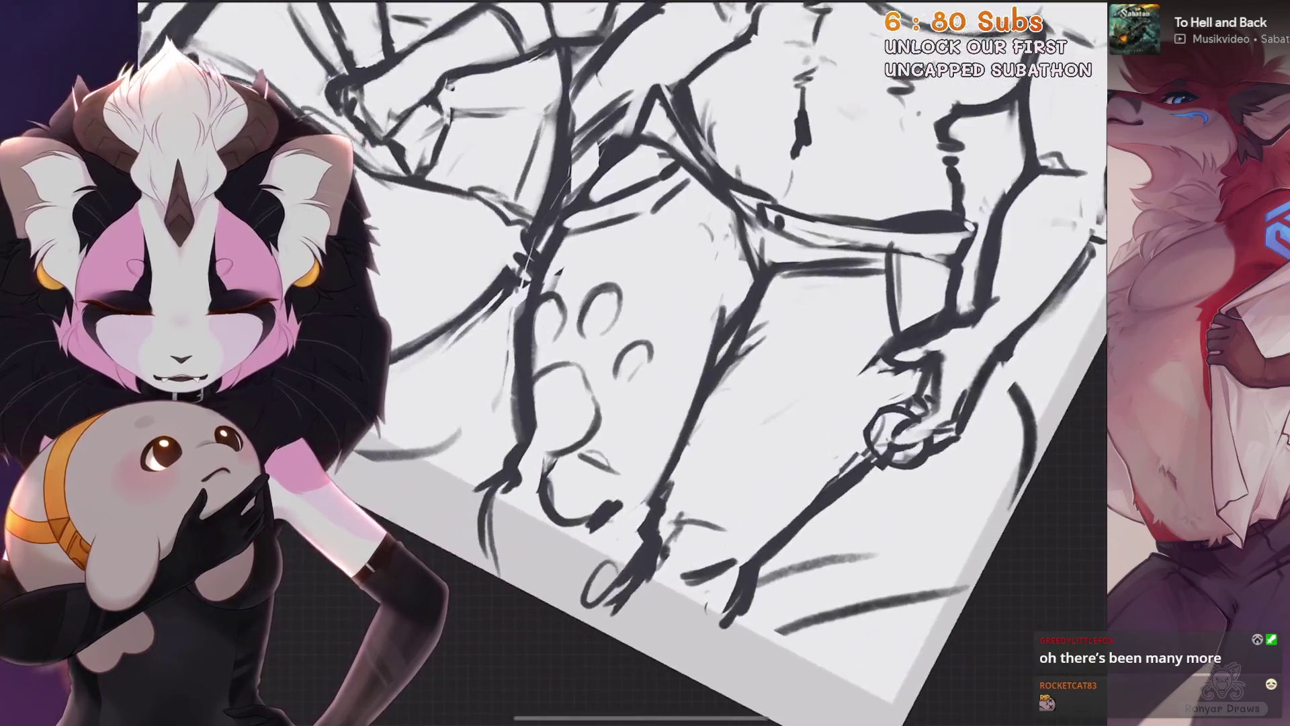
pyautogui.scroll(1, 645, 363)
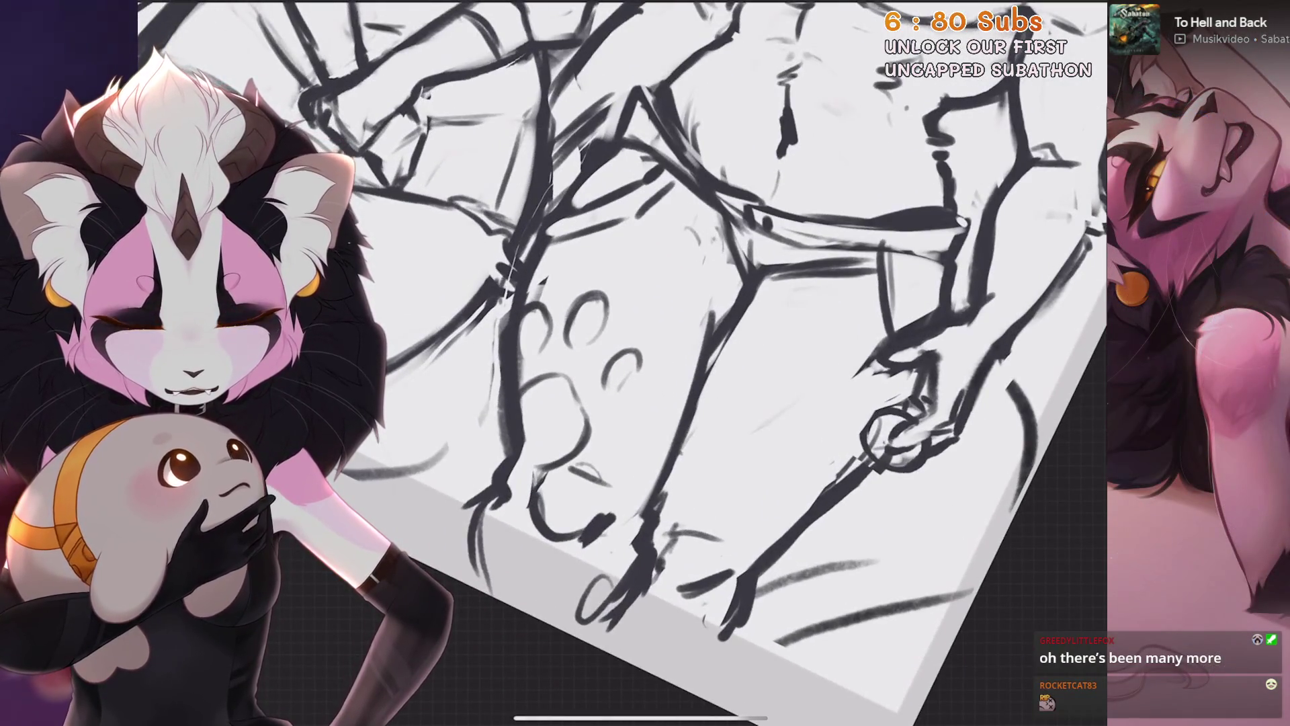
pyautogui.scroll(-2, 645, 363)
pyautogui.scroll(2, 645, 363)
# Undo the last paint stroke on the muscular figure after inspecting the lineup
pyautogui.hotkey('ctrl', 'z')
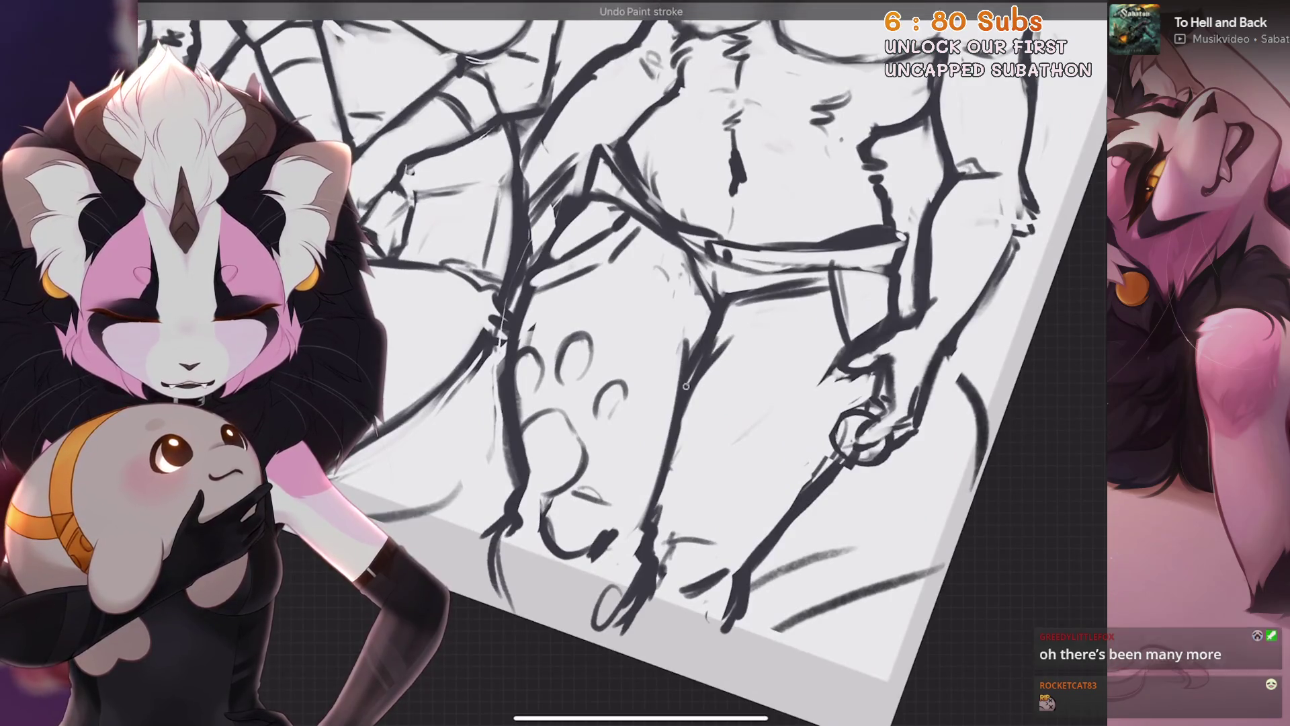
pyautogui.scroll(-3, 645, 363)
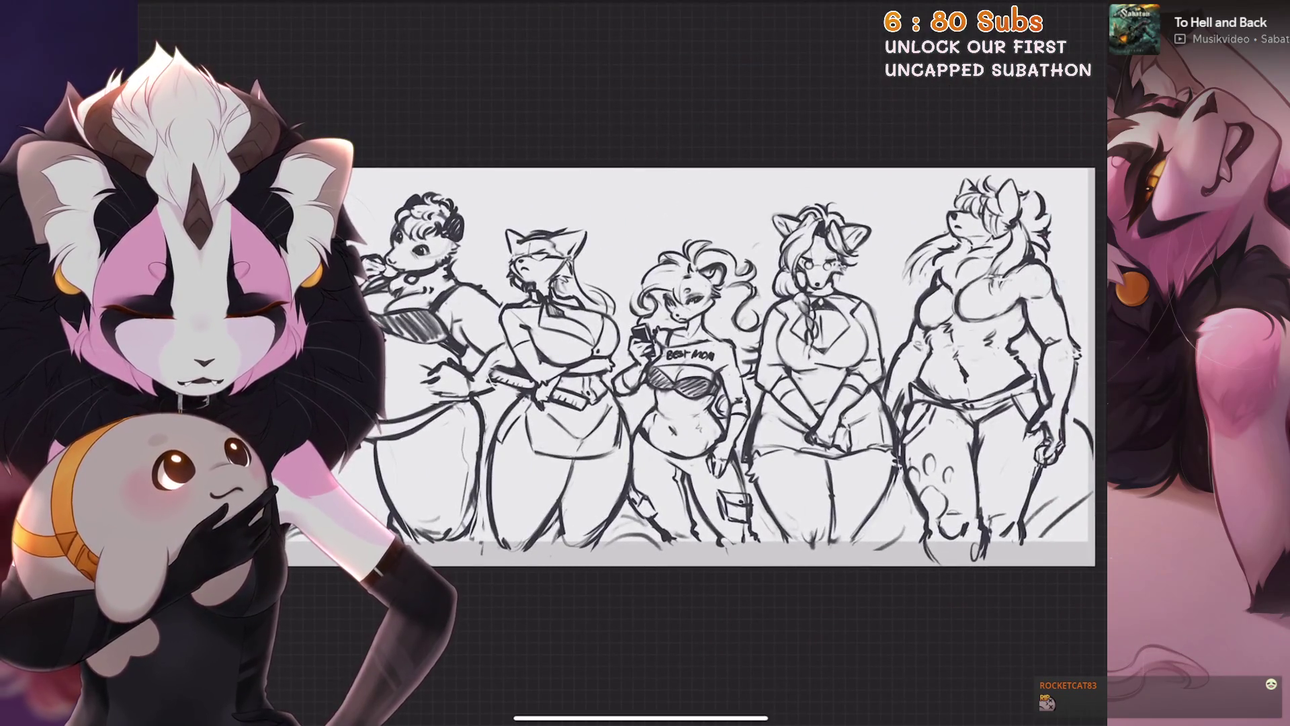
pyautogui.scroll(3, 646, 363)
pyautogui.scroll(3, 645, 363)
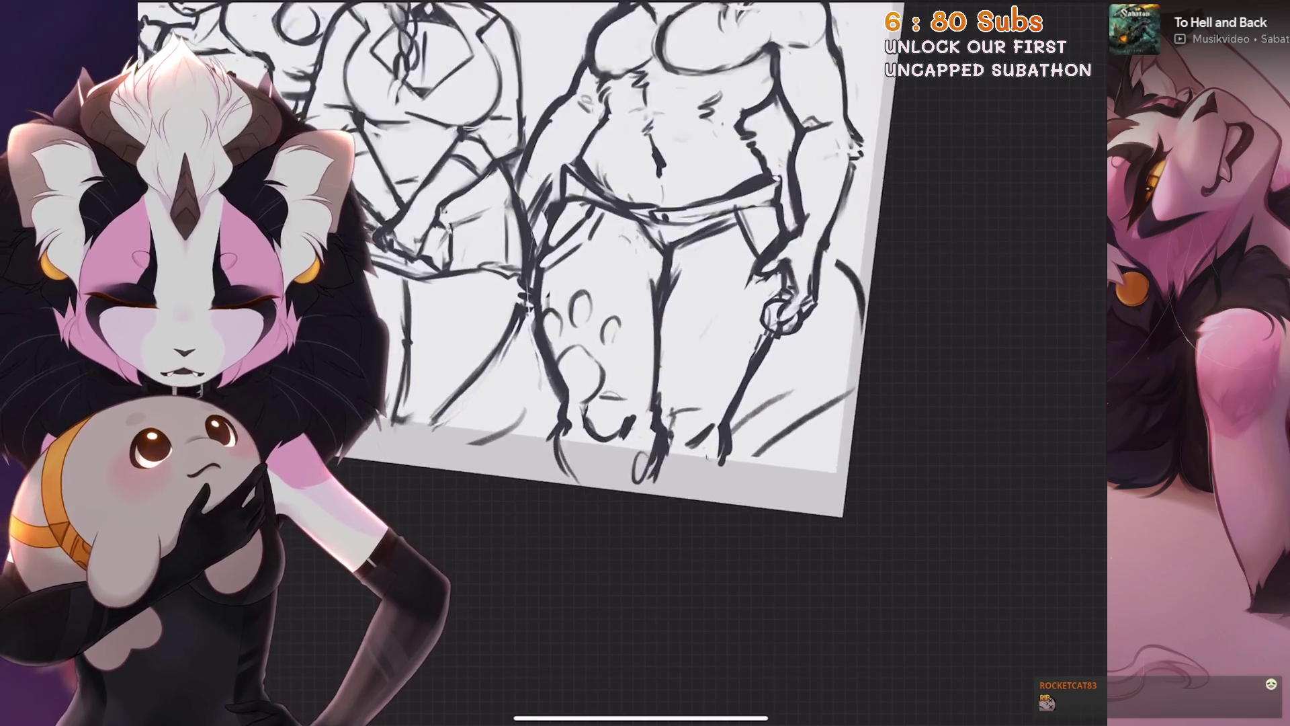
pyautogui.scroll(2, 504, 283)
pyautogui.scroll(-2, 504, 282)
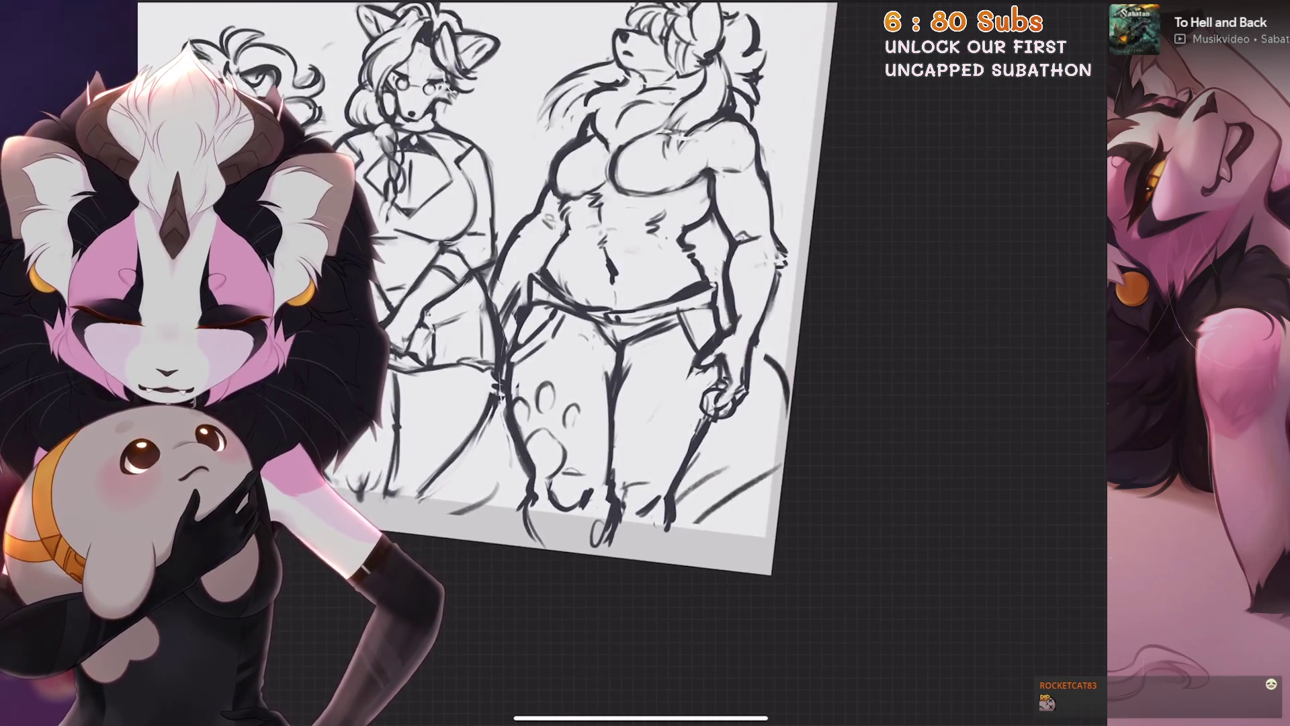
pyautogui.scroll(2, 505, 303)
pyautogui.scroll(-1, 504, 303)
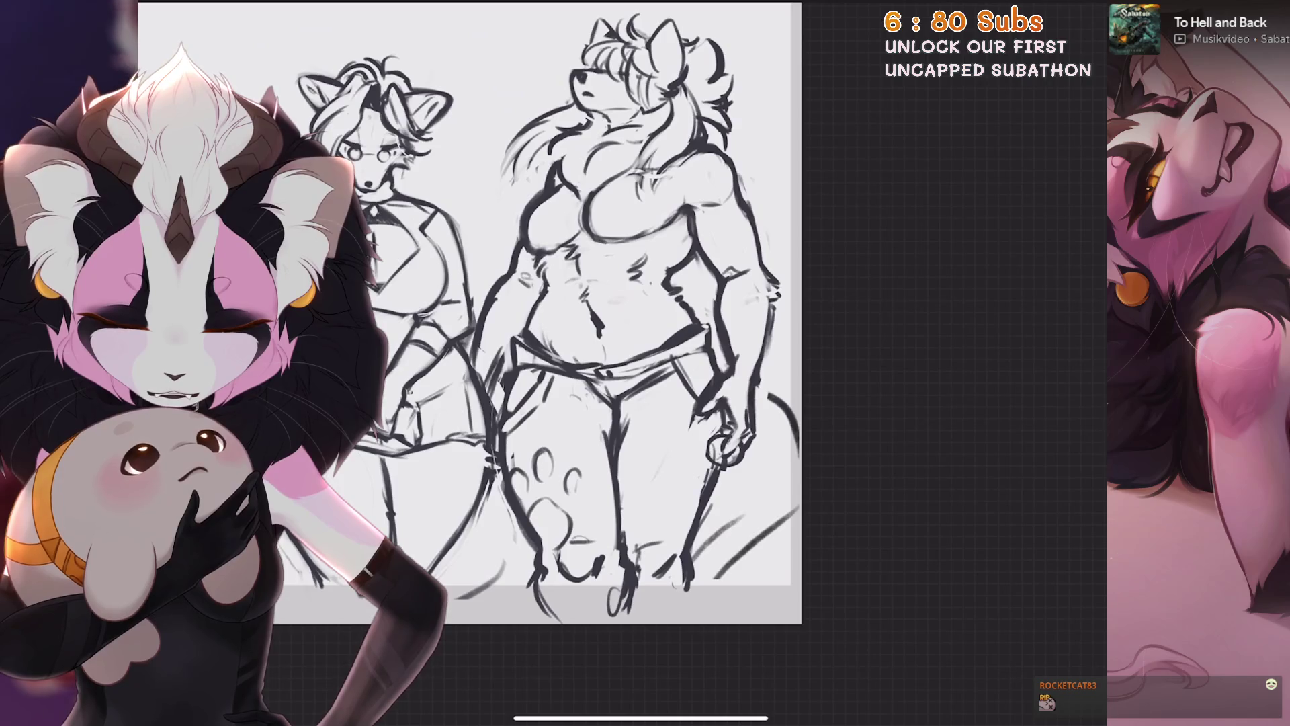
pyautogui.scroll(3, 504, 333)
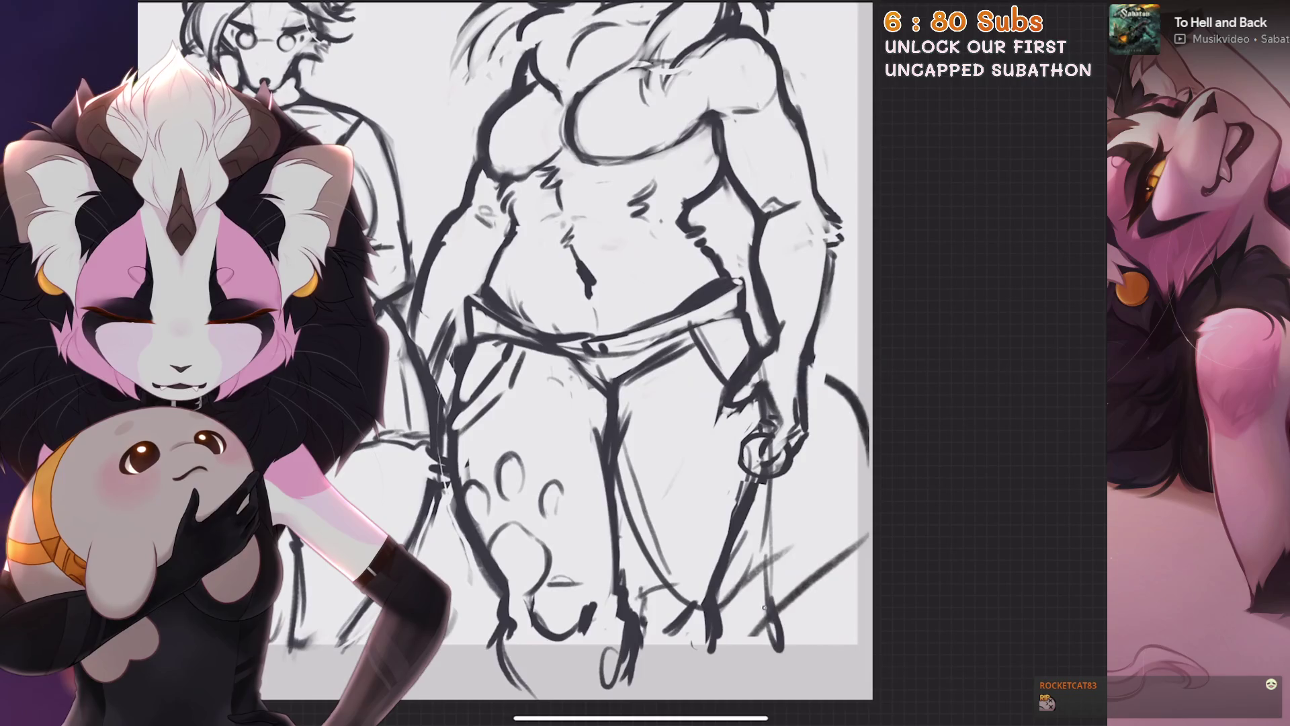
# Redraw the curve down past the muscular figure's right leg, discarding the first attempt
pyautogui.hotkey('ctrl', 'z')
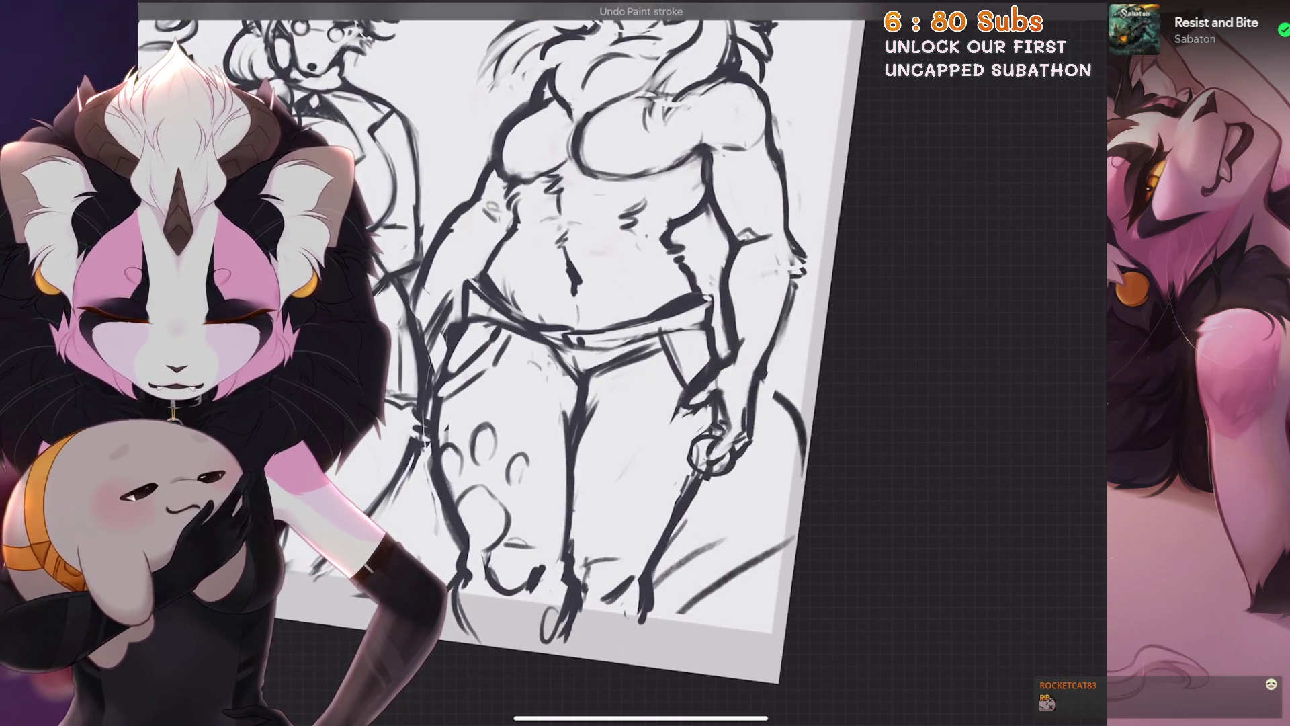
pyautogui.scroll(3, 565, 343)
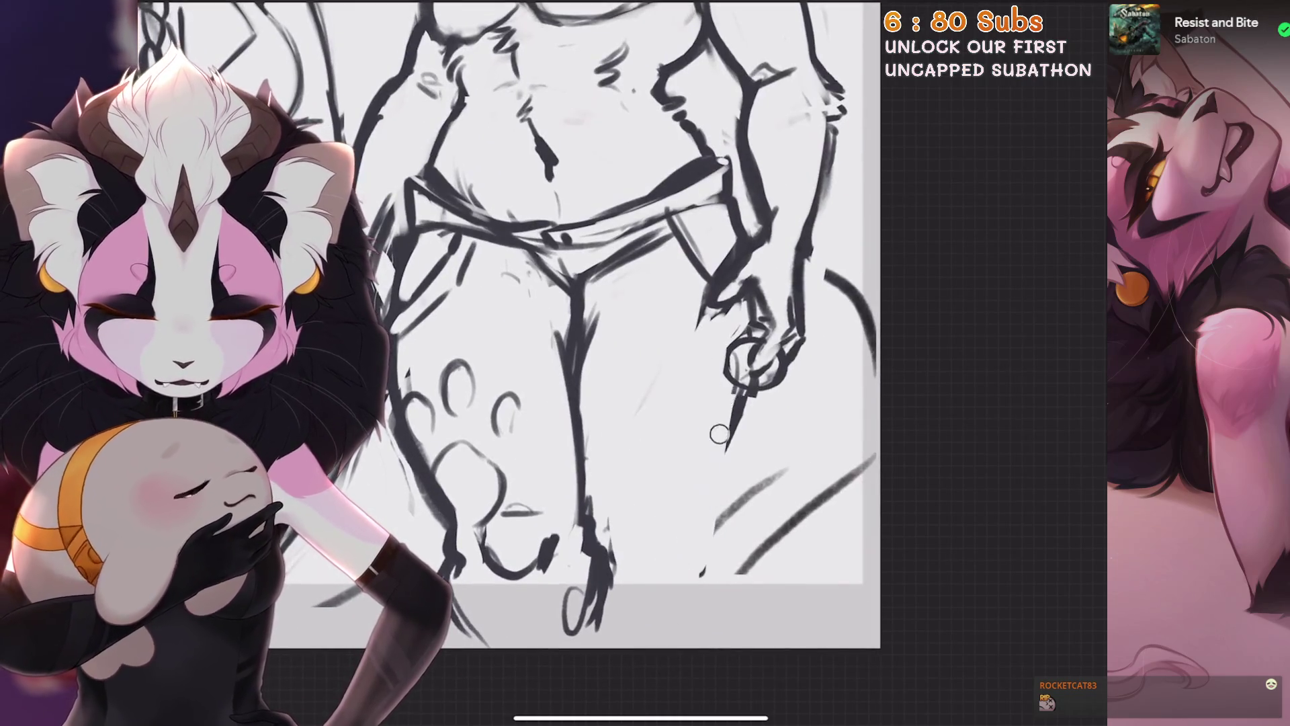
pyautogui.scroll(1, 584, 344)
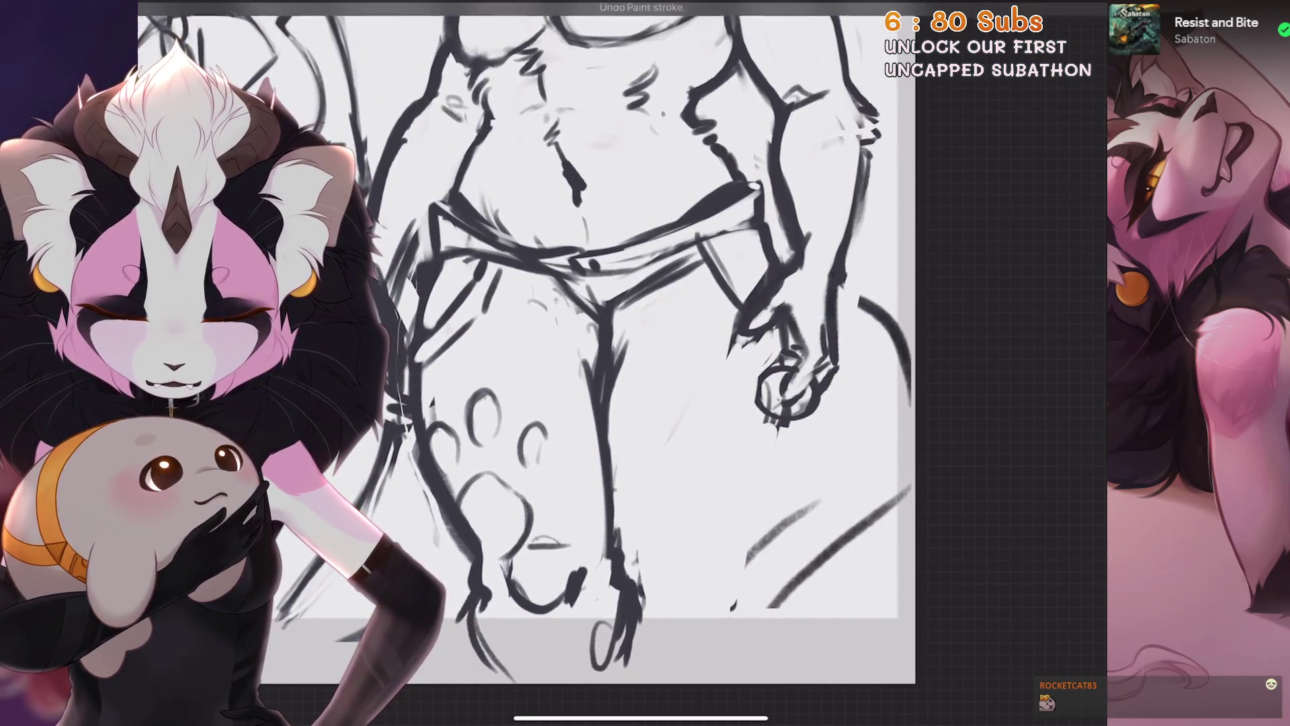
pyautogui.moveTo(615, 383)
pyautogui.mouseDown()
pyautogui.moveTo(680, 583)
pyautogui.moveTo(754, 596)
pyautogui.mouseUp()
pyautogui.hotkey('ctrl', 'z')
pyautogui.hotkey('ctrl', 'z')
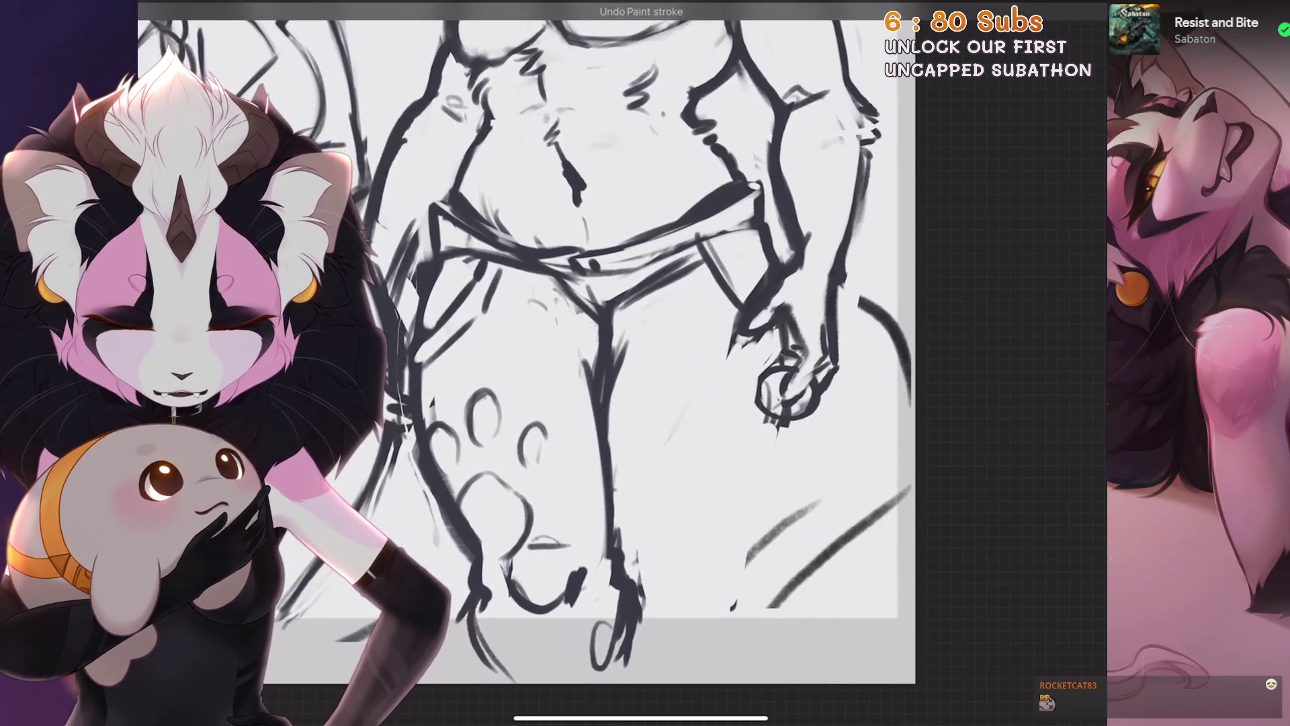
pyautogui.moveTo(608, 363)
pyautogui.mouseDown()
pyautogui.moveTo(671, 532)
pyautogui.moveTo(775, 577)
pyautogui.mouseUp()
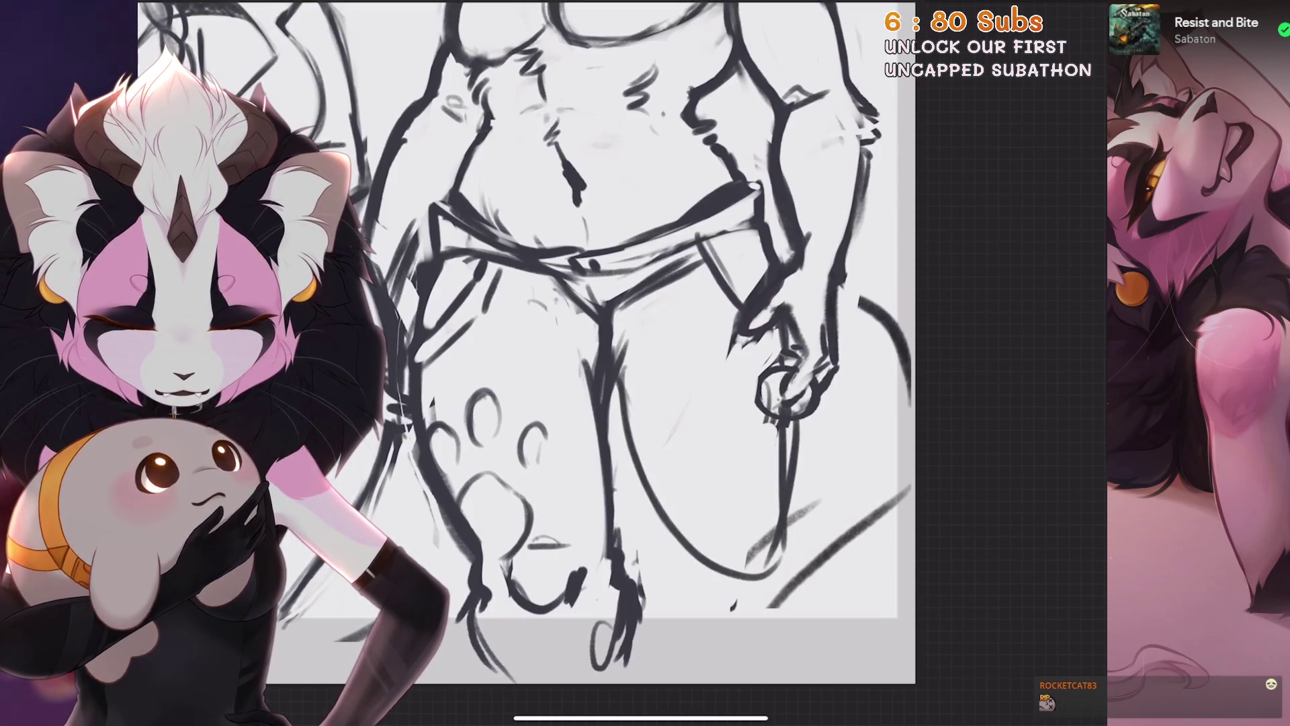
pyautogui.scroll(3, 525, 343)
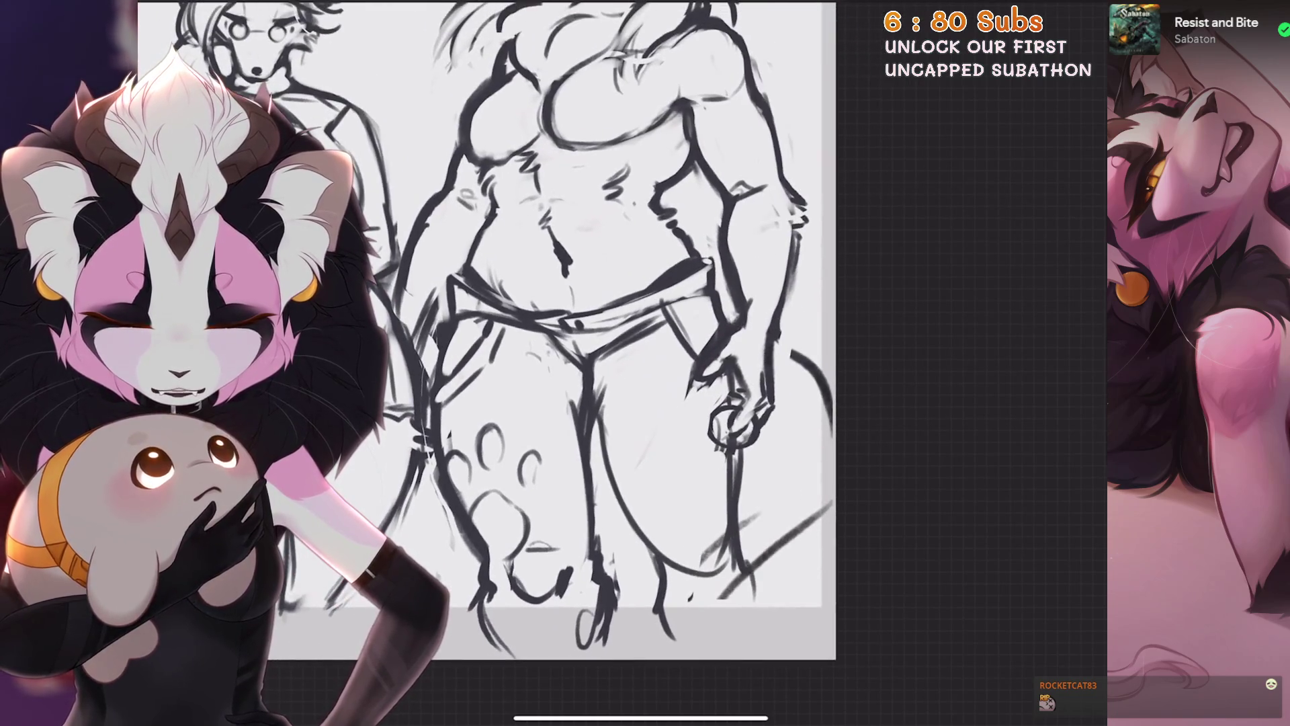
pyautogui.moveTo(664, 544); pyautogui.dragTo(686, 576)
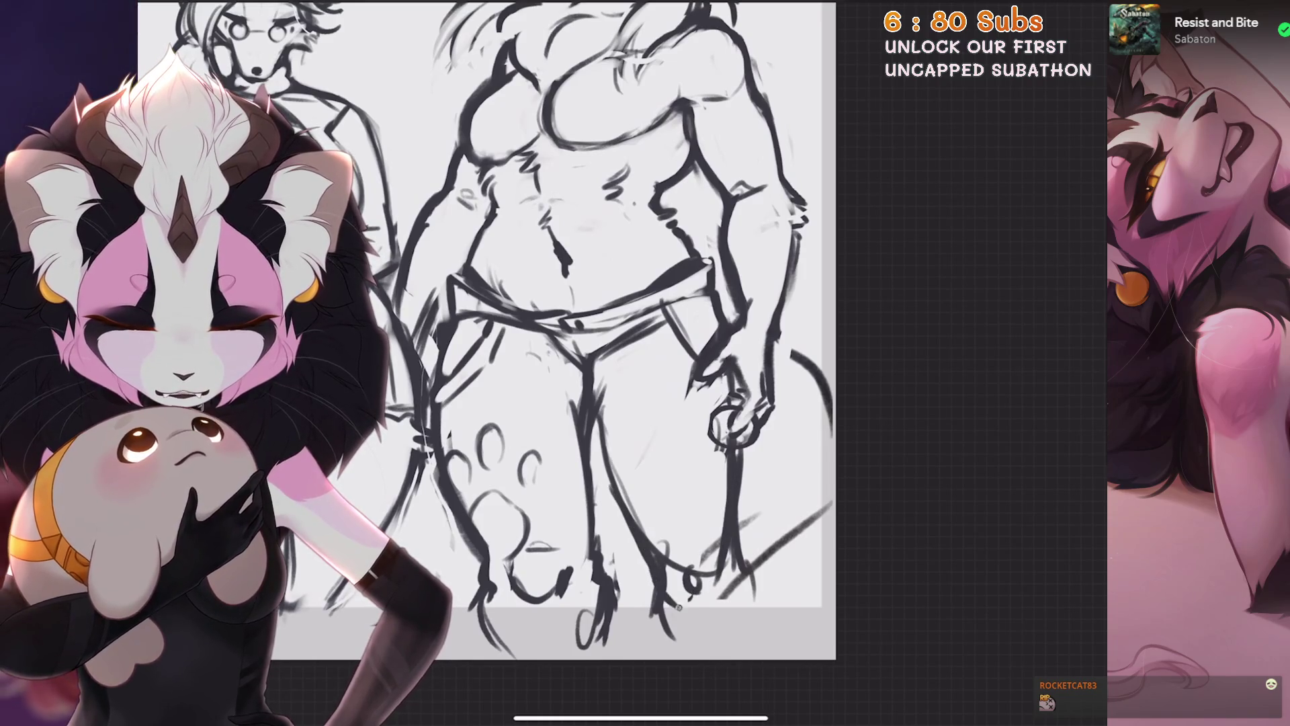
# Replace the stroke along the leg with a thinner line running down it
pyautogui.moveTo(634, 395); pyautogui.dragTo(651, 593)
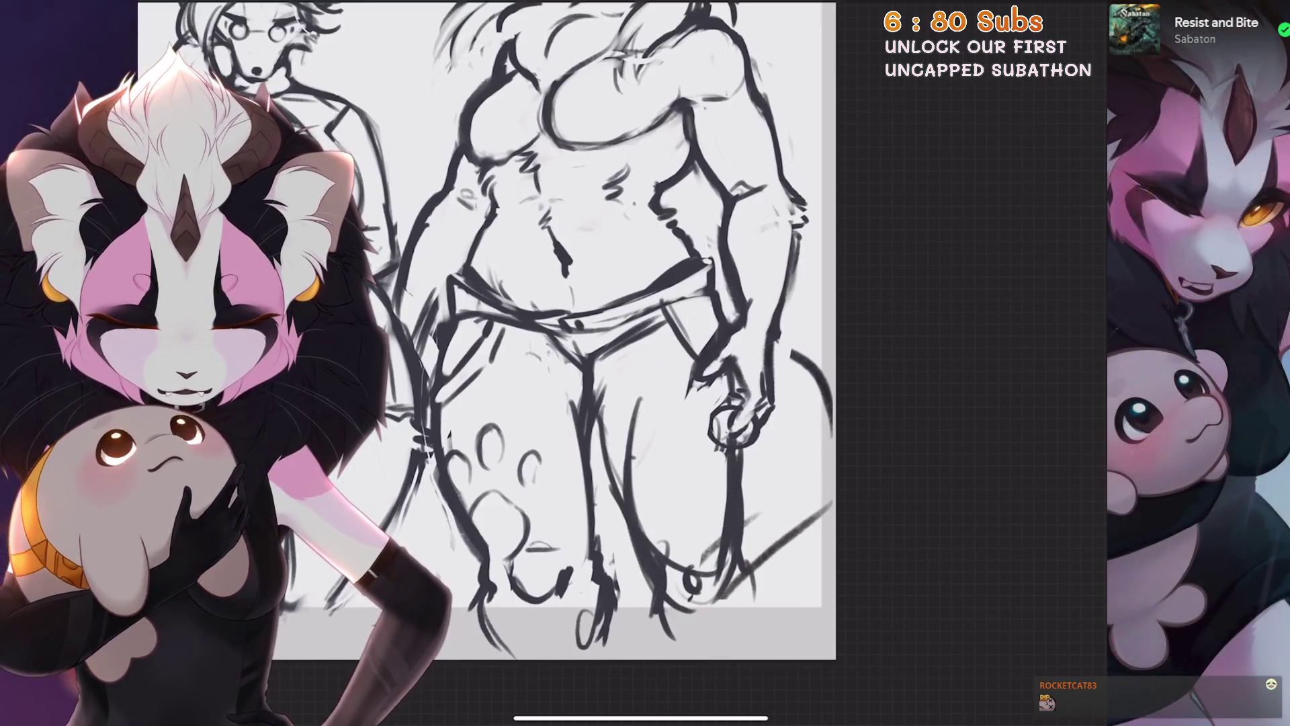
pyautogui.hotkey('ctrl', 'z')
pyautogui.moveTo(596, 405); pyautogui.dragTo(628, 543)
pyautogui.scroll(5, 645, 363)
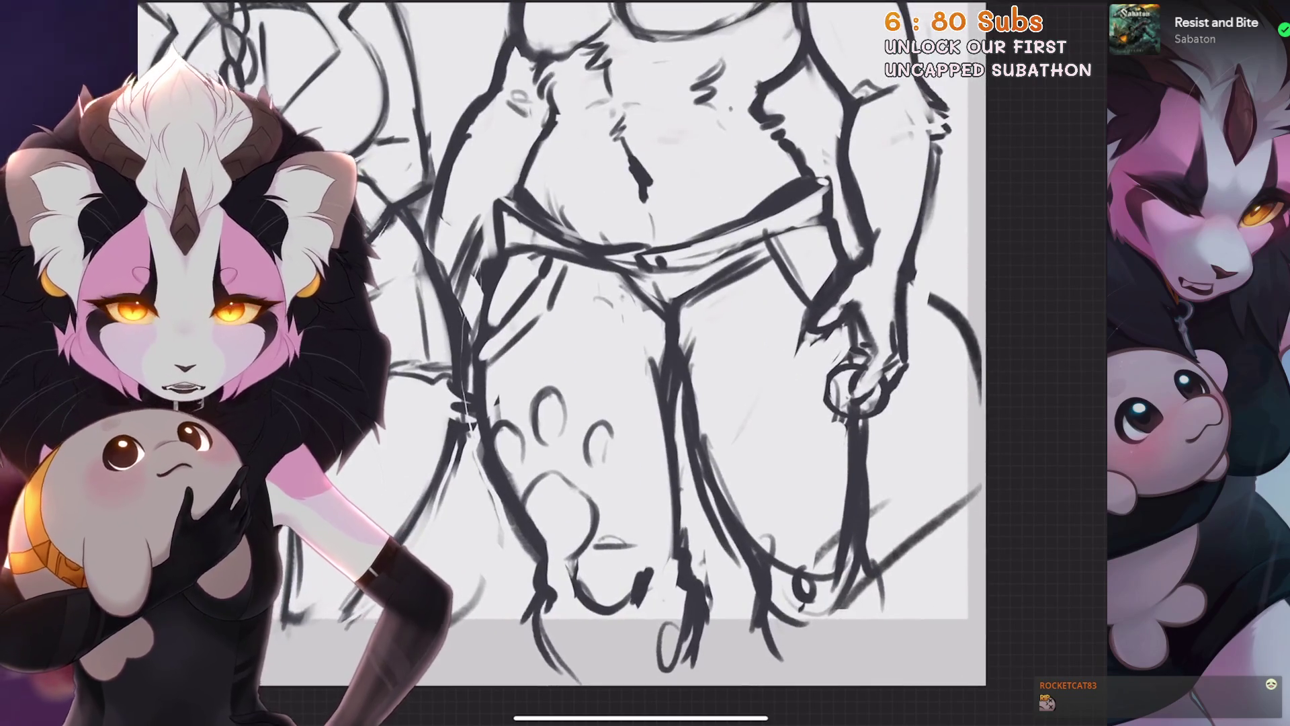
pyautogui.scroll(2, 629, 404)
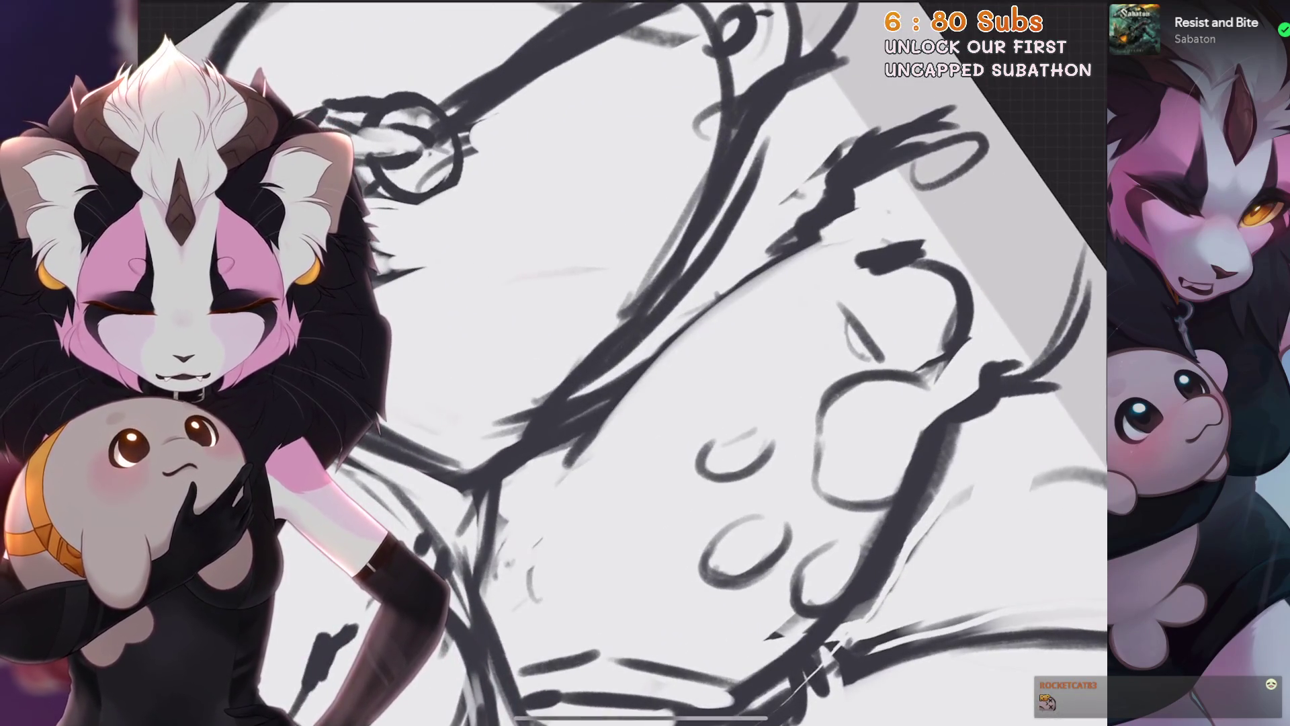
pyautogui.scroll(-4, 666, 350)
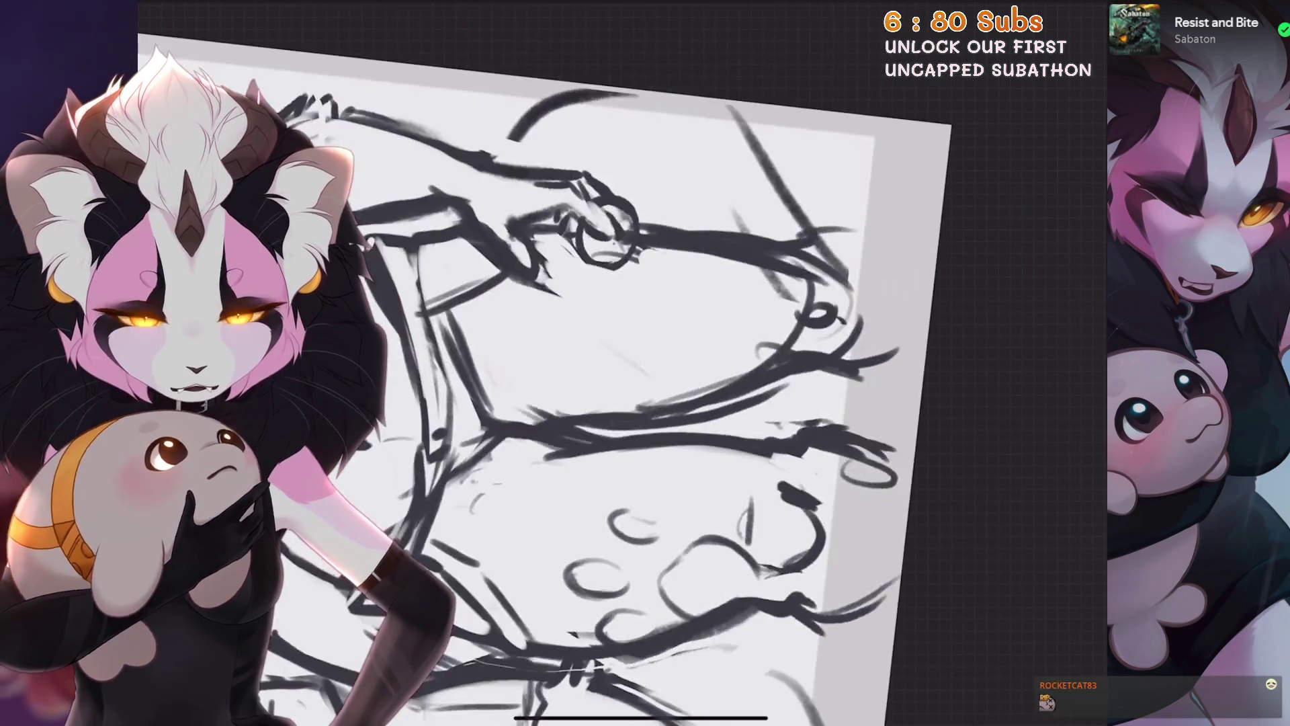
pyautogui.scroll(2, 665, 348)
pyautogui.scroll(-3, 590, 447)
pyautogui.scroll(2, 646, 364)
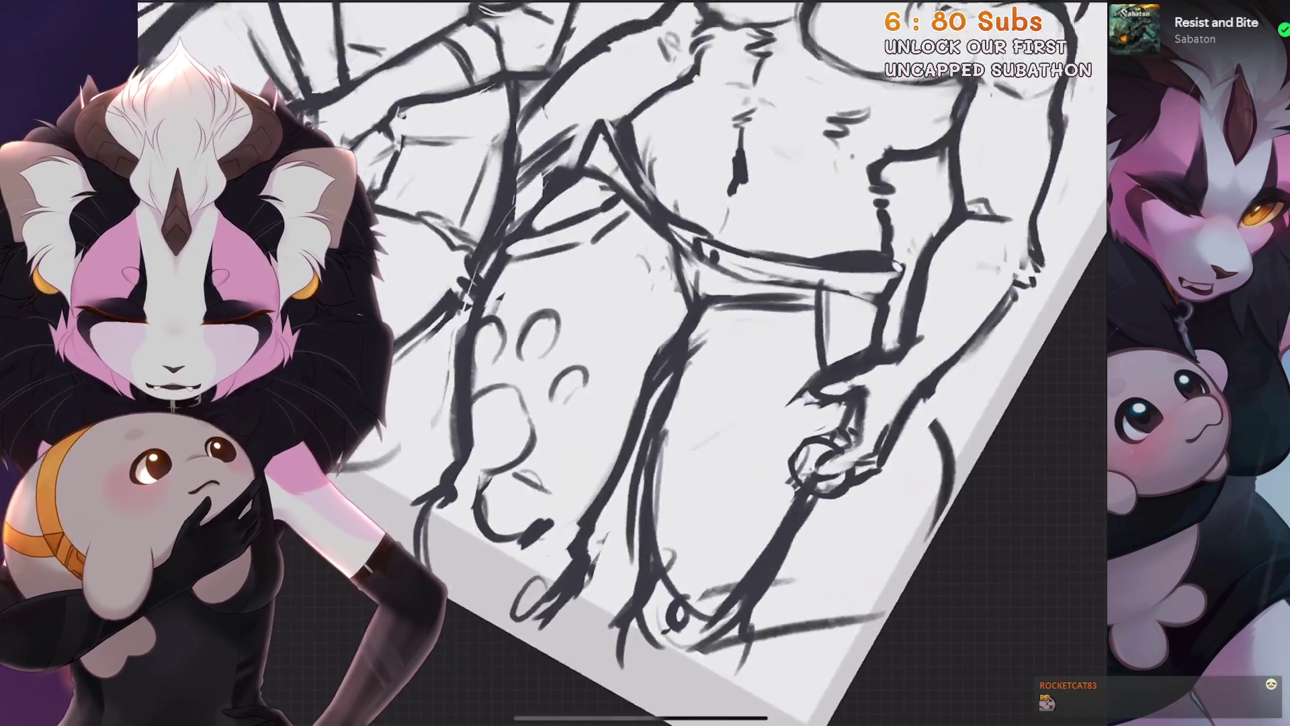
pyautogui.scroll(-5, 645, 363)
pyautogui.scroll(1, 645, 364)
pyautogui.scroll(2, 646, 364)
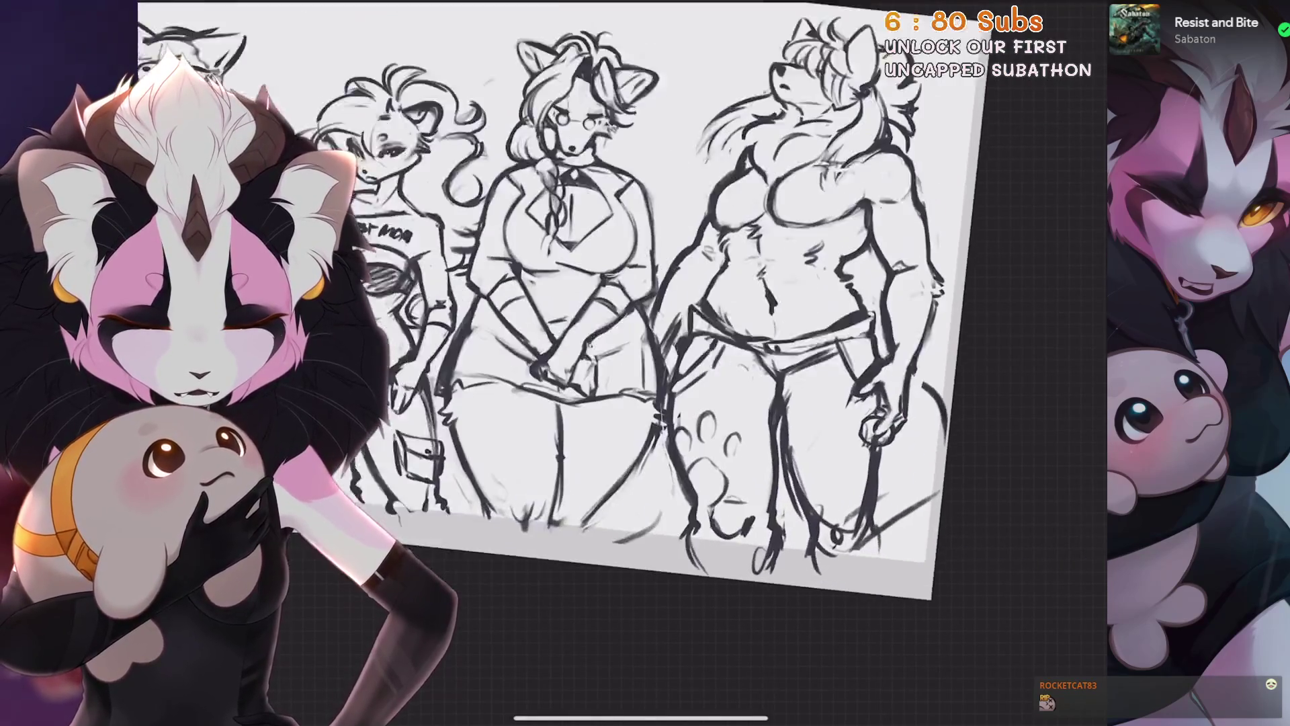
pyautogui.scroll(2, 646, 364)
pyautogui.click(1009, 12)
# Keep the current brush and tilt the view in on the muscular figure's torso
pyautogui.click(756, 428)
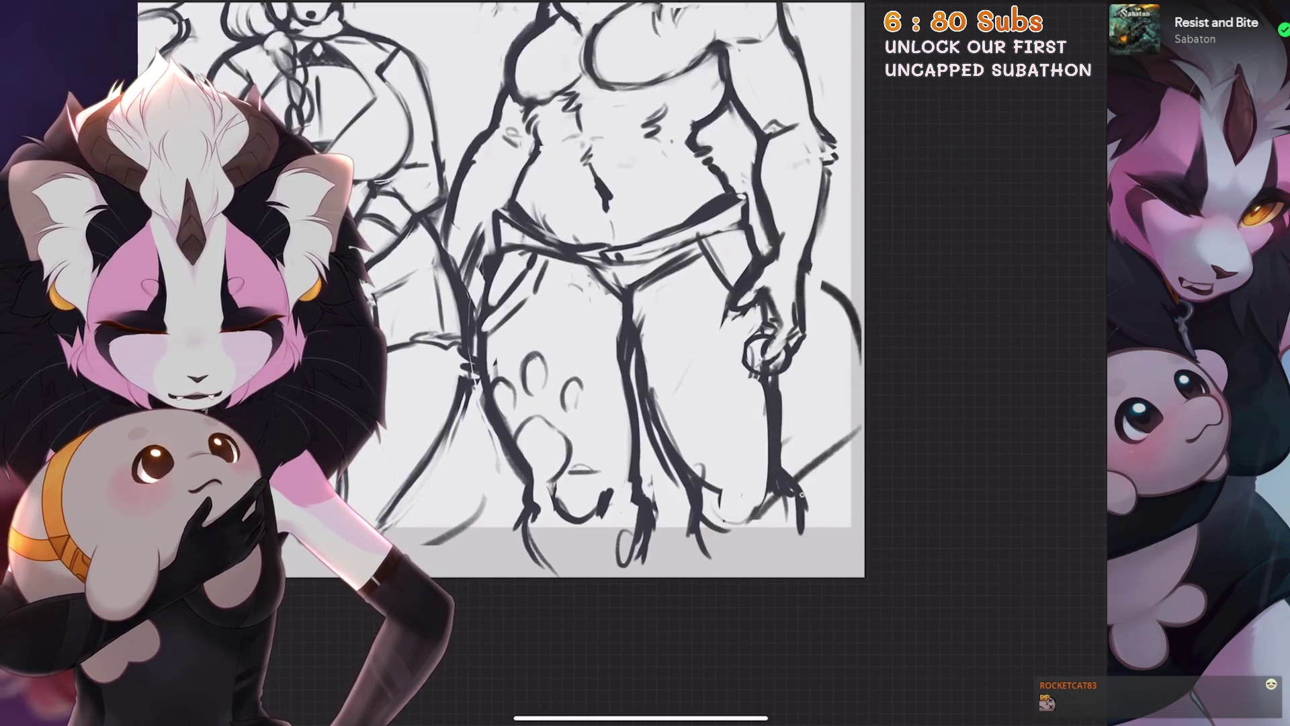
pyautogui.scroll(-5, 505, 303)
pyautogui.scroll(2, 625, 322)
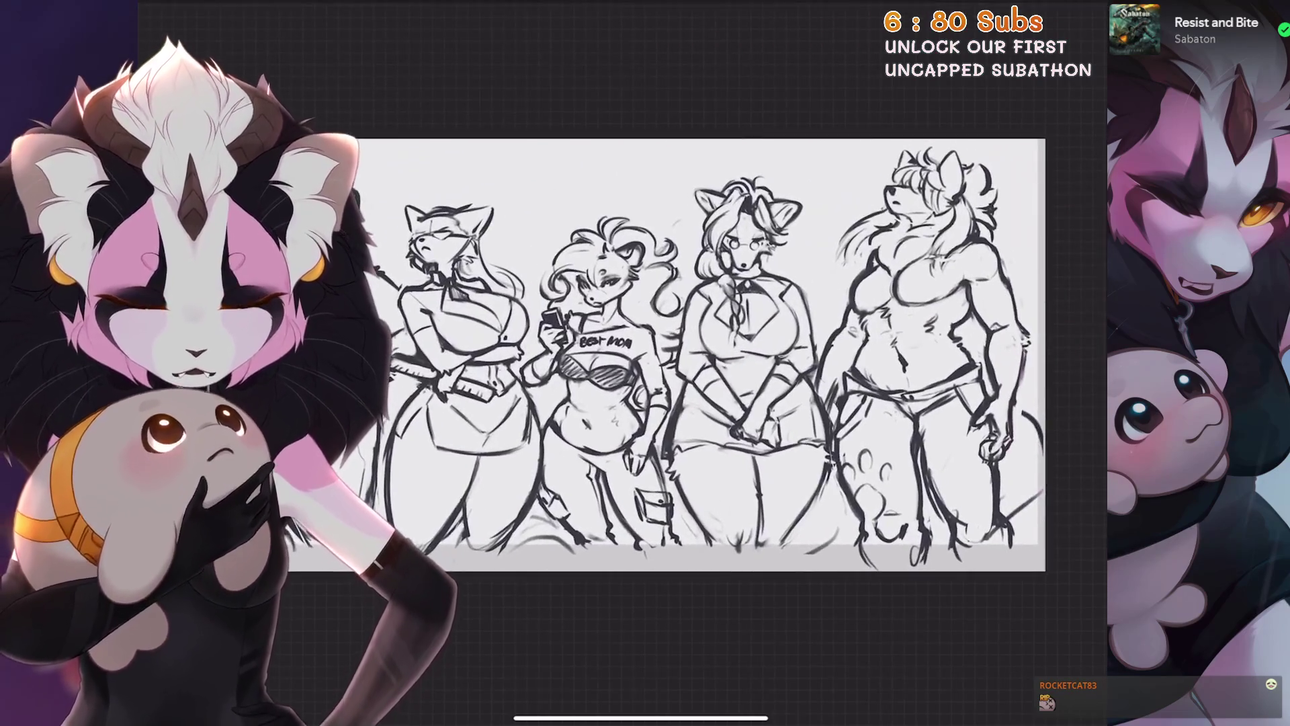
pyautogui.scroll(2, 625, 323)
pyautogui.scroll(2, 626, 322)
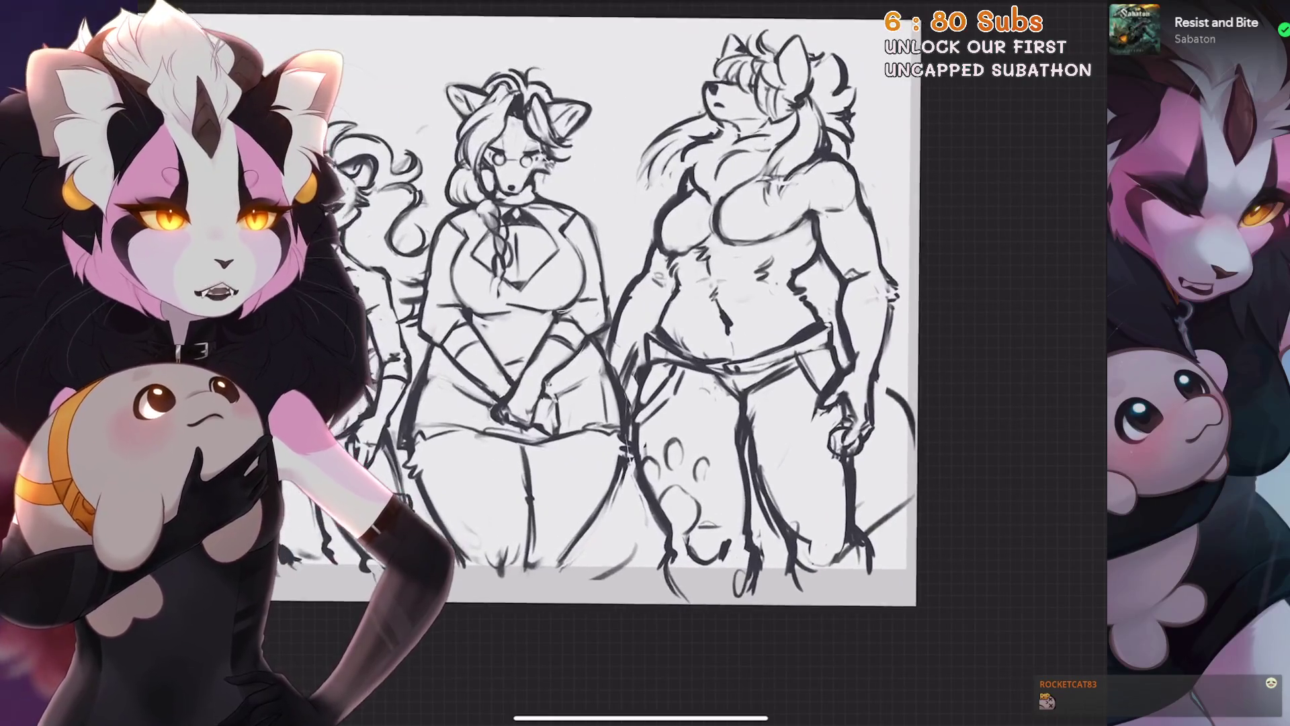
pyautogui.scroll(3, 626, 363)
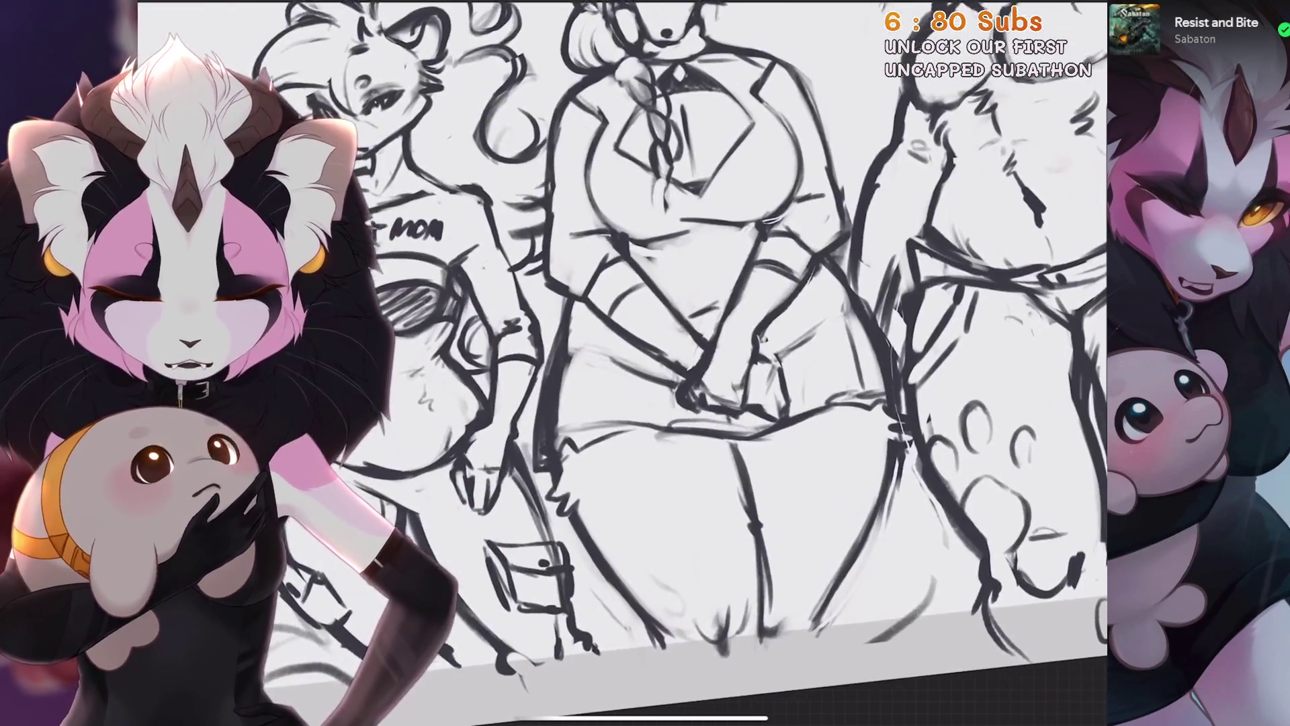
pyautogui.scroll(2, 625, 363)
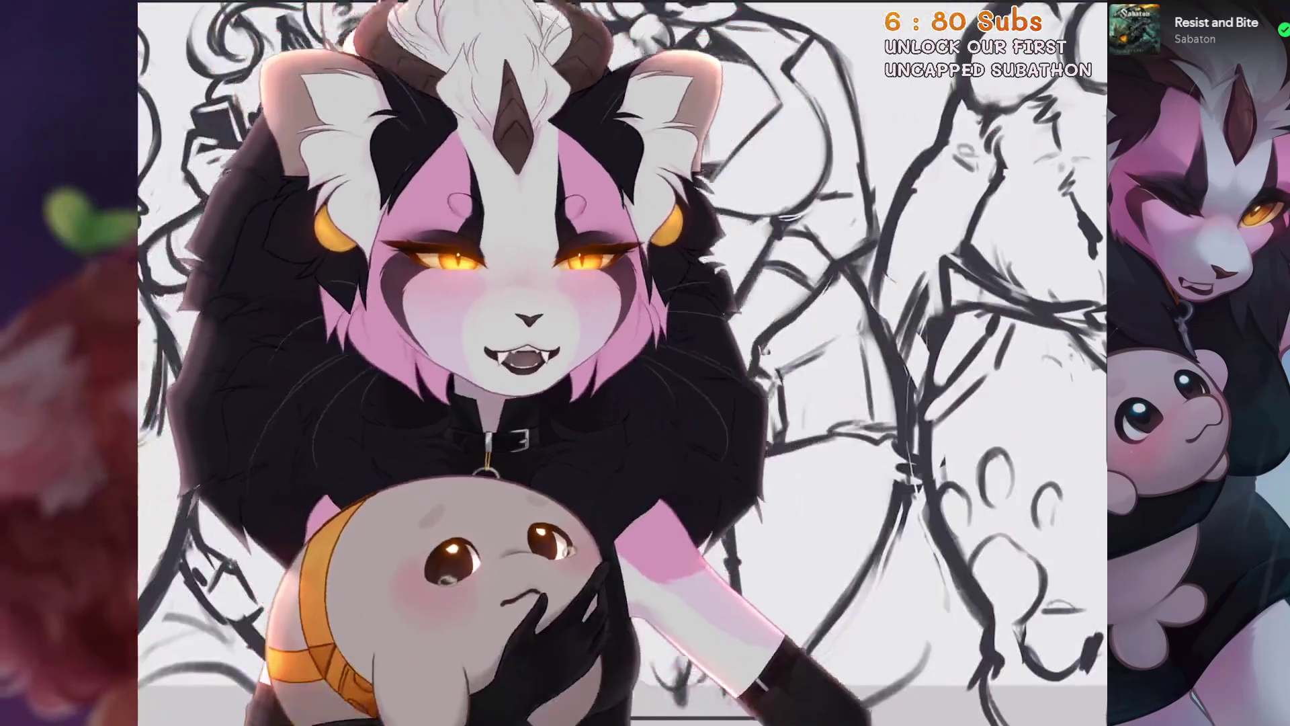
pyautogui.hscroll(2, 626, 362)
pyautogui.hscroll(2, 625, 363)
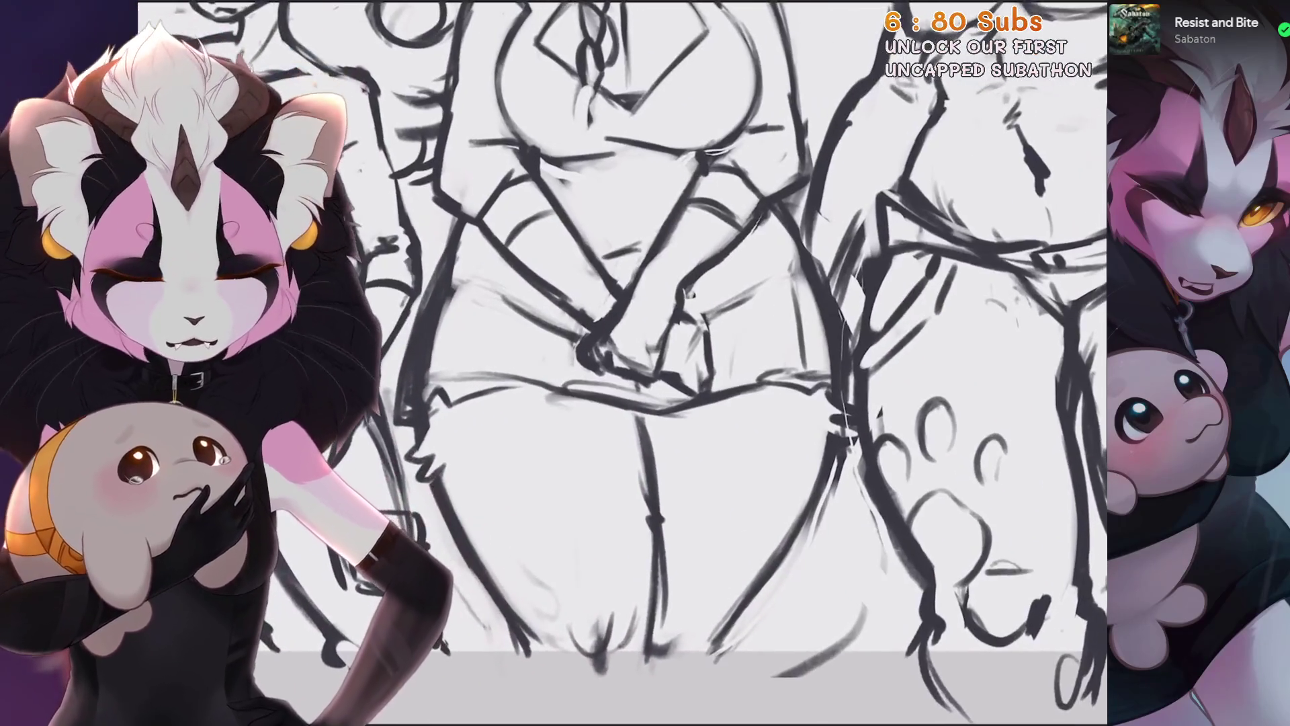
pyautogui.scroll(-3, 625, 364)
pyautogui.scroll(3, 625, 364)
pyautogui.scroll(1, 625, 363)
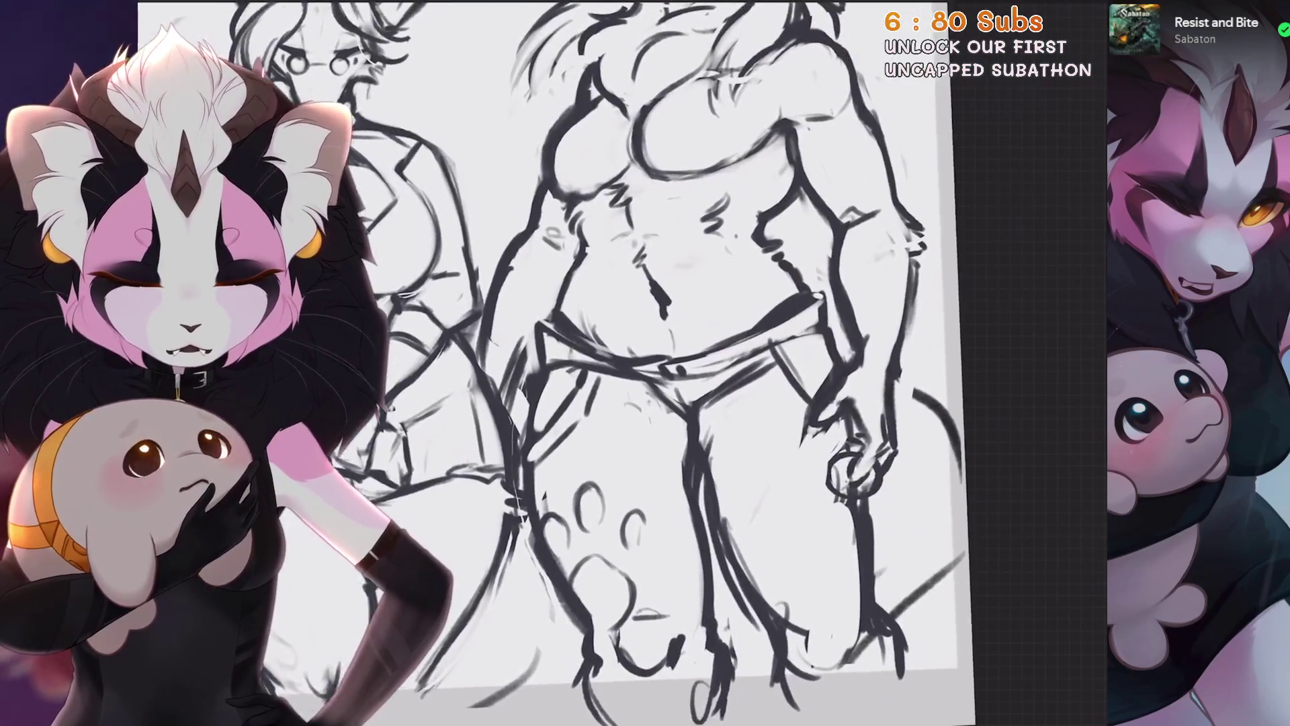
pyautogui.scroll(1, 626, 363)
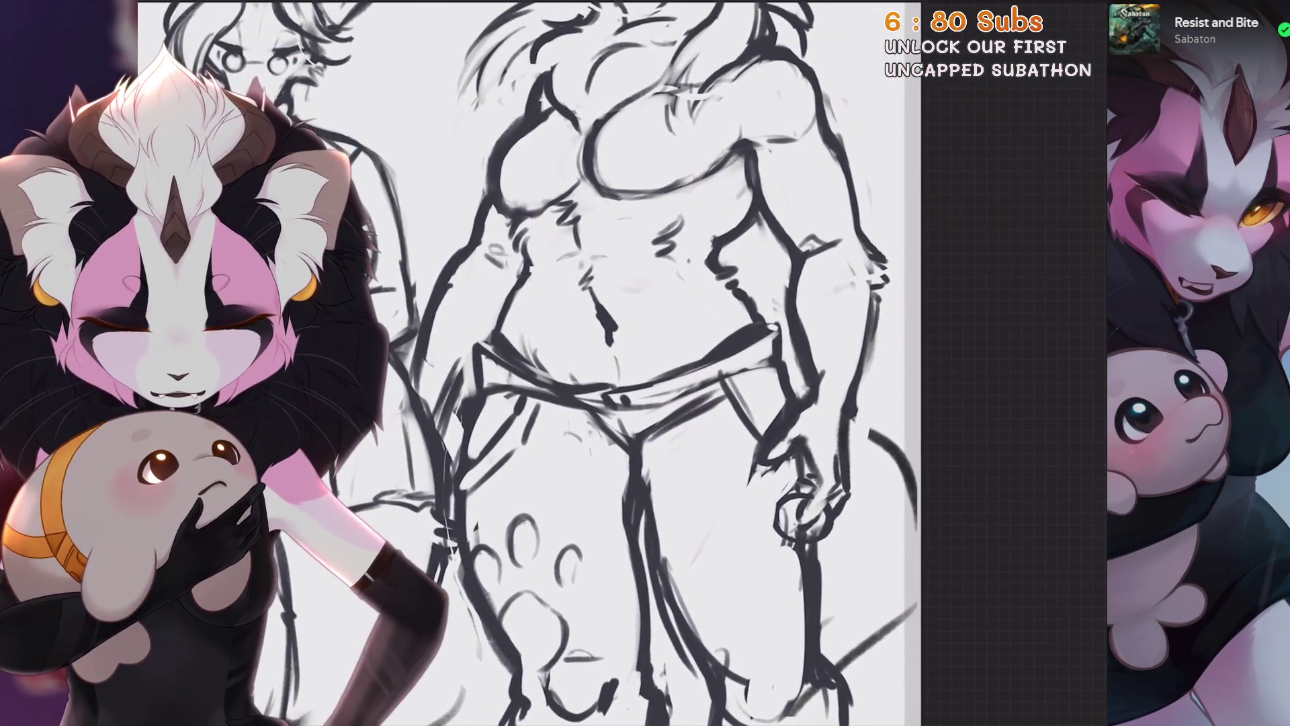
pyautogui.press('-')
pyautogui.press('-')
pyautogui.scroll(1, 625, 363)
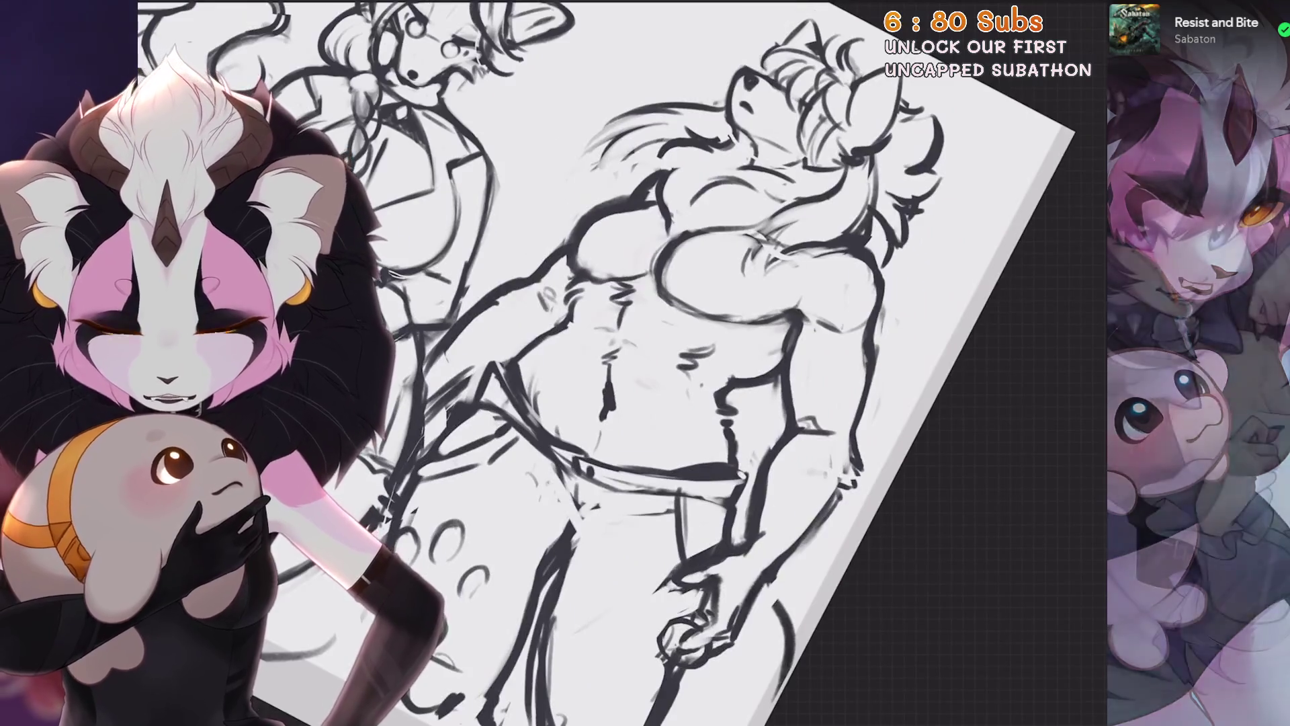
pyautogui.scroll(2, 625, 363)
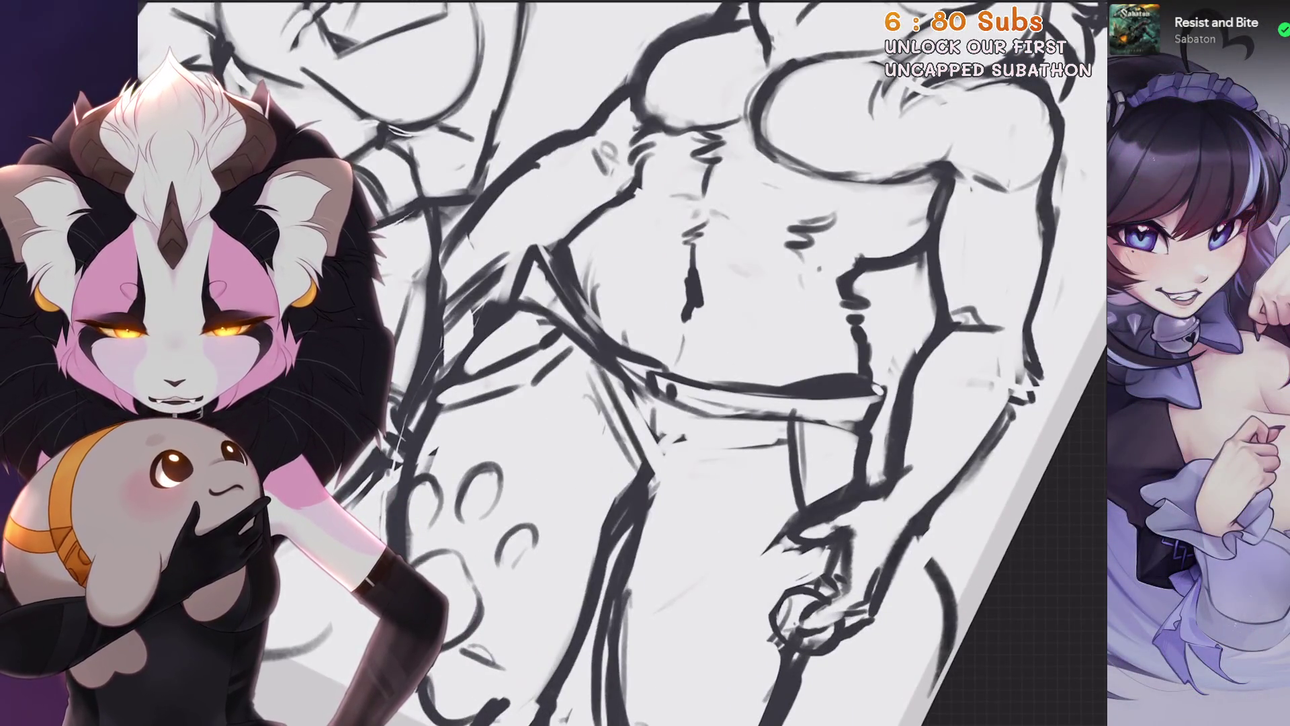
pyautogui.scroll(-1, 625, 364)
pyautogui.press('5')
pyautogui.scroll(1, 625, 363)
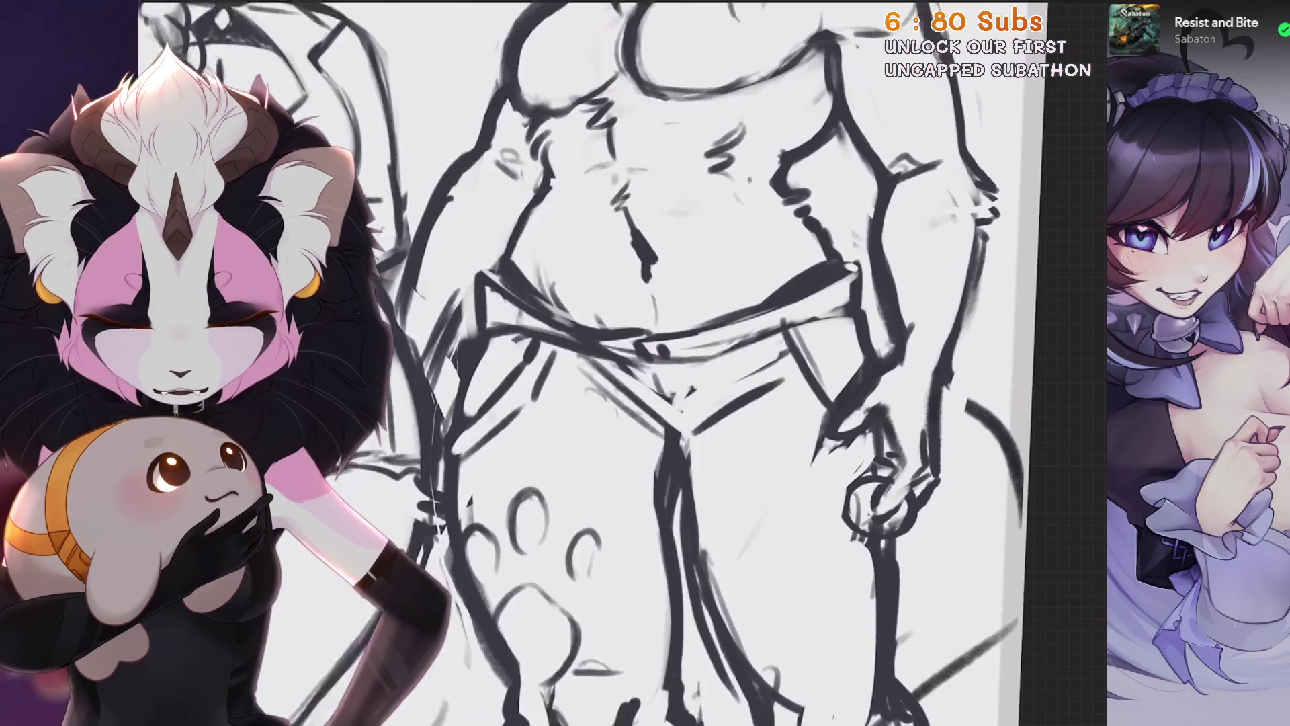
pyautogui.press('-')
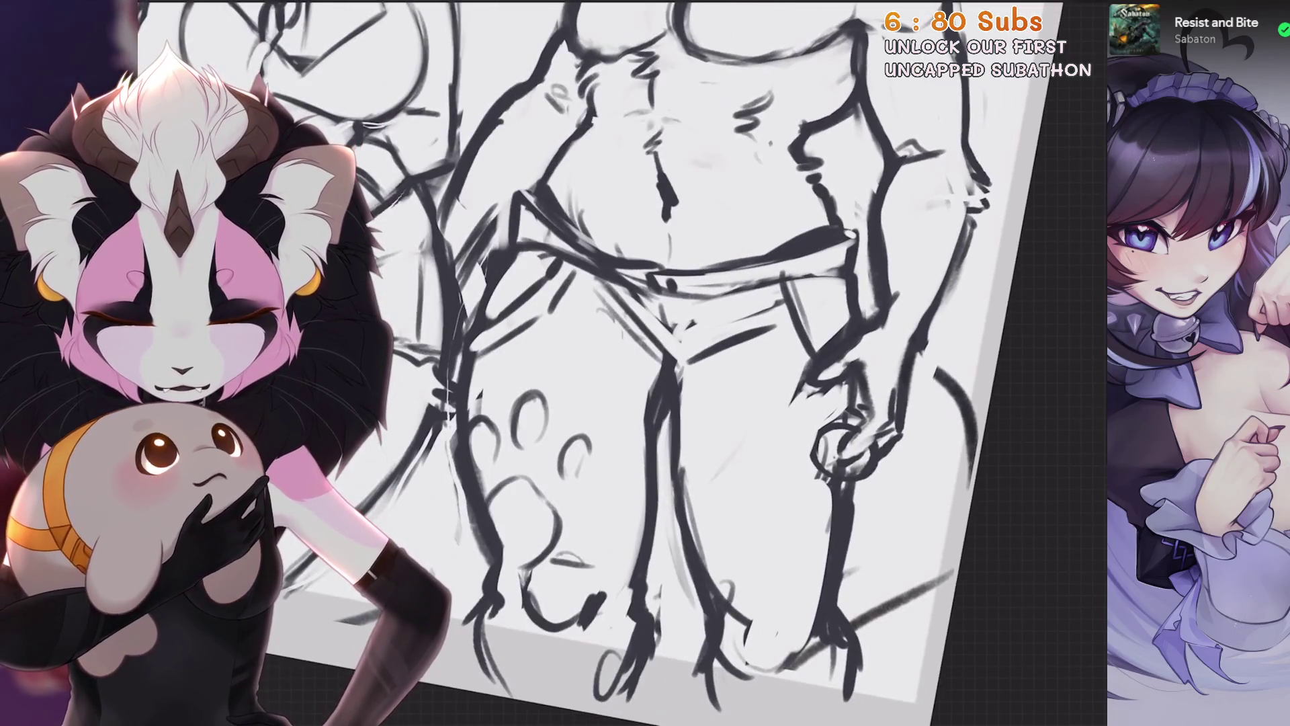
pyautogui.moveTo(739, 661); pyautogui.dragTo(711, 593)
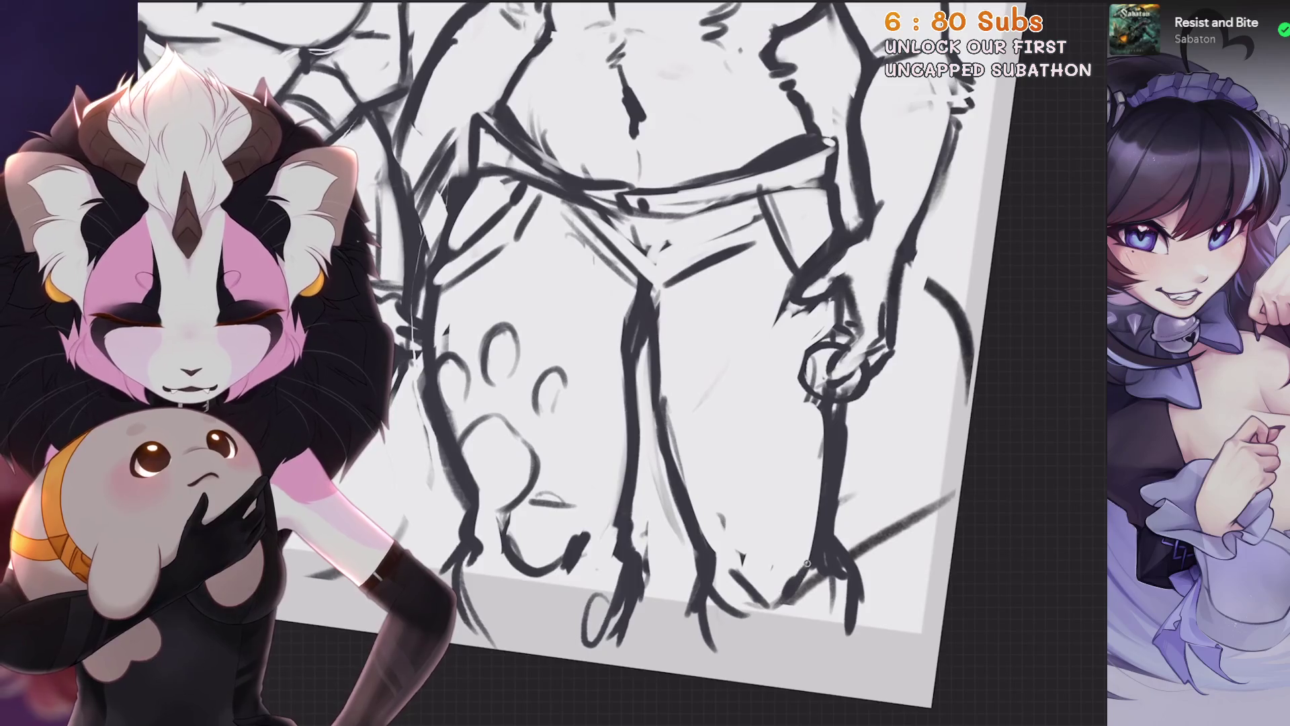
pyautogui.moveTo(804, 570); pyautogui.dragTo(736, 619)
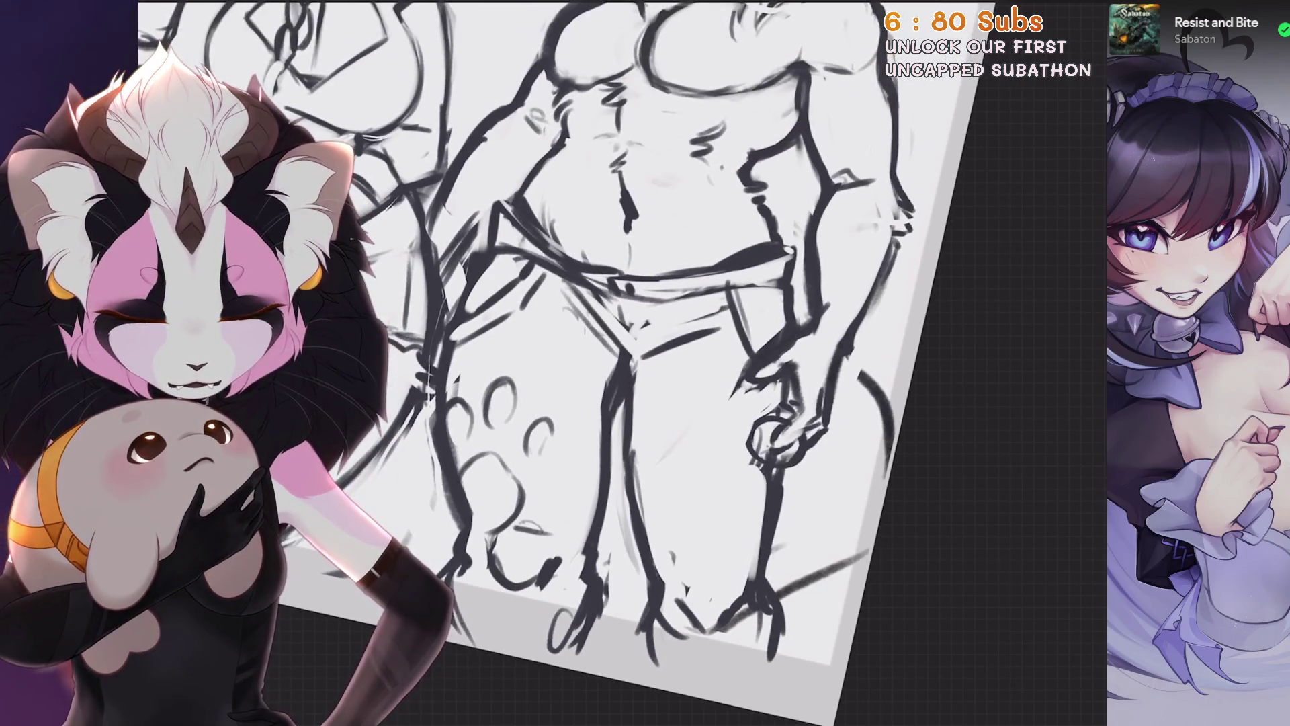
pyautogui.scroll(-3, 767, 502)
pyautogui.scroll(3, 768, 502)
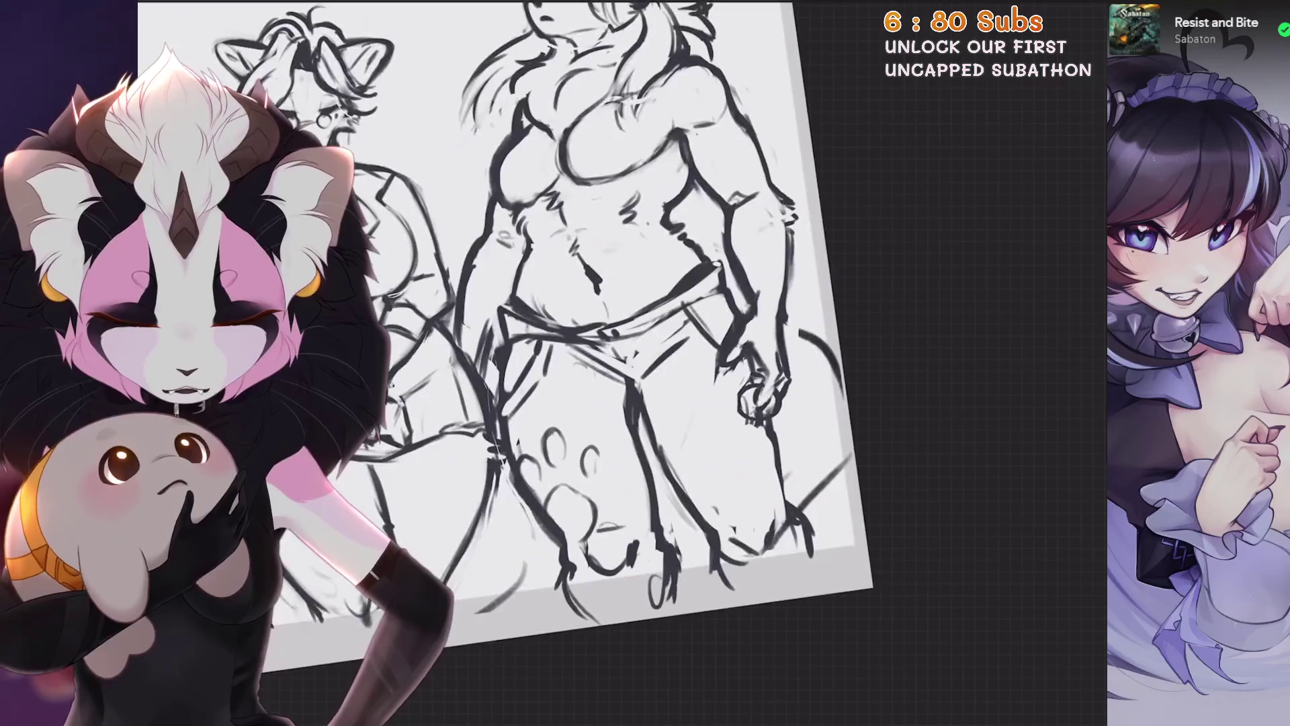
pyautogui.scroll(3, 545, 333)
pyautogui.click(951, 139)
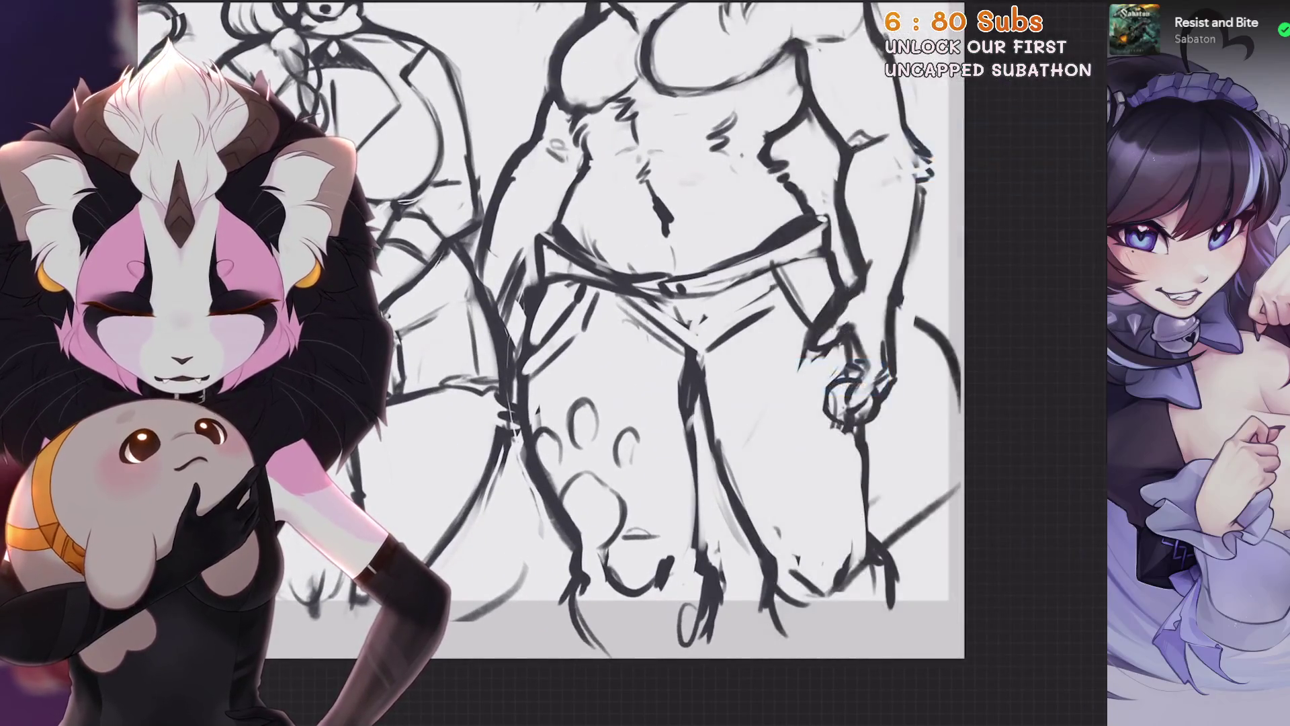
pyautogui.moveTo(767, 404); pyautogui.dragTo(742, 413)
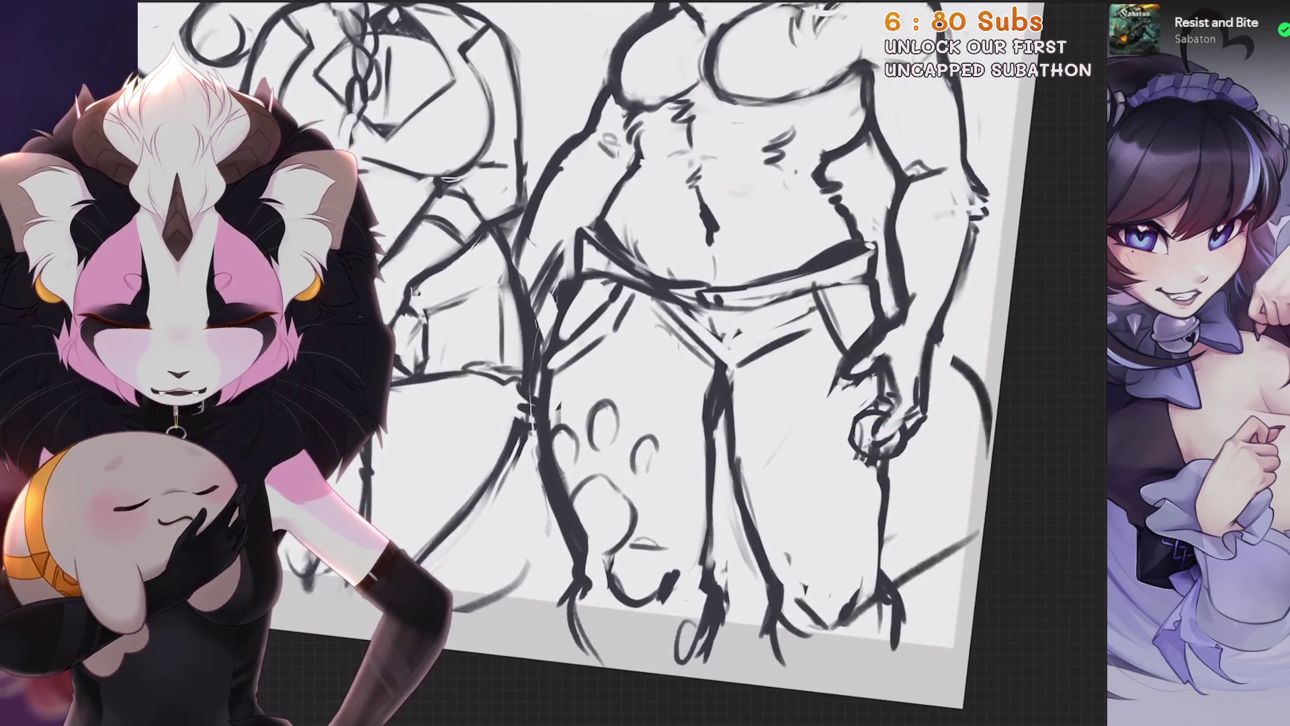
pyautogui.scroll(-2, 605, 332)
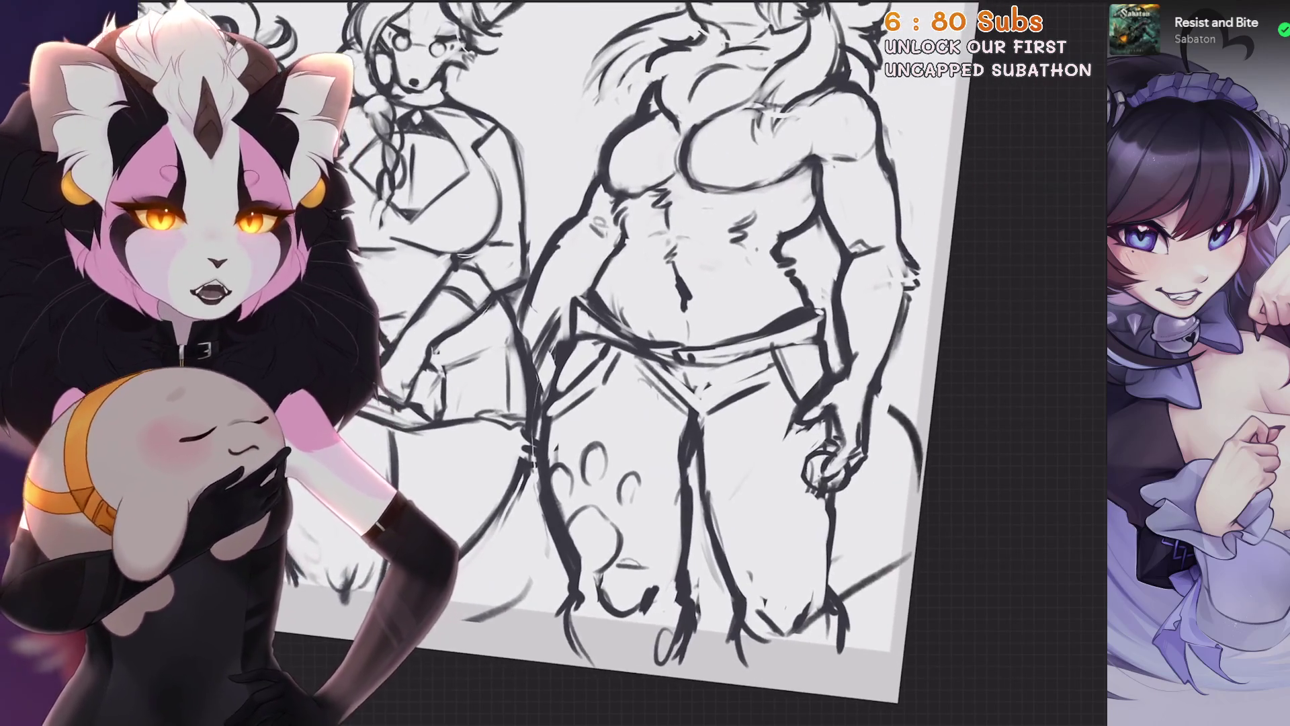
pyautogui.scroll(2, 625, 333)
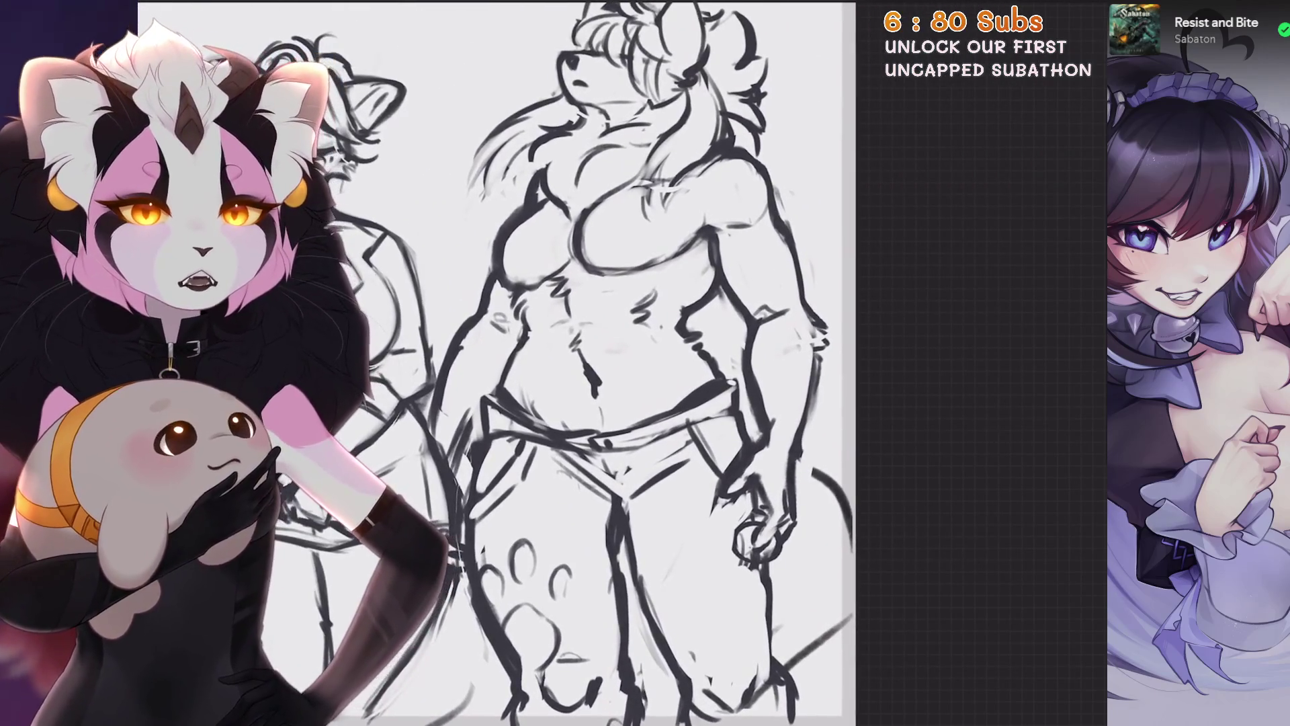
pyautogui.scroll(-3, 565, 383)
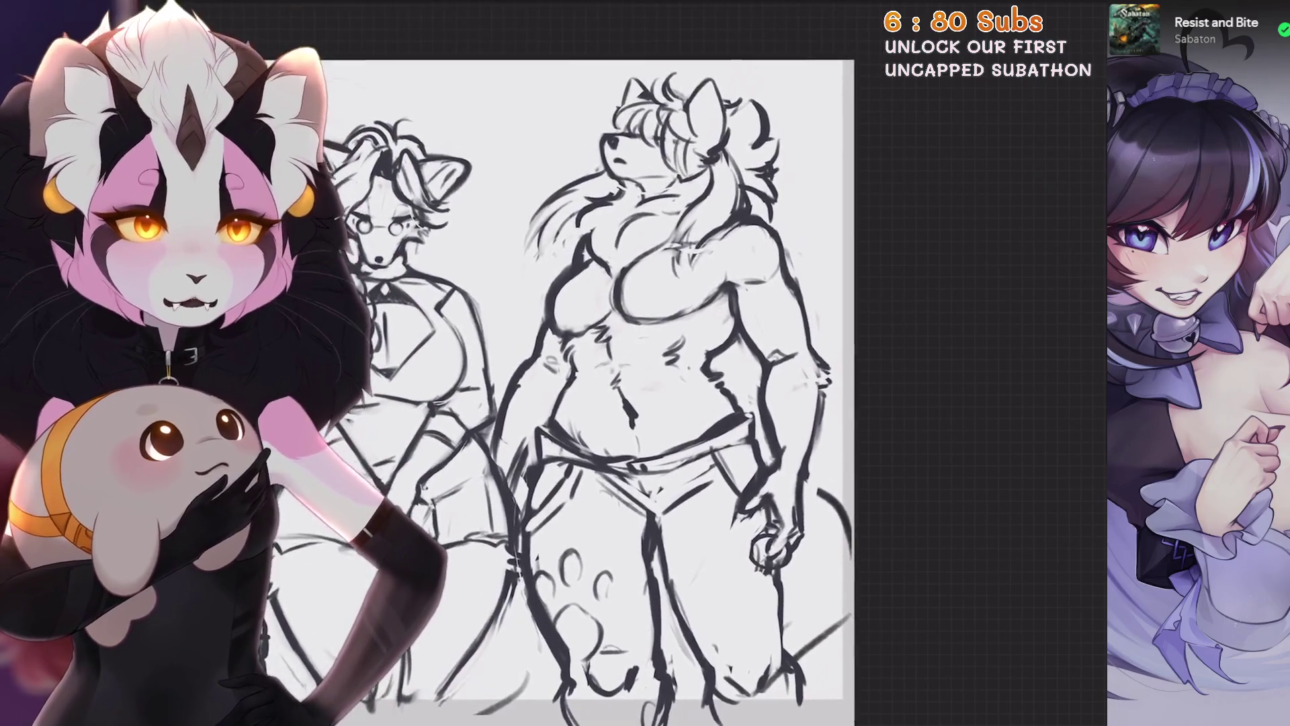
pyautogui.scroll(2, 605, 363)
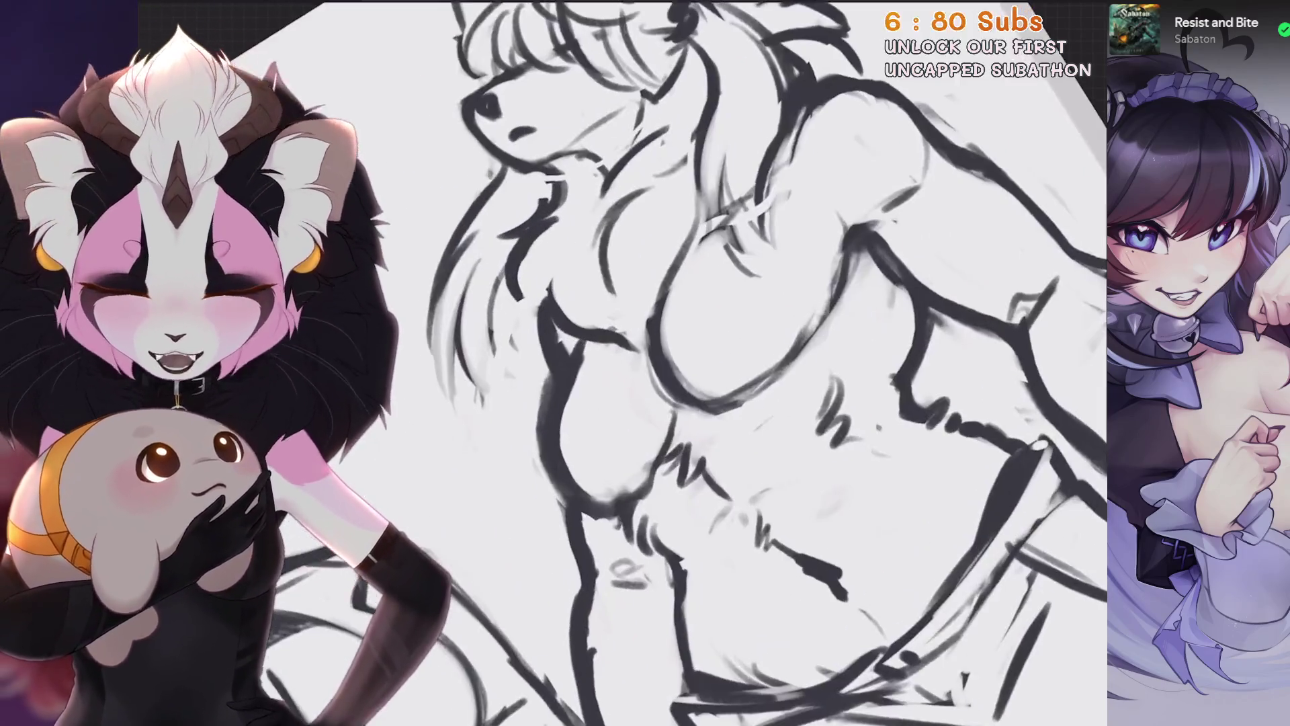
pyautogui.scroll(-1, 605, 364)
pyautogui.scroll(-2, 605, 363)
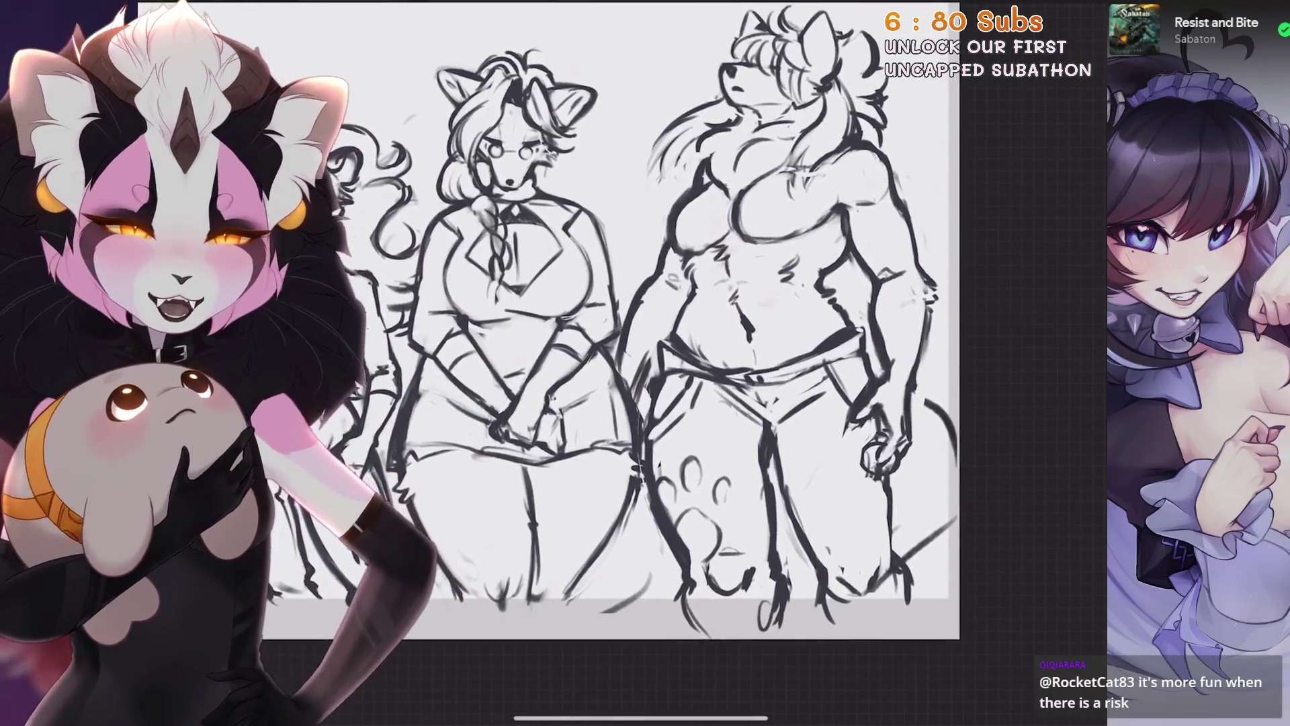
pyautogui.scroll(3, 646, 303)
pyautogui.scroll(1, 656, 252)
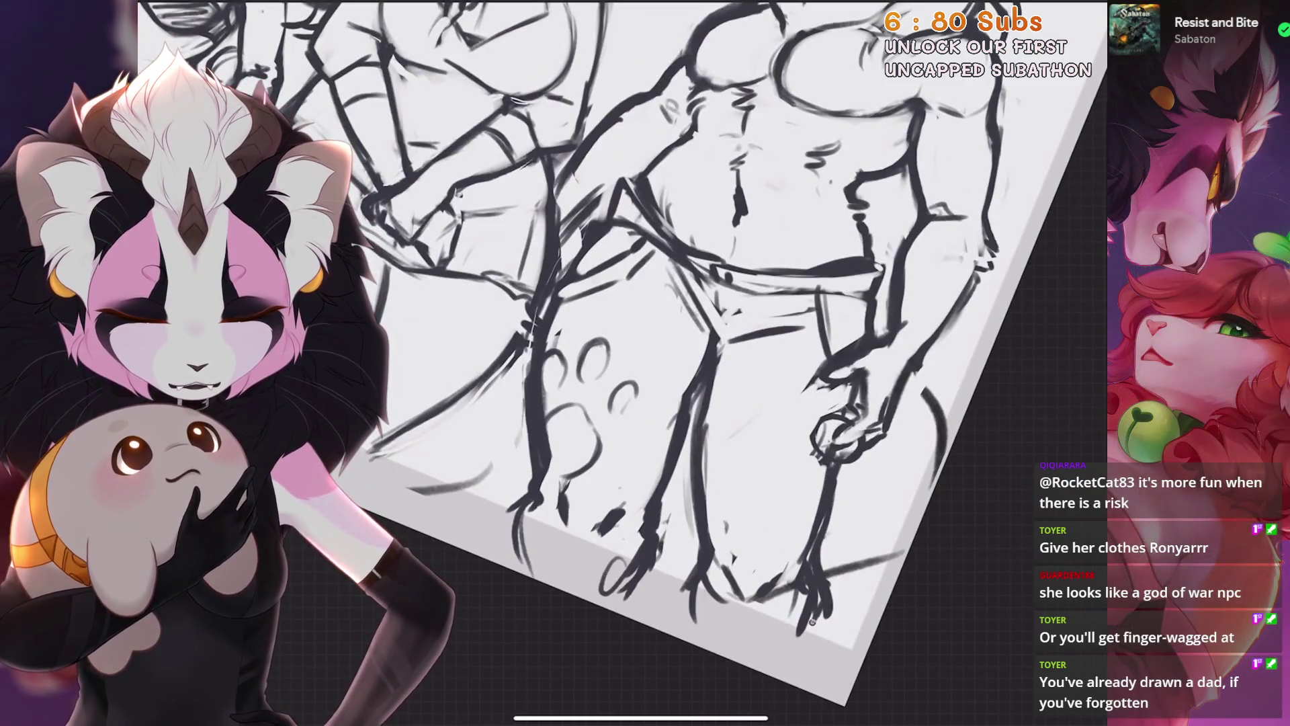
# Undo the small stray stroke near the feet and straighten the tilted view
pyautogui.hotkey('ctrl', 'z')
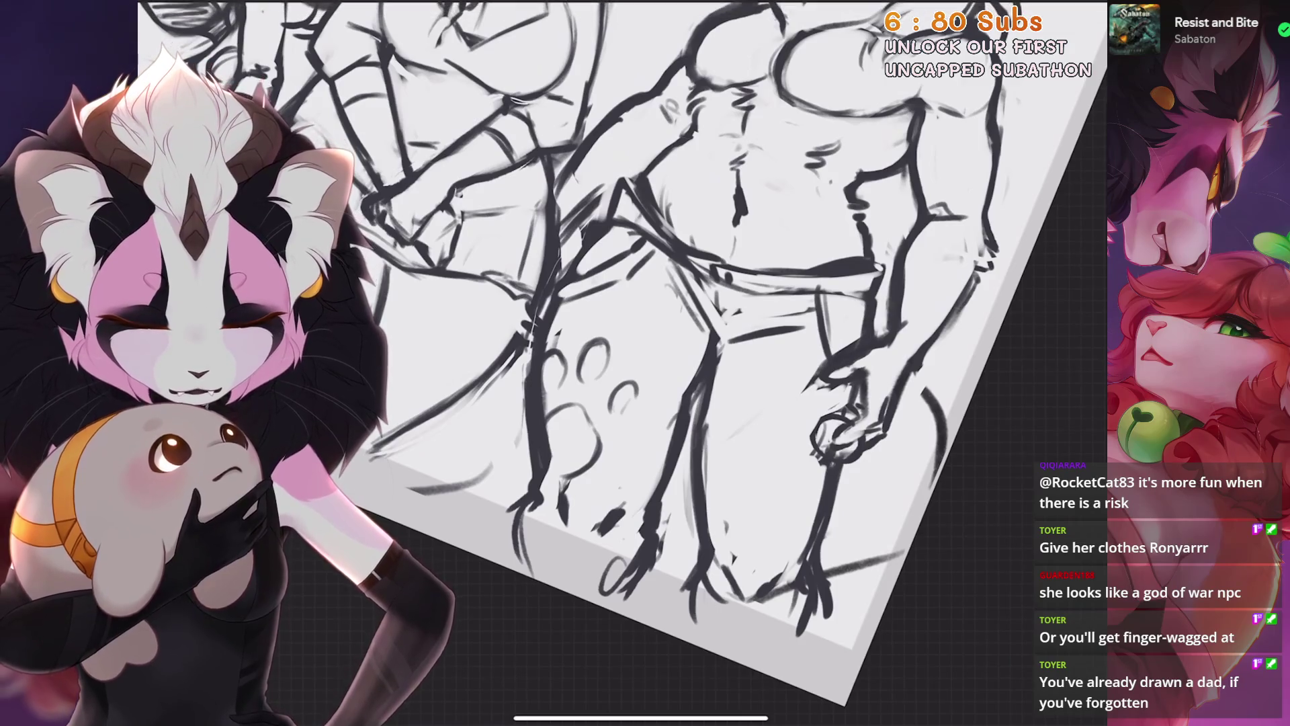
pyautogui.moveTo(646, 303); pyautogui.dragTo(626, 324)
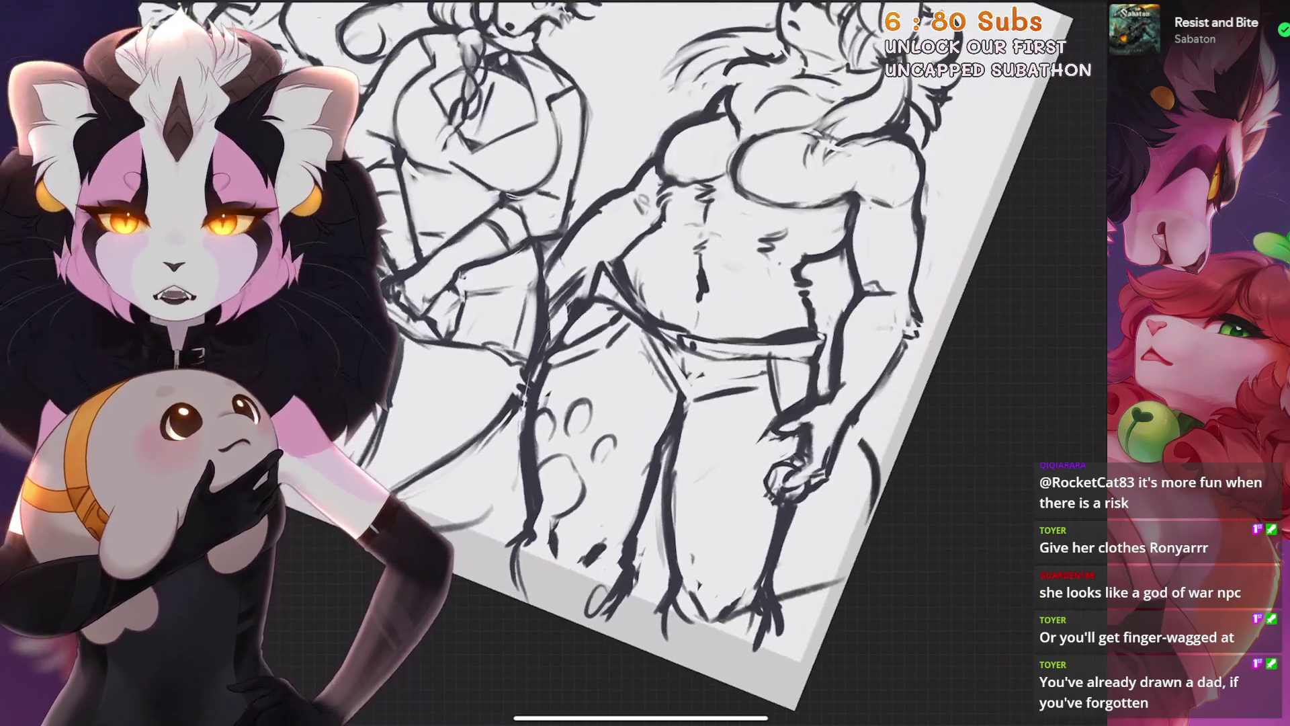
pyautogui.scroll(-5, 646, 332)
pyautogui.scroll(-3, 646, 333)
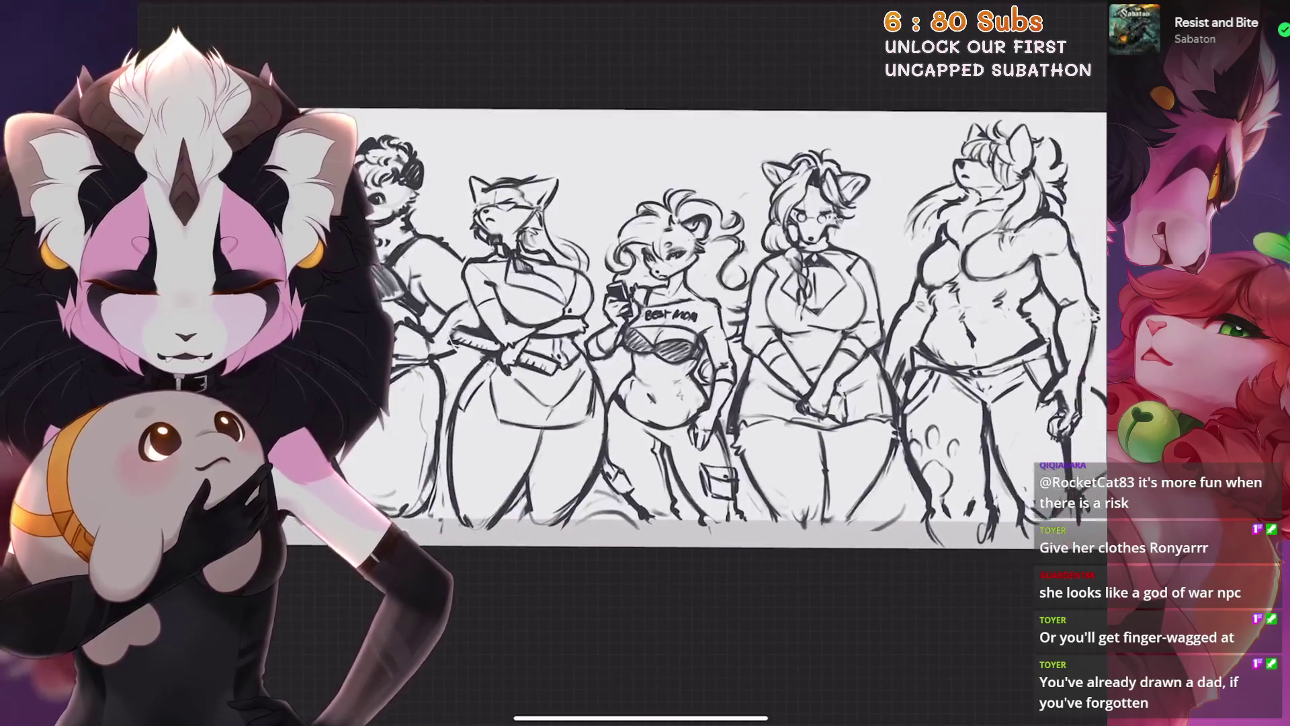
pyautogui.scroll(2, 646, 332)
pyautogui.scroll(1, 646, 333)
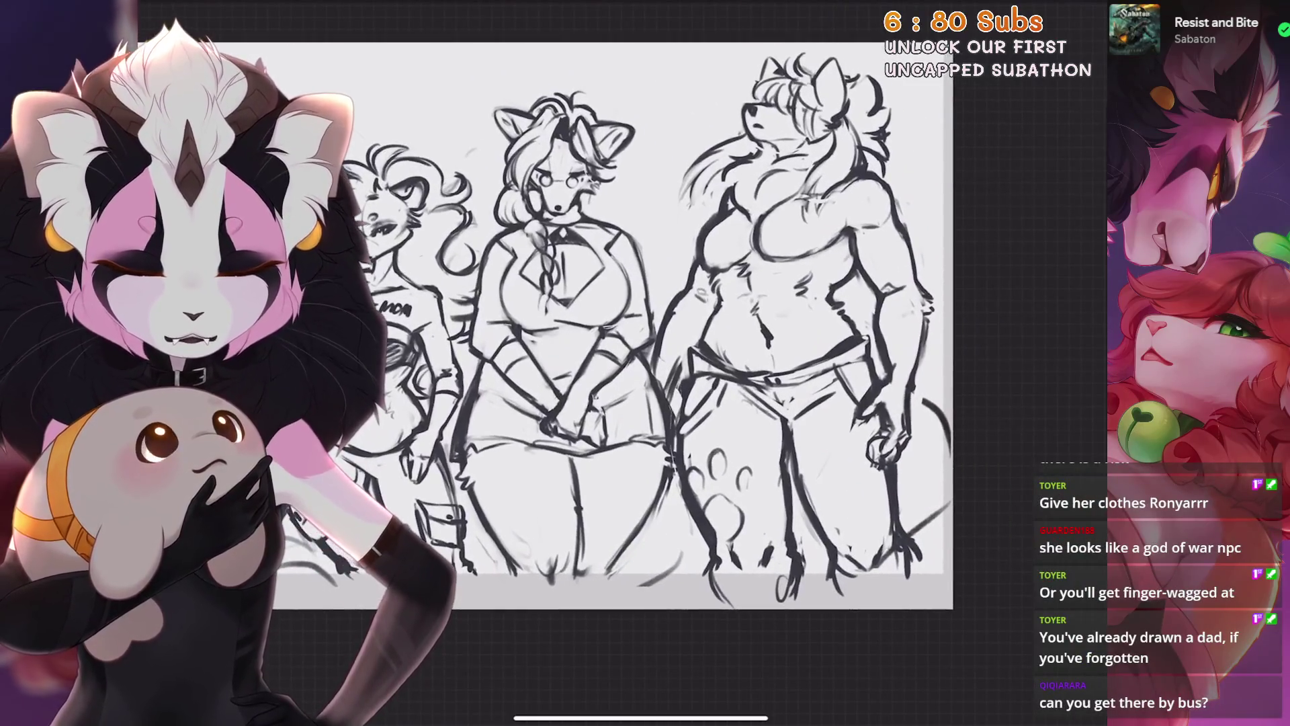
pyautogui.scroll(3, 645, 334)
pyautogui.scroll(2, 646, 333)
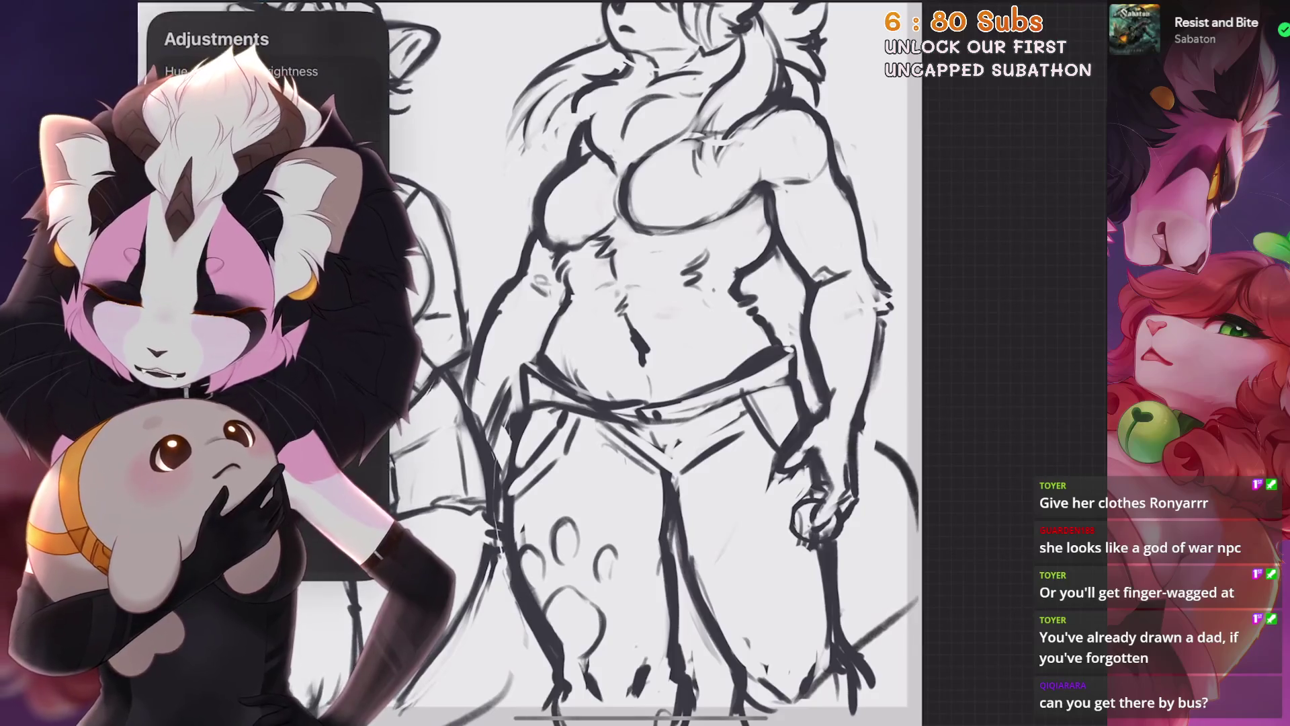
# Trial a liquify pinch on the muscular figure's torso and undo it again
pyautogui.click(252, 404)
pyautogui.scroll(-2, 646, 334)
pyautogui.moveTo(684, 682); pyautogui.dragTo(657, 683)
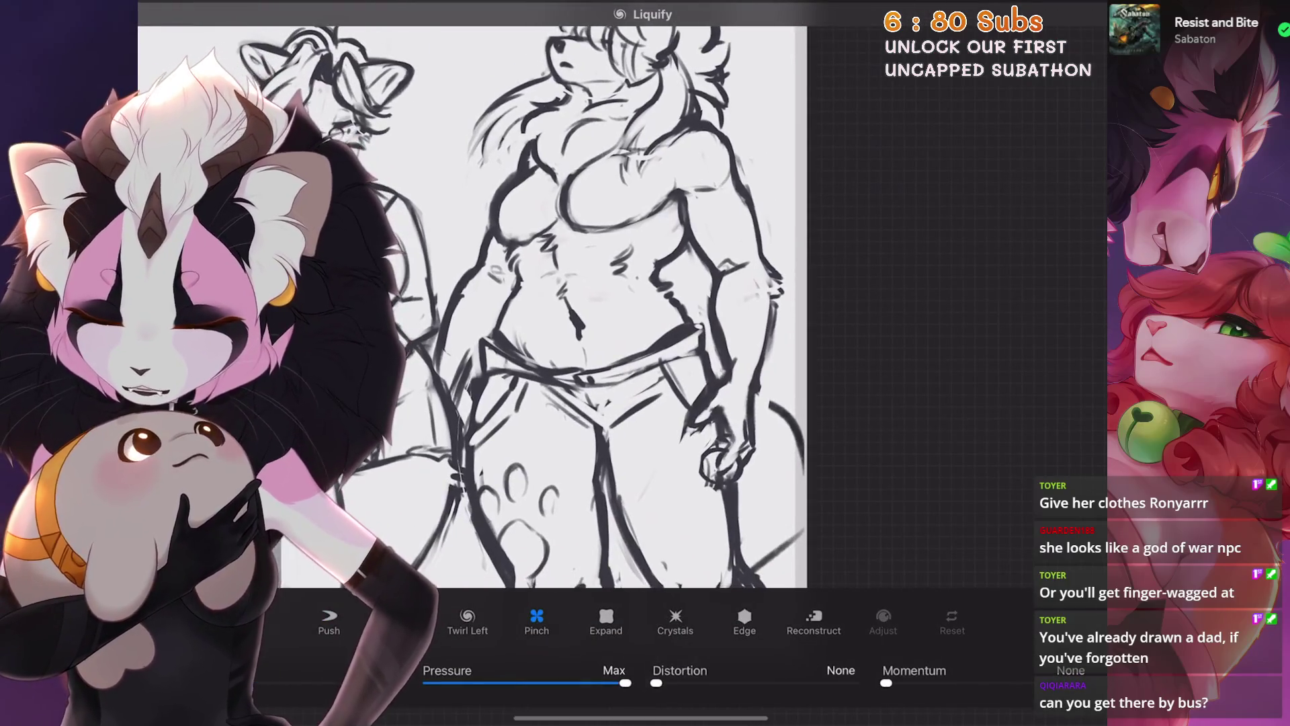
pyautogui.moveTo(585, 303); pyautogui.dragTo(596, 403)
pyautogui.scroll(-2, 474, 302)
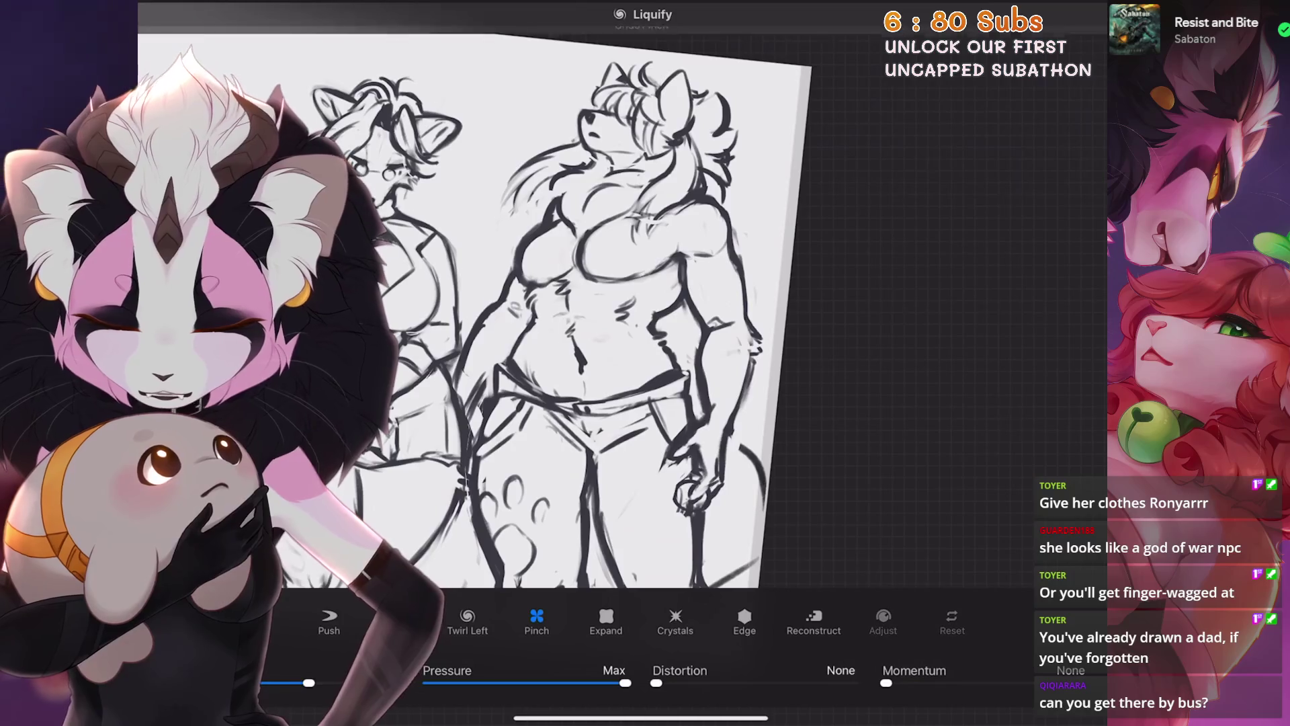
pyautogui.hotkey('ctrl', 'z')
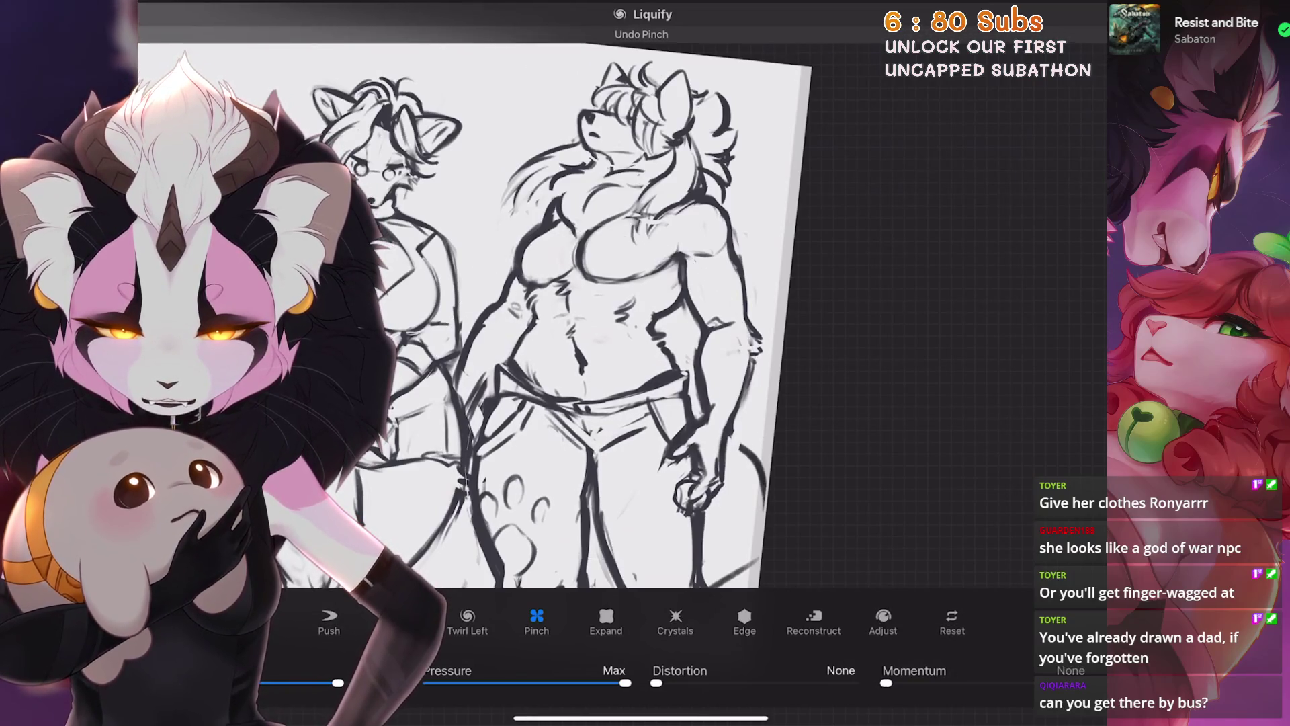
pyautogui.hotkey('ctrl', 'z')
pyautogui.scroll(-2, 475, 302)
pyautogui.scroll(2, 504, 333)
# Leave Liquify and reopen it from the Adjustments list
pyautogui.press('Escape')
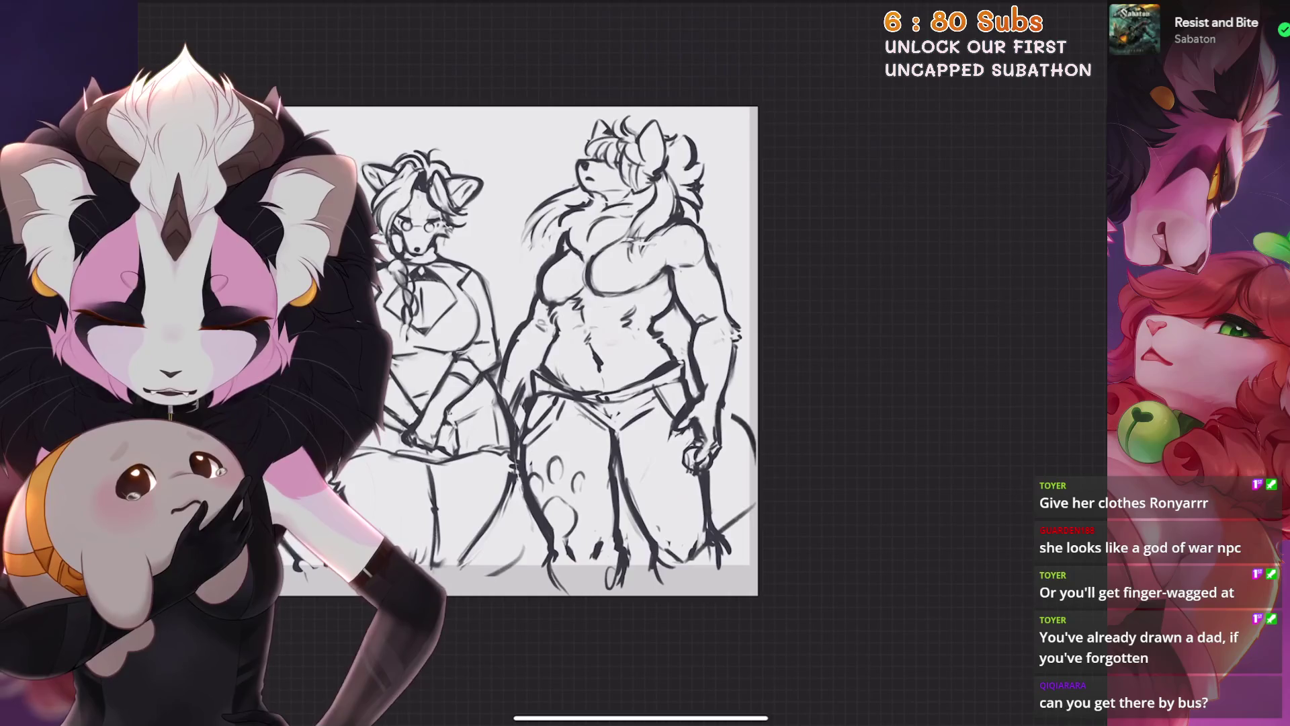
pyautogui.scroll(2, 565, 303)
pyautogui.click(236, 15)
pyautogui.click(232, 424)
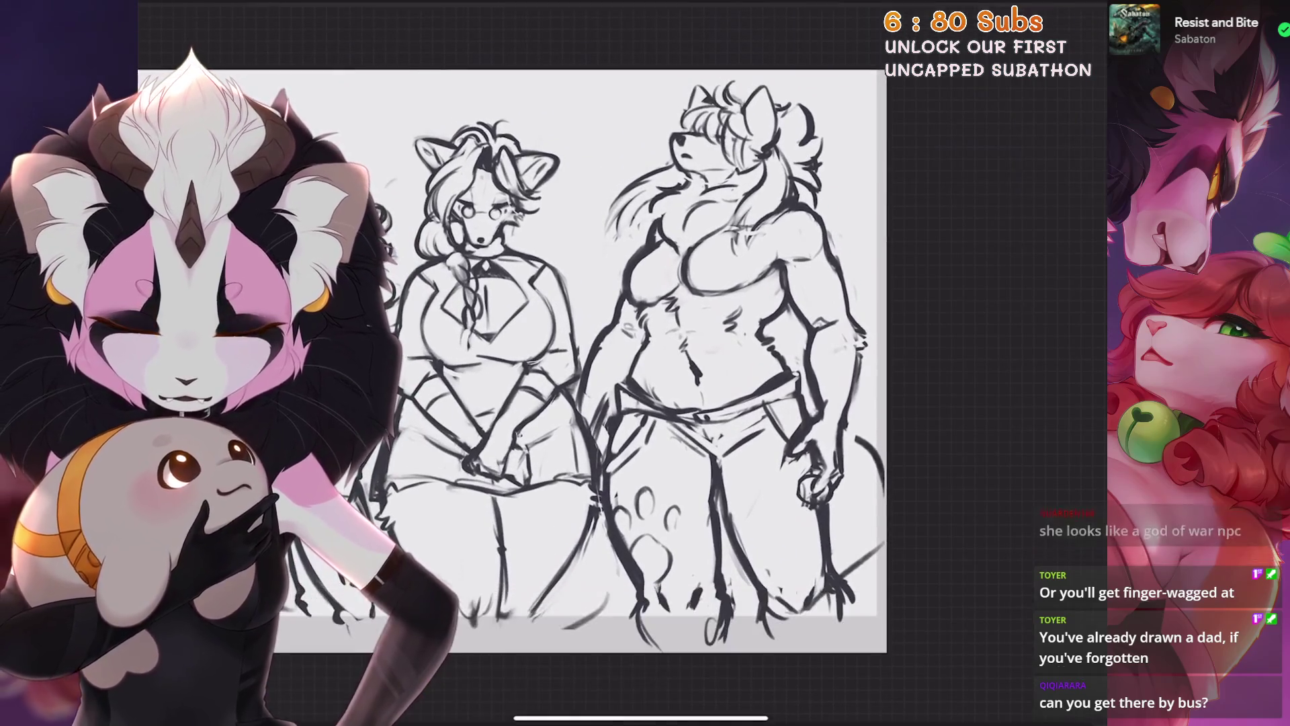
# Undo the liquify change and freehand-select the right figure's head for transforming
pyautogui.hotkey('ctrl', 'z')
pyautogui.scroll(3, 605, 353)
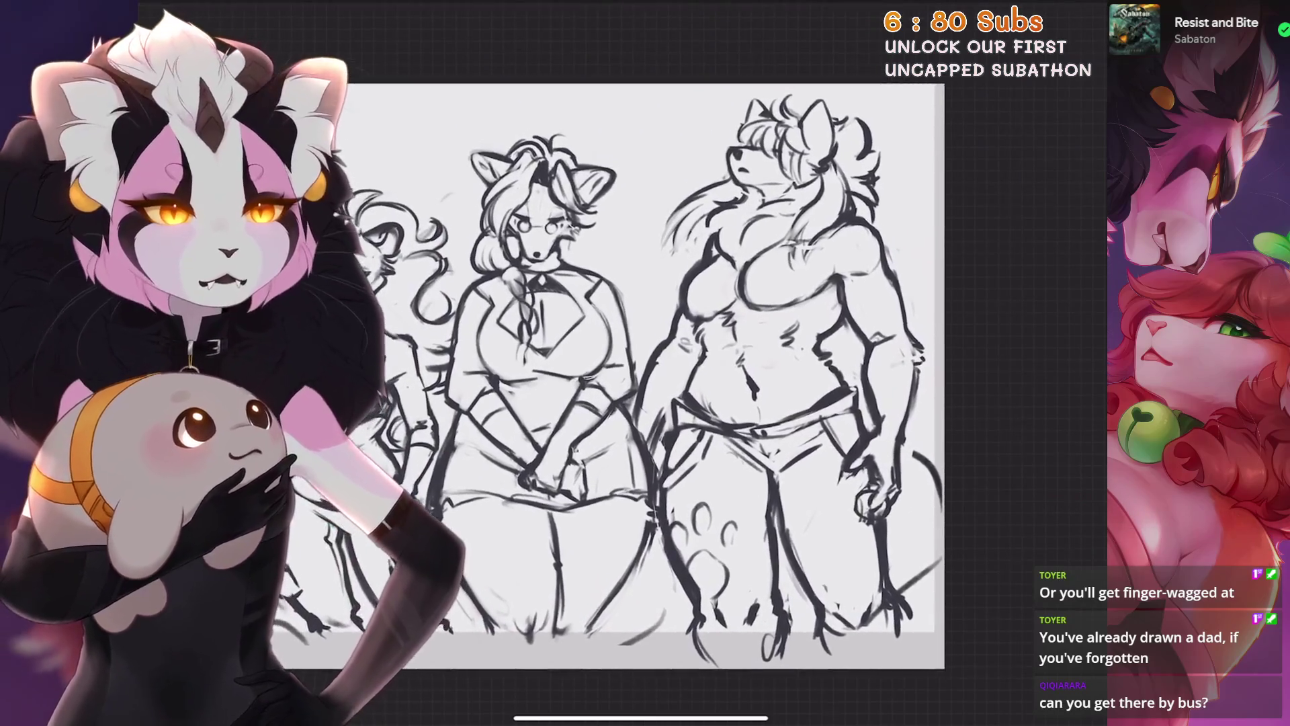
pyautogui.scroll(-3, 645, 353)
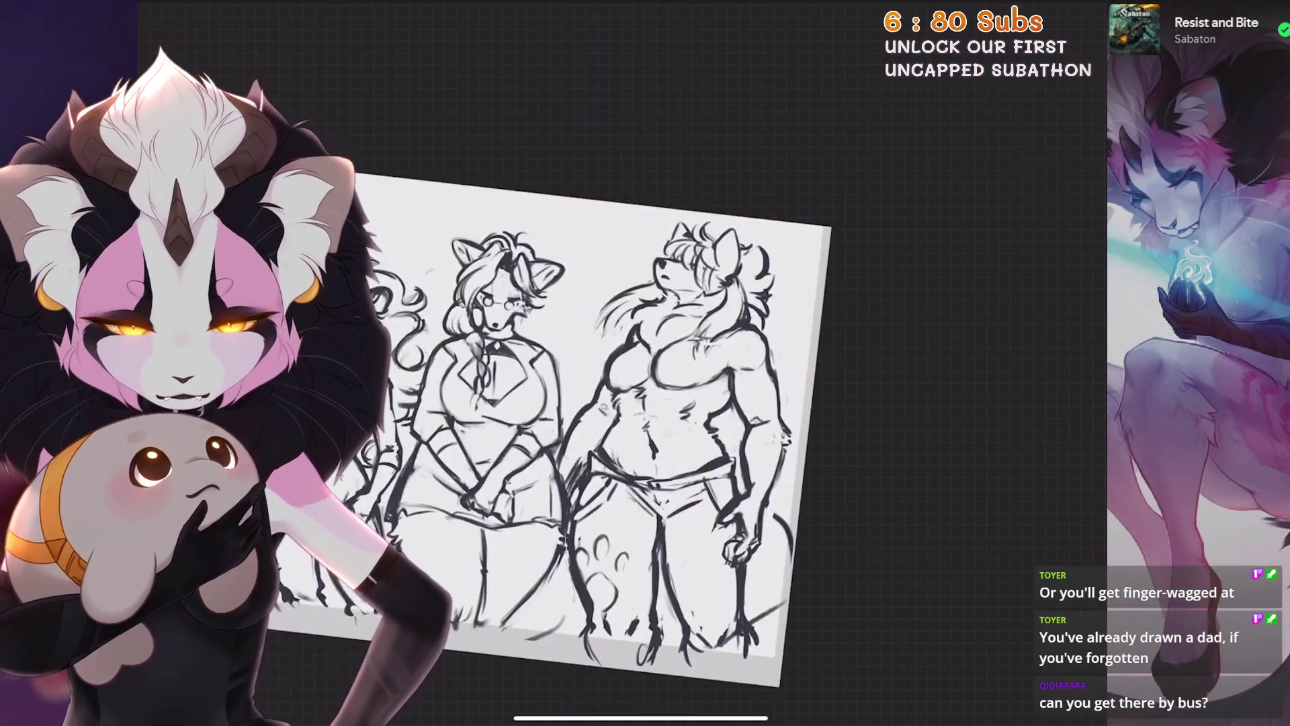
pyautogui.scroll(2, 746, 343)
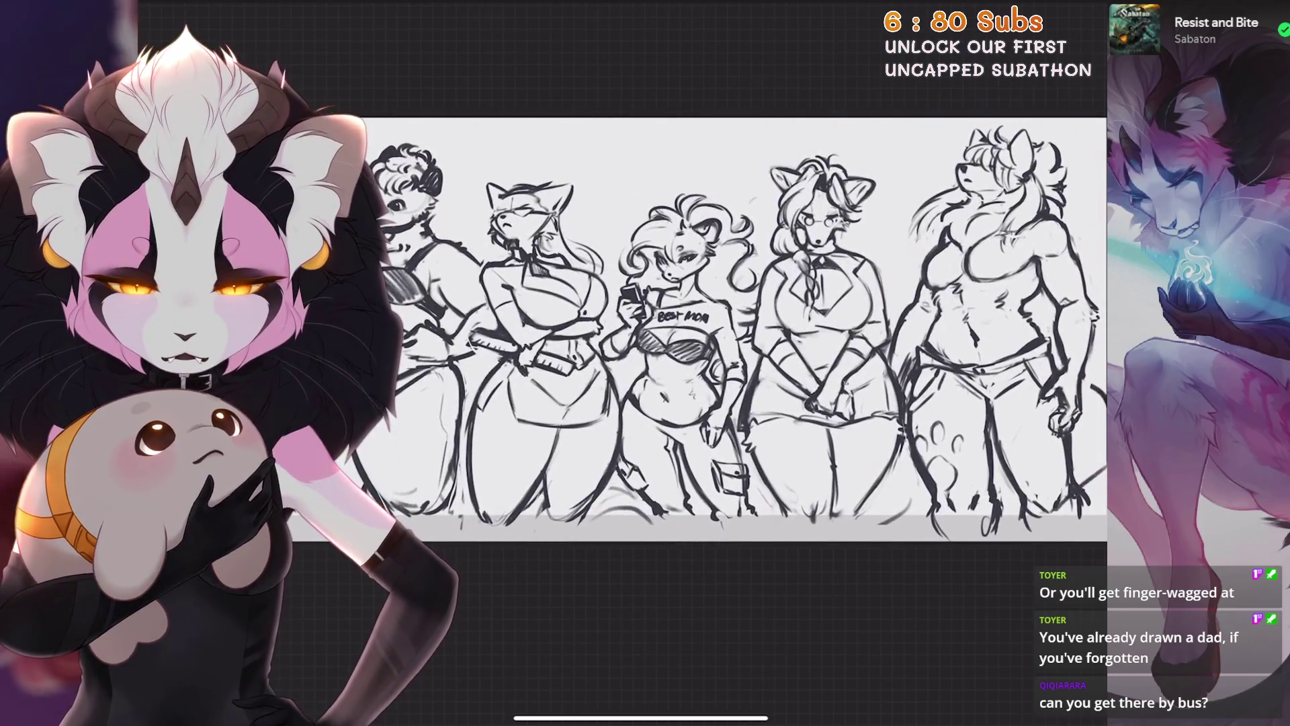
pyautogui.scroll(3, 807, 332)
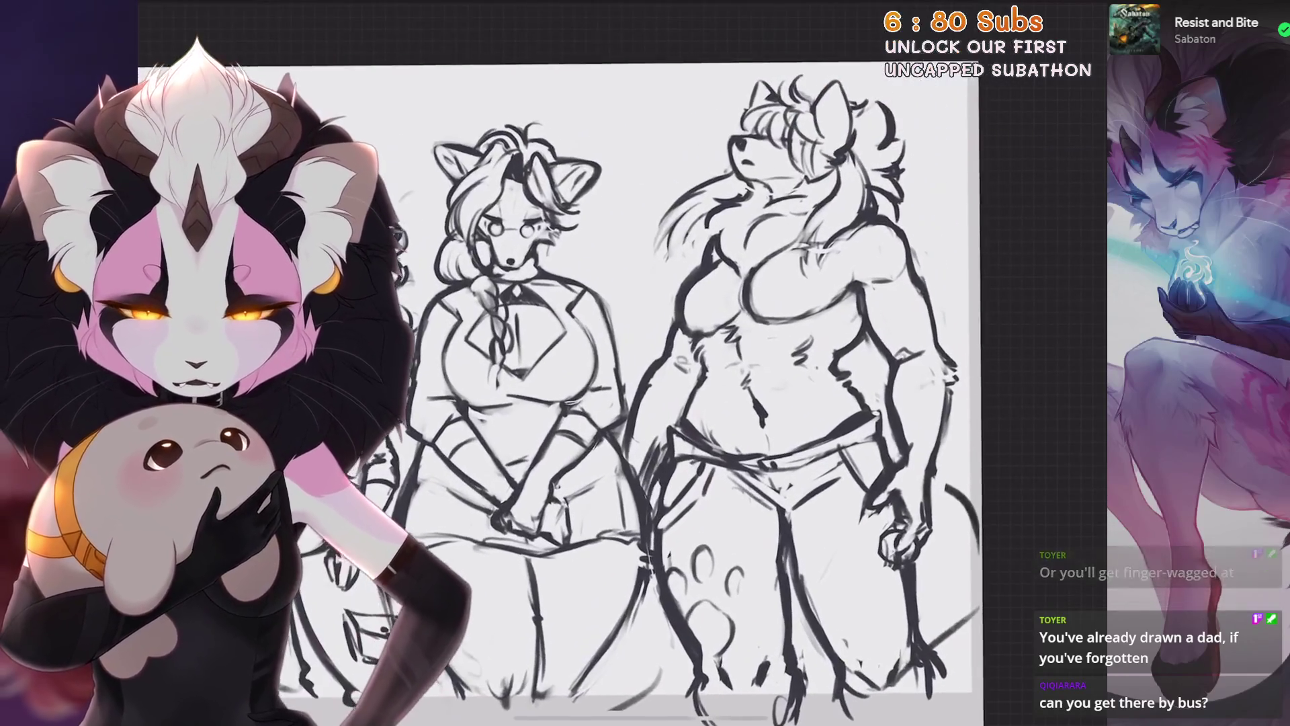
pyautogui.scroll(1, 706, 353)
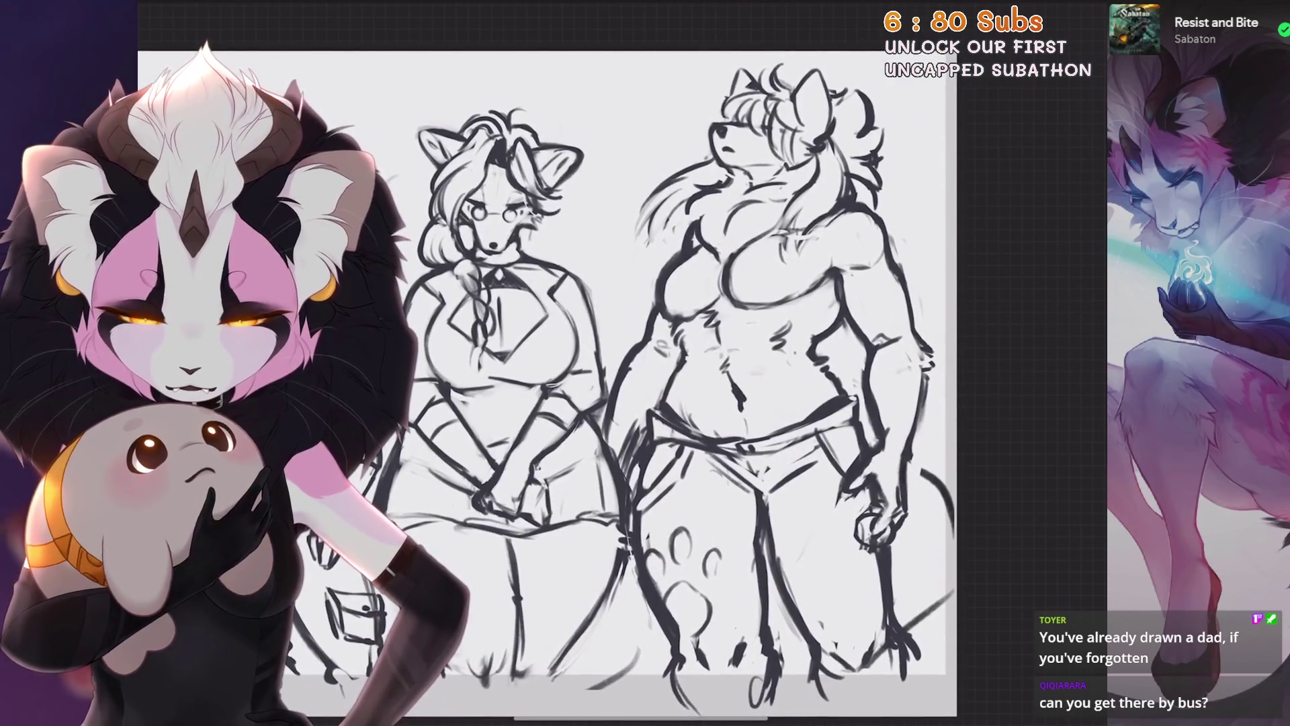
pyautogui.scroll(1, 706, 353)
pyautogui.press('s')
pyautogui.scroll(1, 656, 353)
pyautogui.moveTo(759, 66)
pyautogui.mouseDown()
pyautogui.moveTo(633, 207)
pyautogui.moveTo(759, 66)
pyautogui.mouseUp()
pyautogui.press('v')
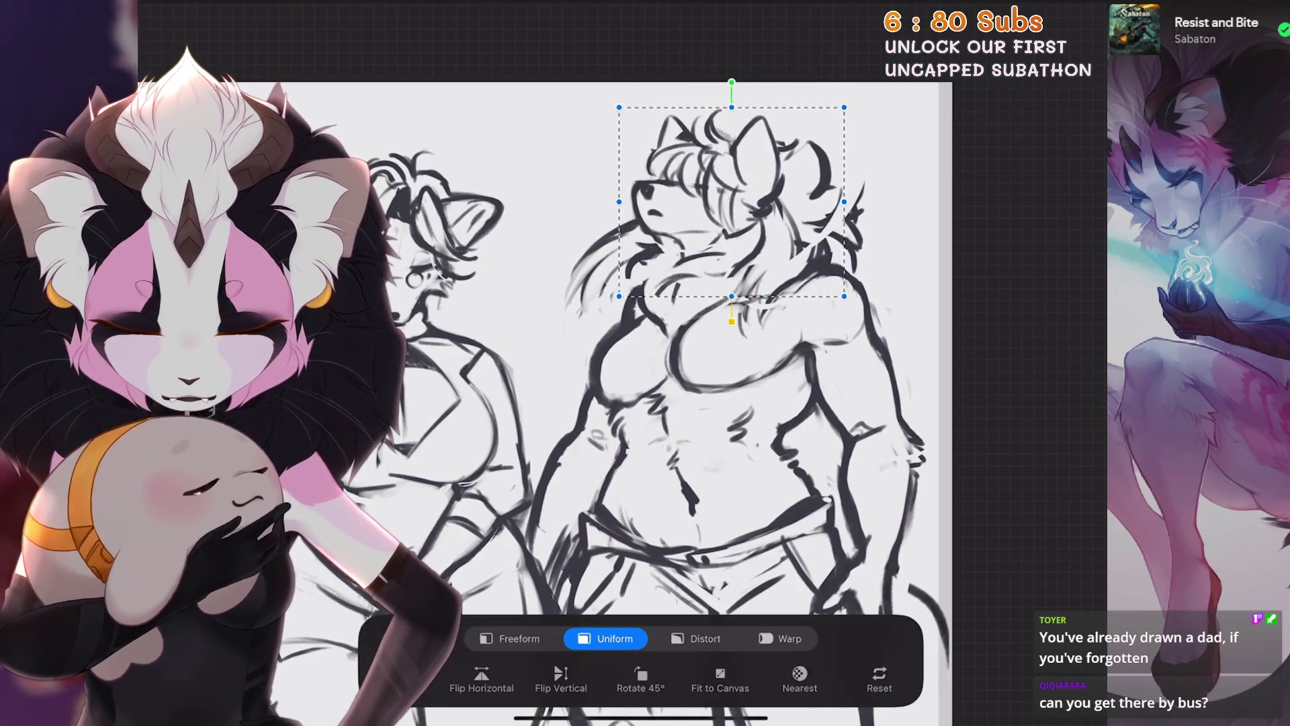
# Enlarge the head, shift it up and to the right, and commit the transform
pyautogui.moveTo(746, 192); pyautogui.dragTo(724, 206)
pyautogui.moveTo(844, 106); pyautogui.dragTo(865, 91)
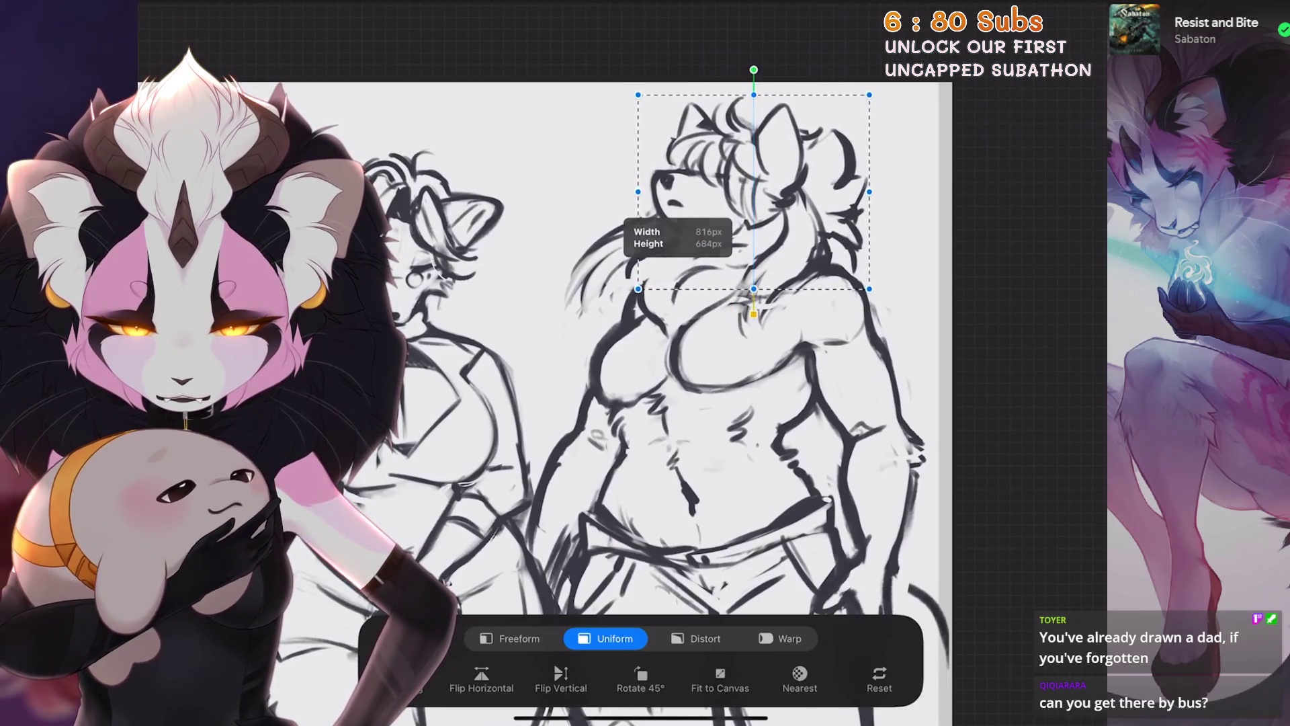
pyautogui.press('v')
pyautogui.scroll(-3, 605, 403)
pyautogui.scroll(2, 705, 352)
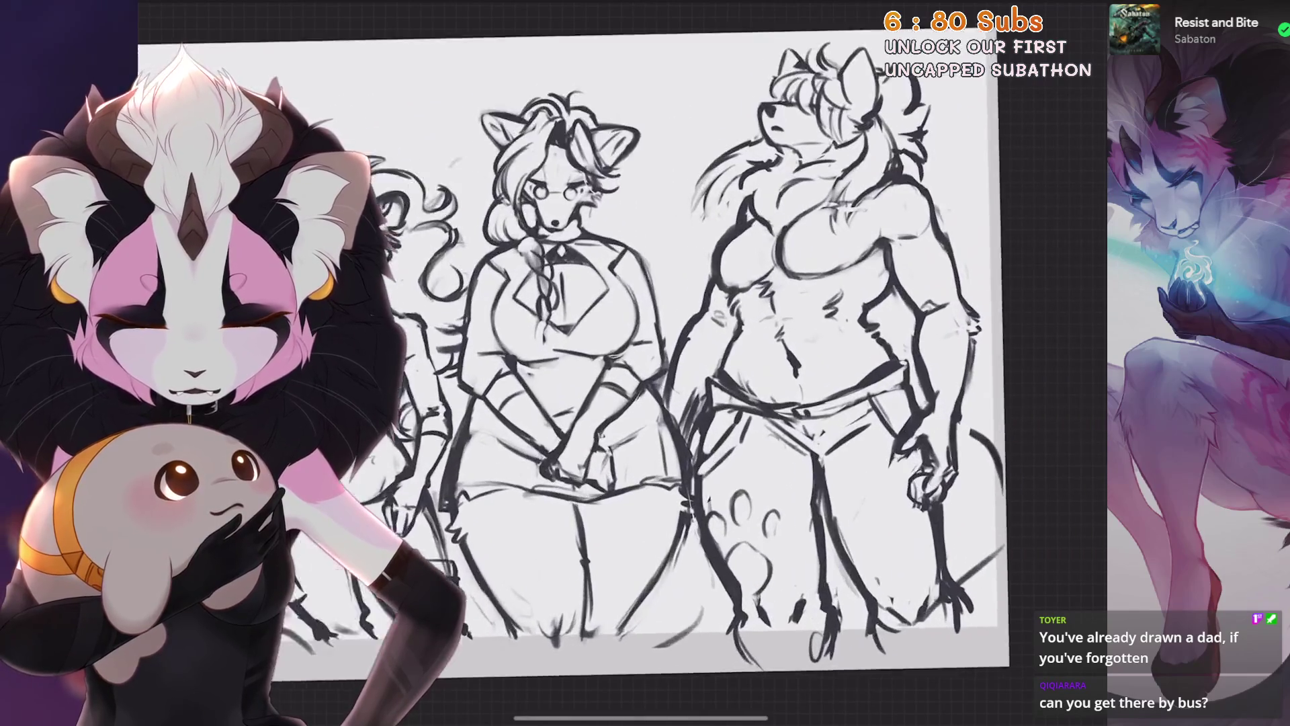
pyautogui.scroll(2, 706, 353)
pyautogui.press('s')
pyautogui.scroll(2, 646, 363)
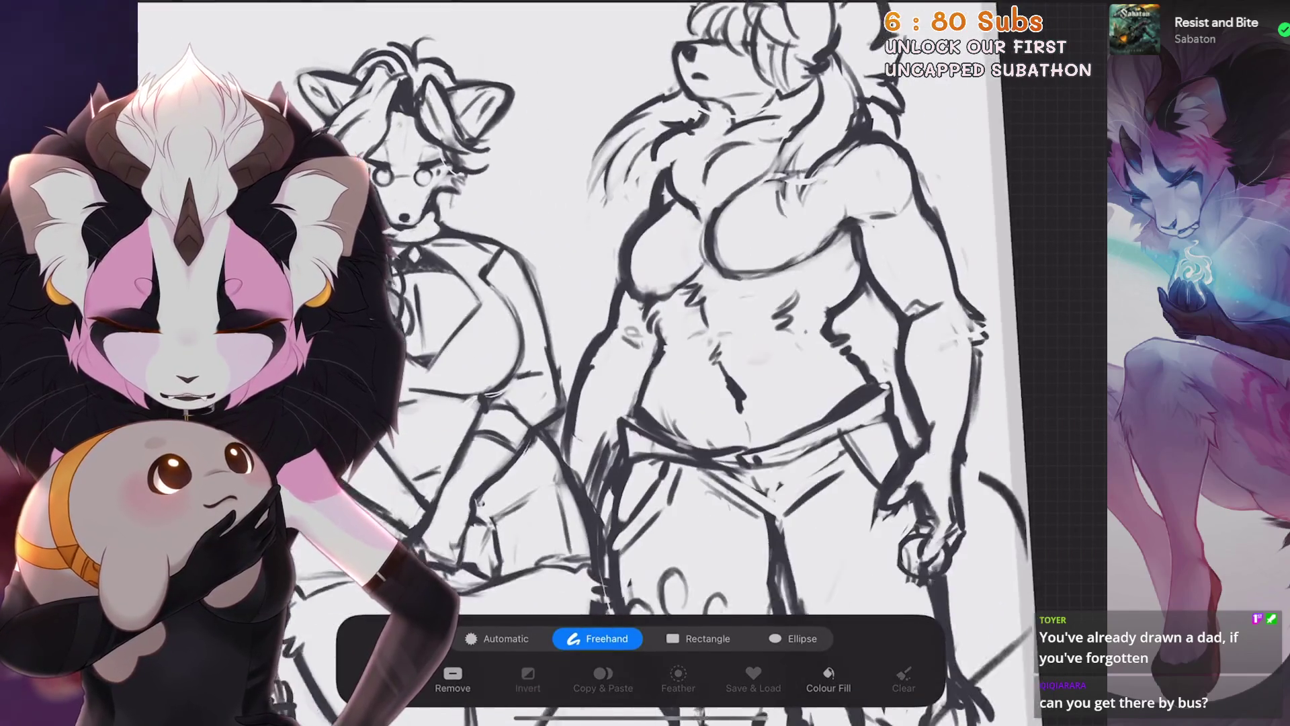
# Return to drawing and strip back the unwanted chest and torso strokes
pyautogui.press('s')
pyautogui.scroll(5, 657, 409)
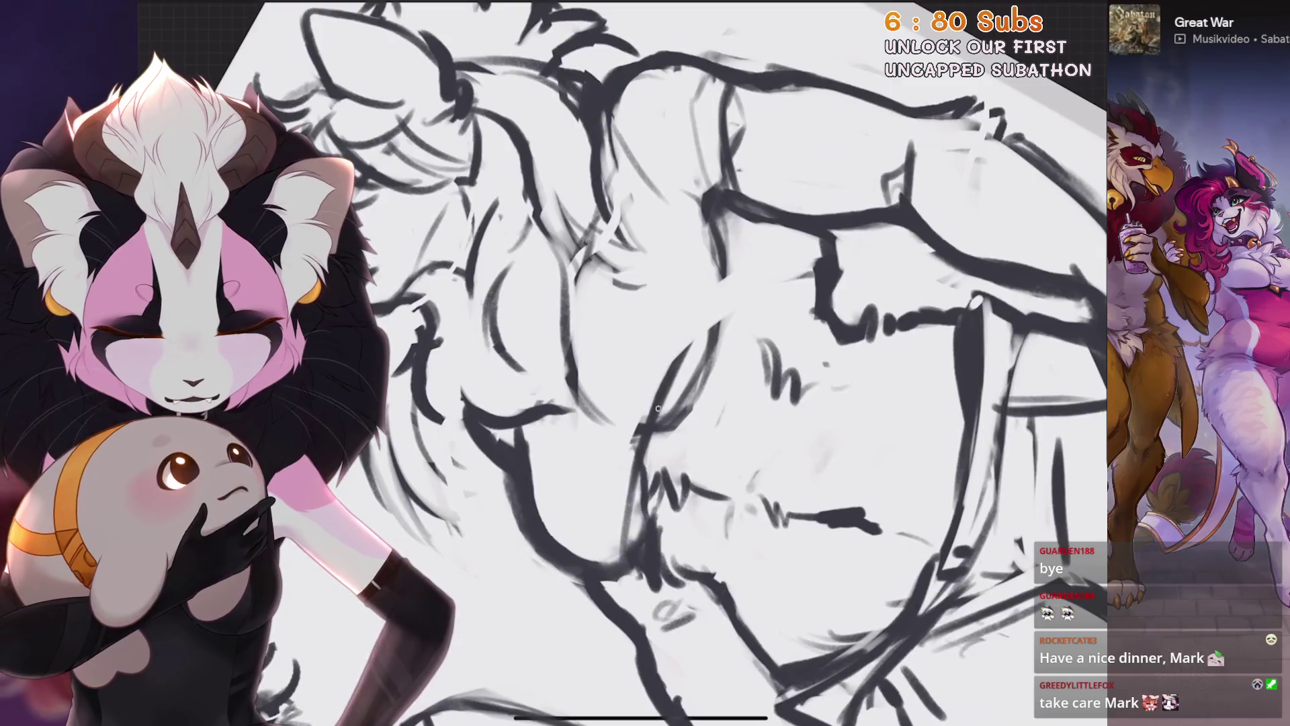
pyautogui.hotkey('ctrl', 'z')
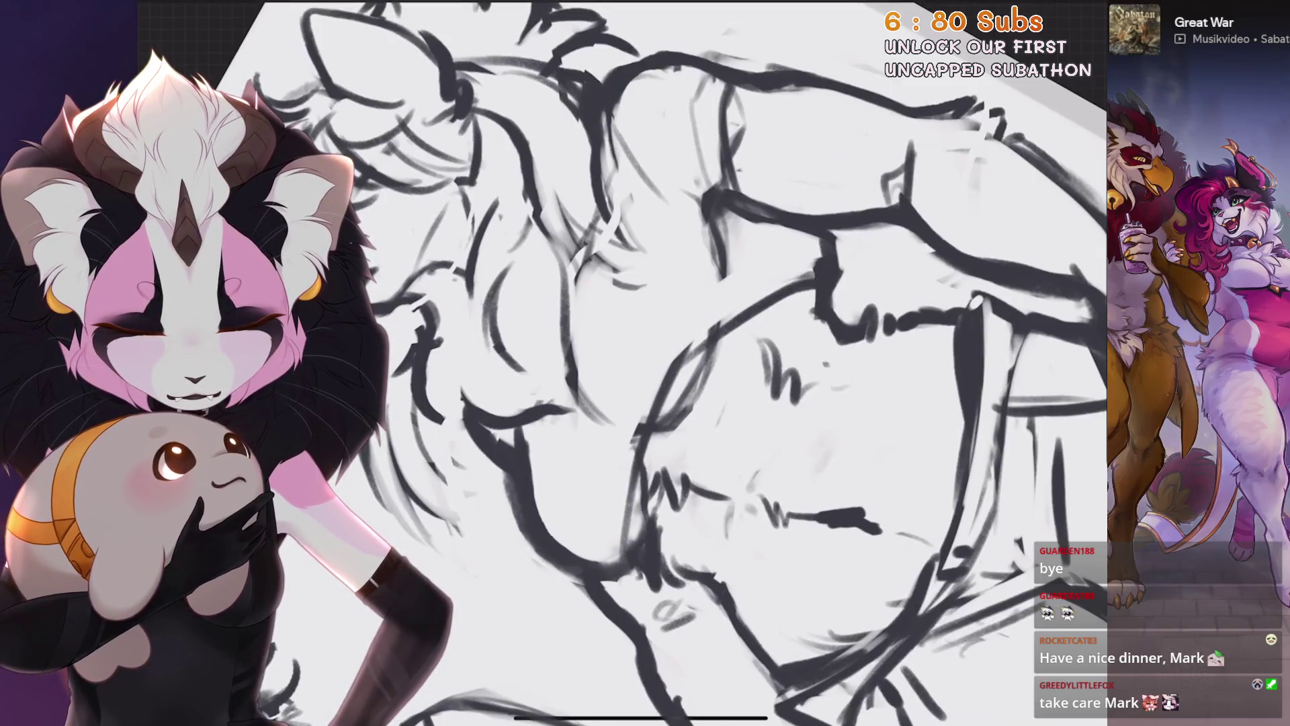
pyautogui.scroll(-5, 646, 363)
pyautogui.scroll(5, 646, 364)
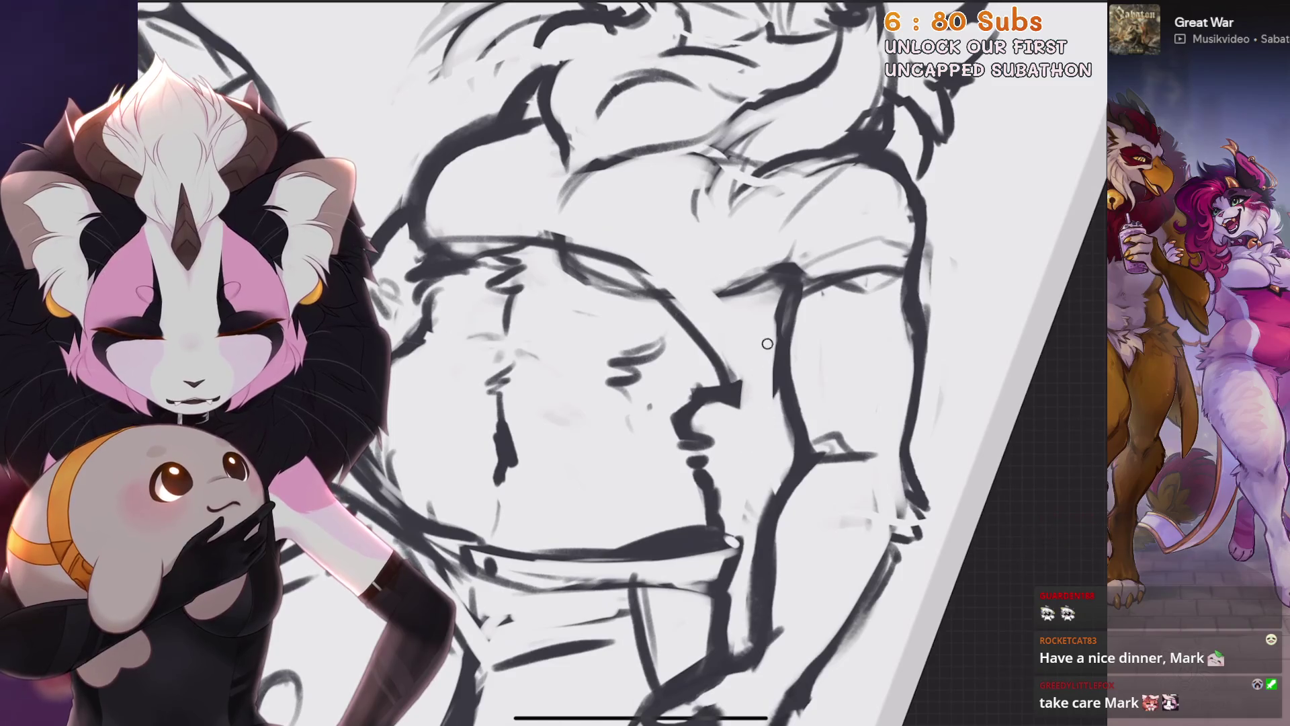
pyautogui.scroll(2, 645, 363)
pyautogui.hotkey('ctrl', 'z')
pyautogui.moveTo(776, 345)
pyautogui.mouseDown()
pyautogui.moveTo(763, 382)
pyautogui.moveTo(754, 373)
pyautogui.mouseUp()
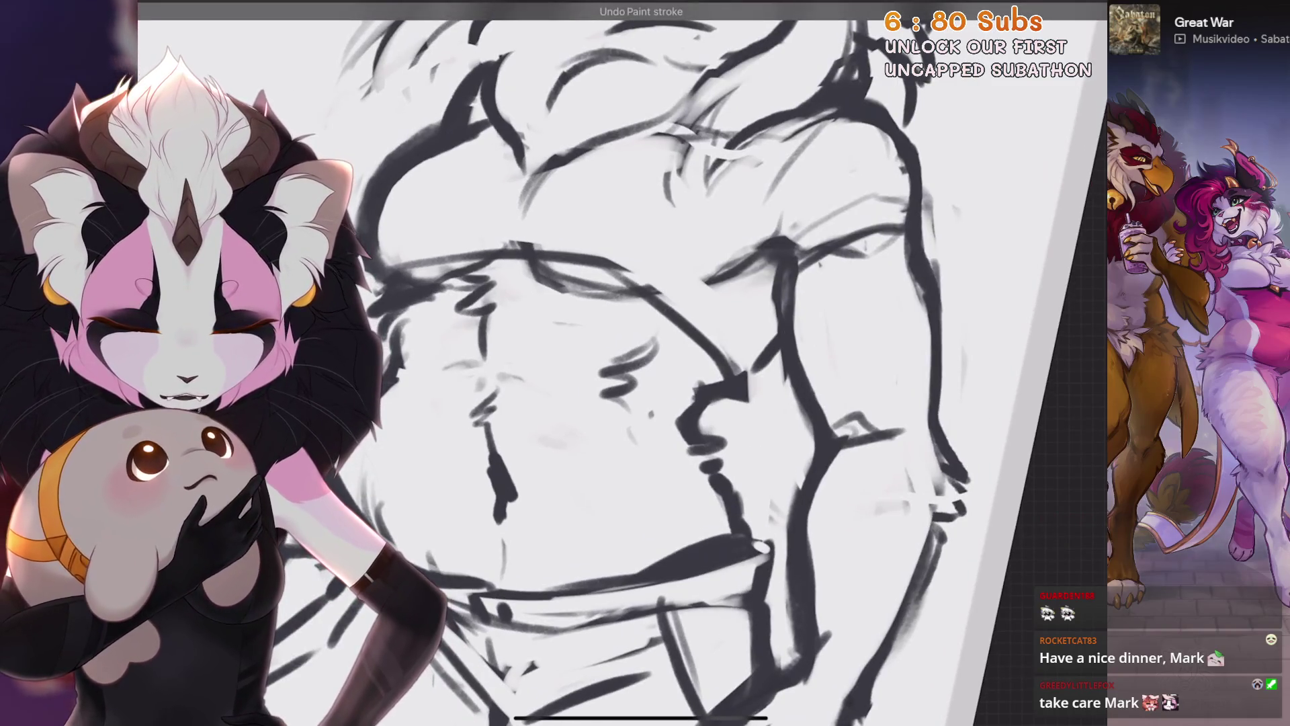
pyautogui.hotkey('ctrl', 'z')
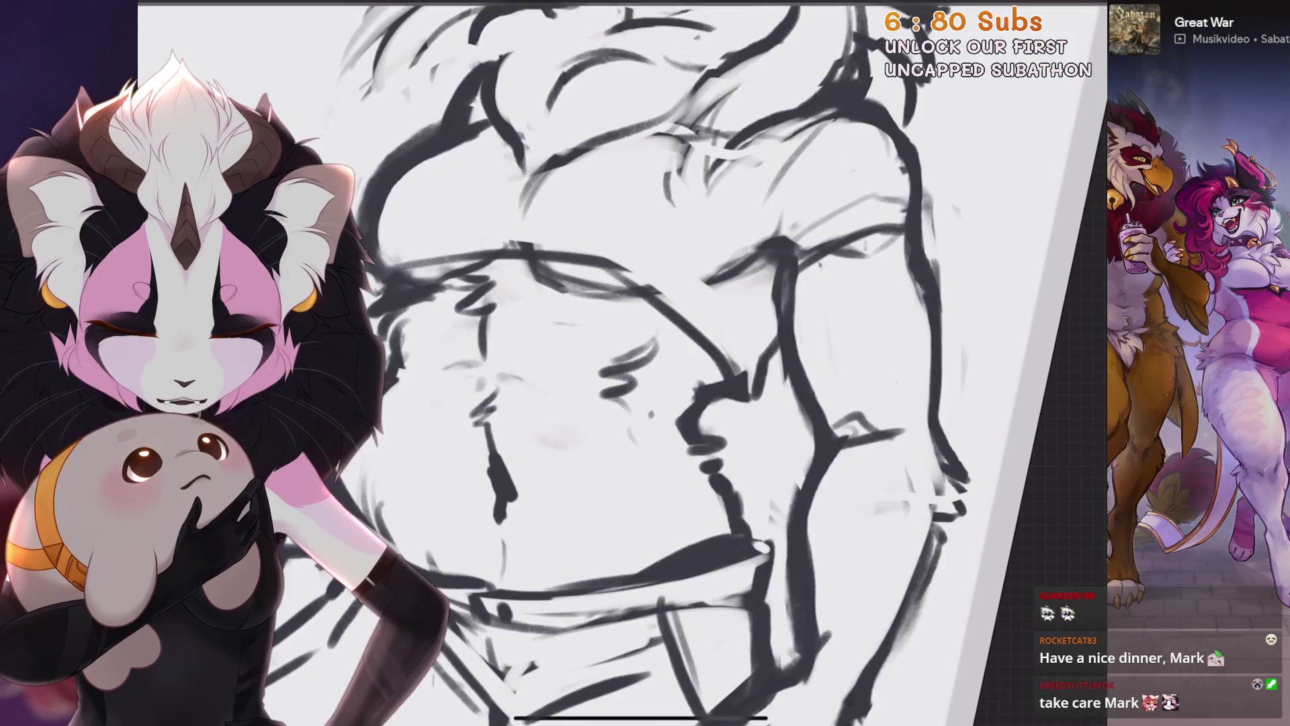
pyautogui.scroll(2, 646, 363)
pyautogui.scroll(2, 645, 363)
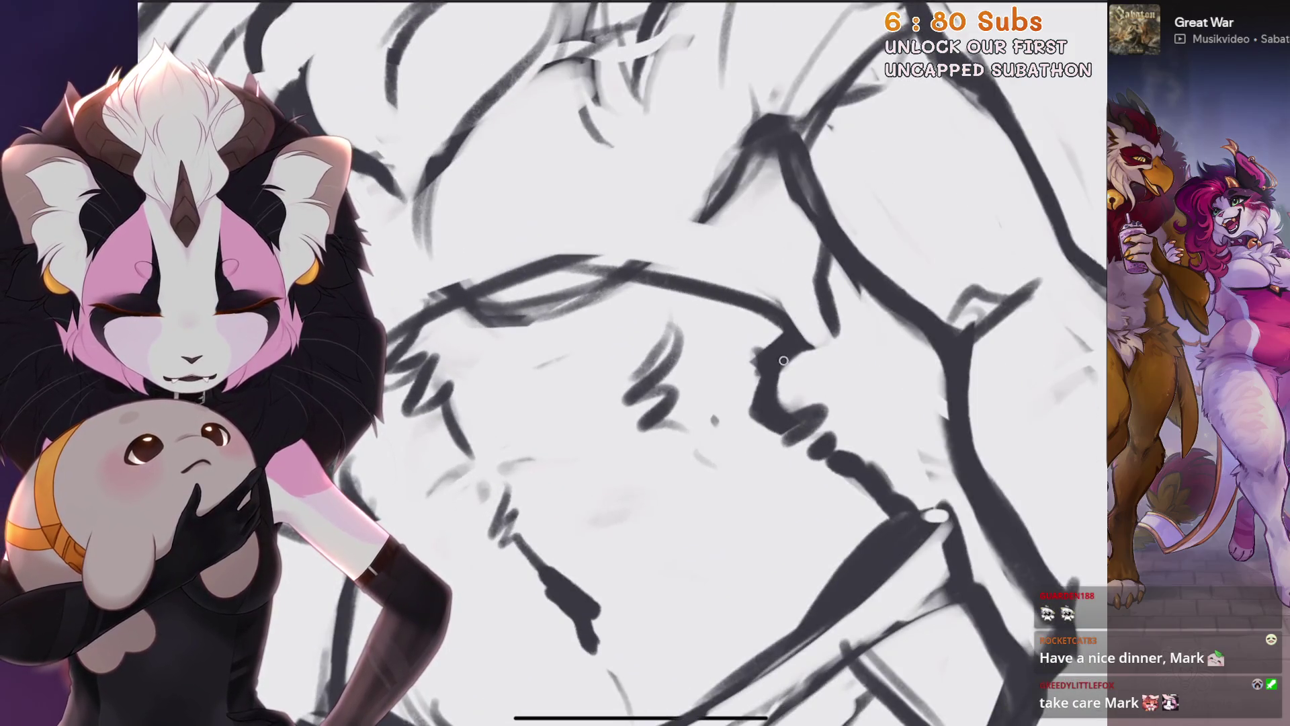
pyautogui.scroll(-2, 646, 364)
pyautogui.hotkey('ctrl', 'z')
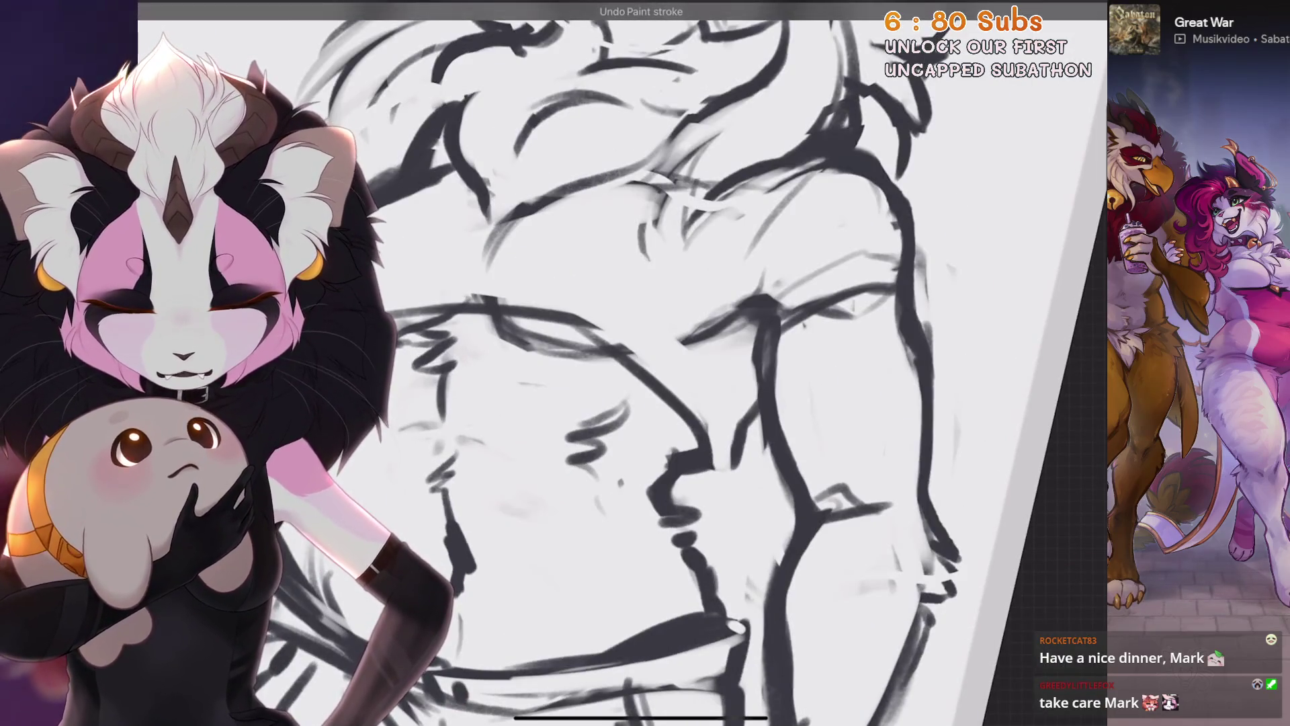
pyautogui.scroll(3, 625, 363)
pyautogui.hotkey('ctrl', 'z')
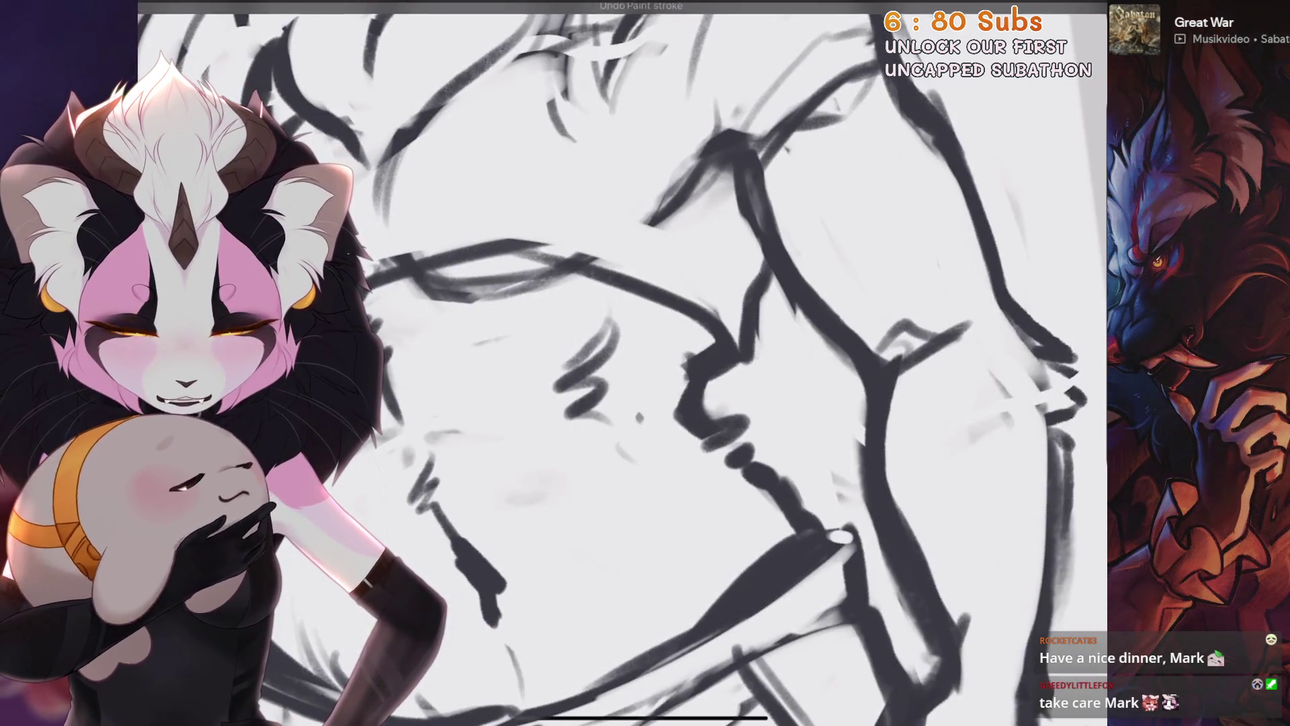
pyautogui.scroll(-2, 626, 363)
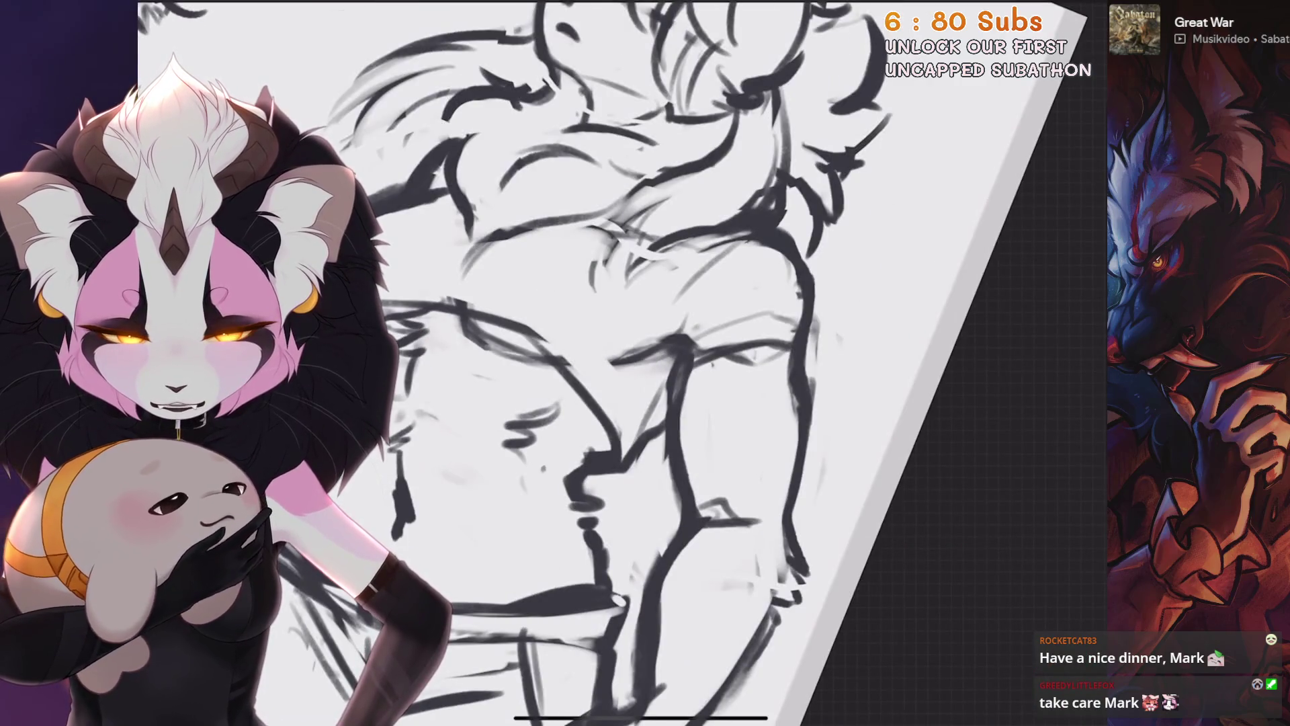
pyautogui.hotkey('ctrl', 'z')
pyautogui.scroll(-2, 626, 362)
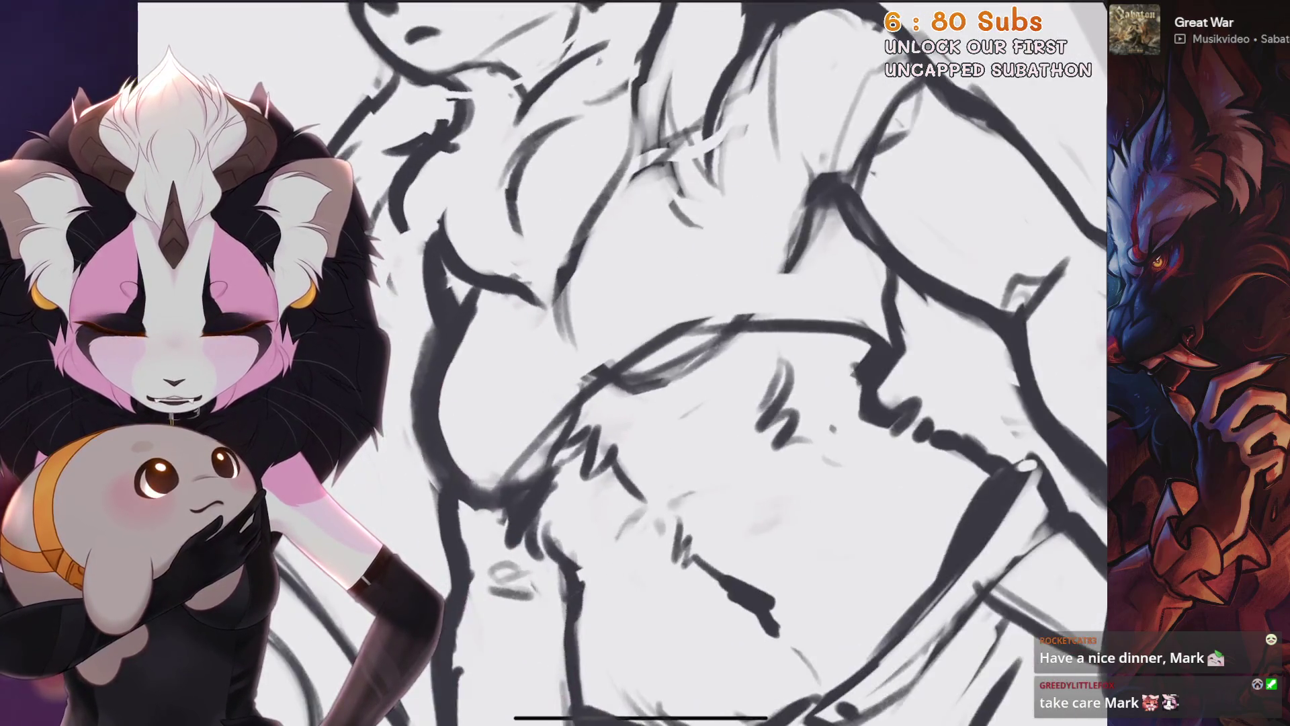
pyautogui.scroll(3, 625, 363)
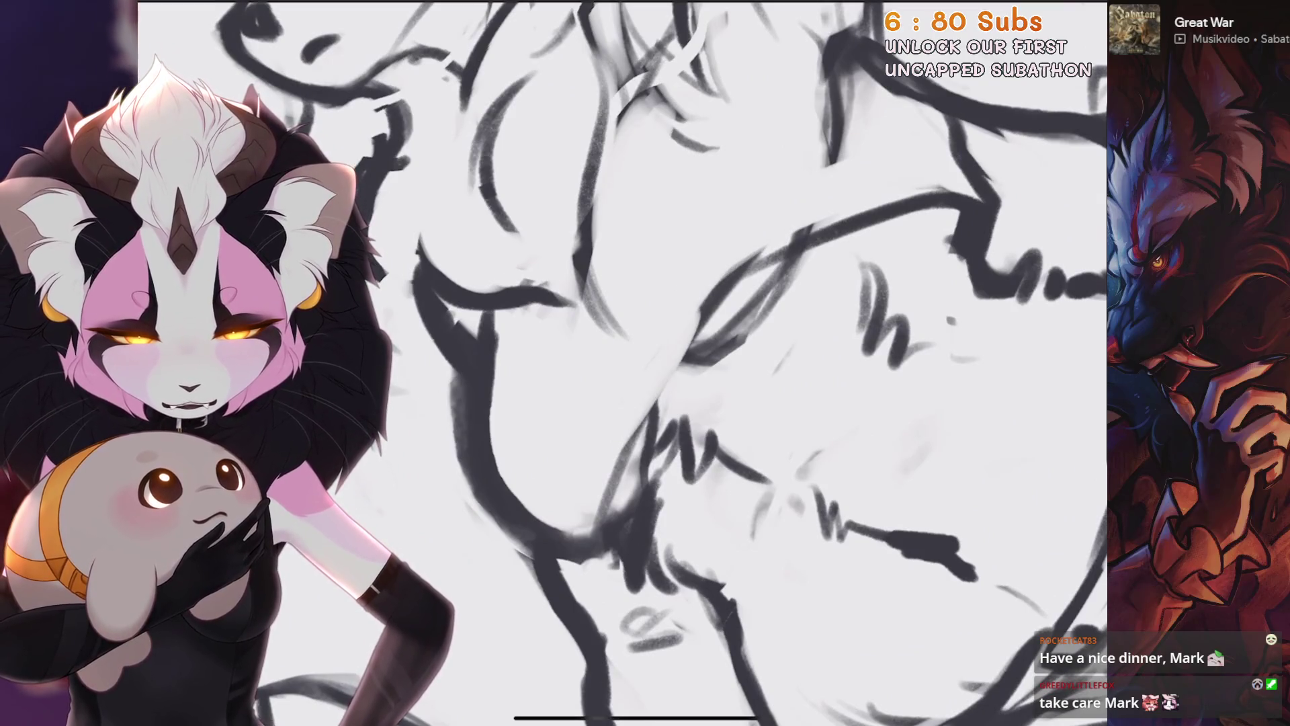
# Redraw the torso contour line up toward the chest, retrying until it sits right
pyautogui.moveTo(652, 414); pyautogui.dragTo(787, 247)
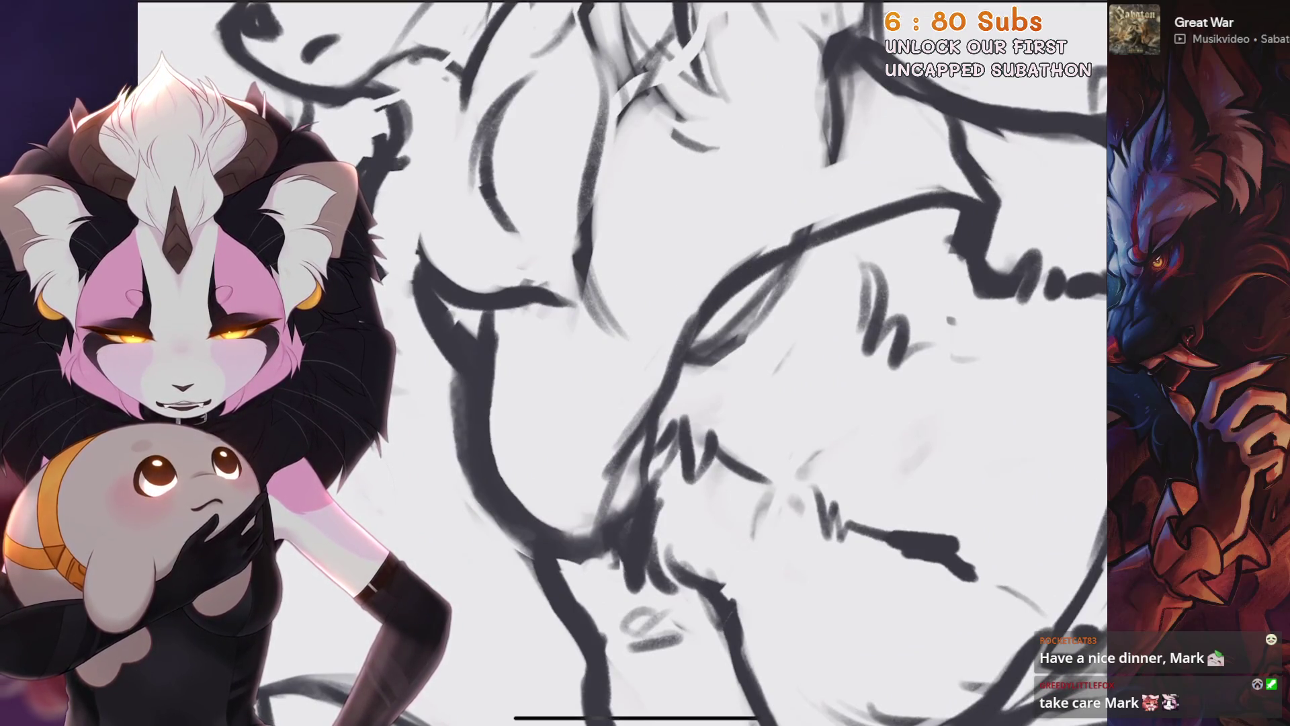
pyautogui.scroll(1, 626, 363)
pyautogui.scroll(-3, 625, 363)
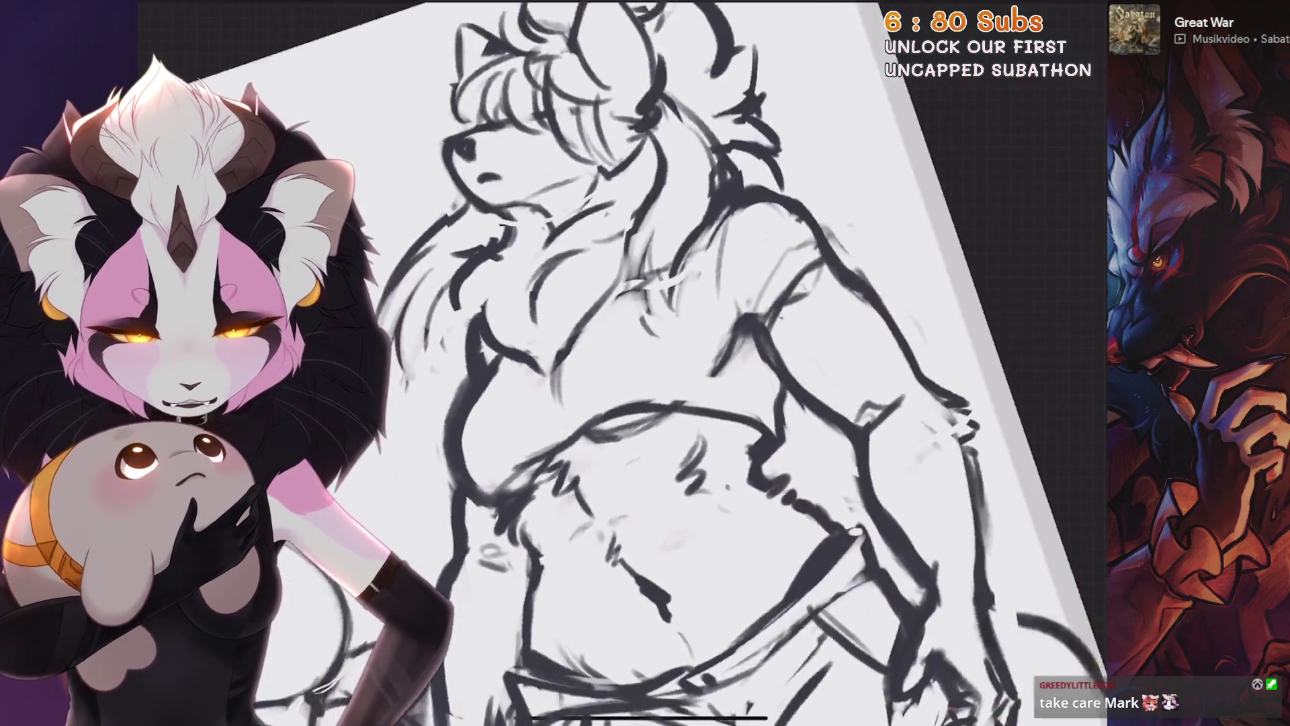
pyautogui.scroll(3, 626, 363)
pyautogui.scroll(2, 698, 270)
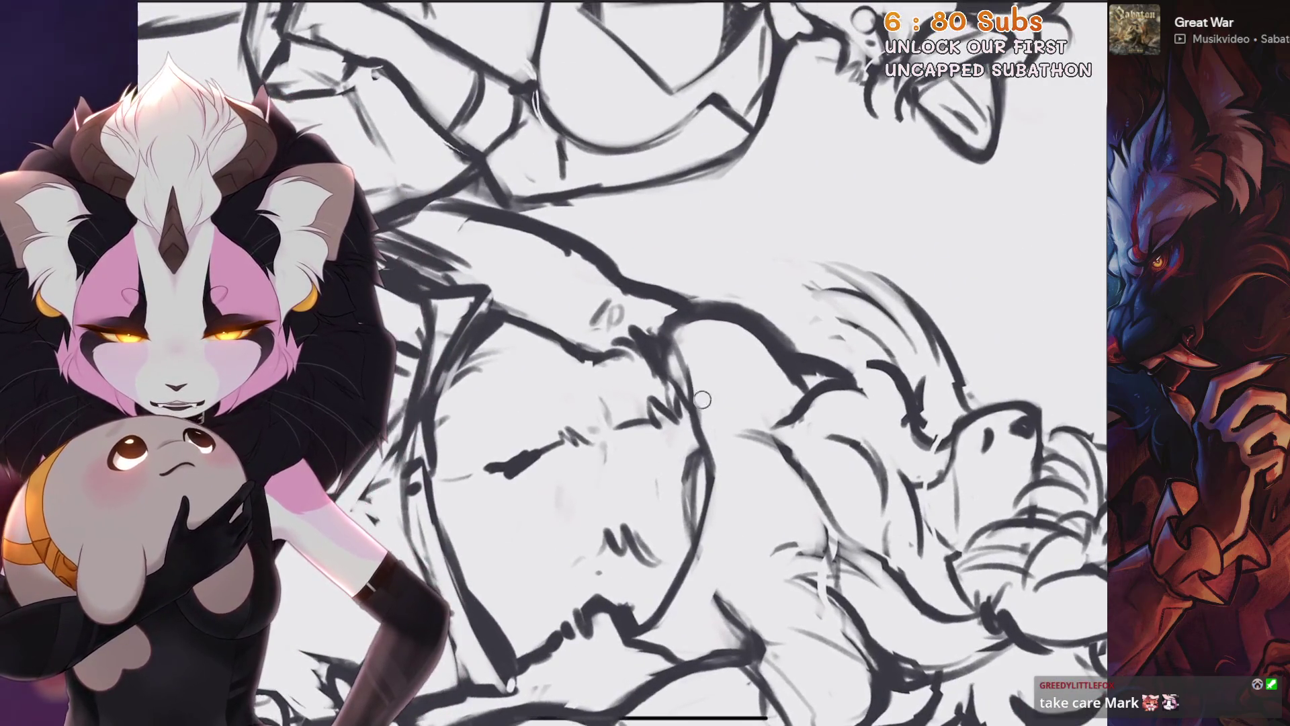
pyautogui.scroll(2, 699, 271)
pyautogui.scroll(3, 693, 273)
pyautogui.hotkey('ctrl', 'z')
pyautogui.scroll(2, 699, 284)
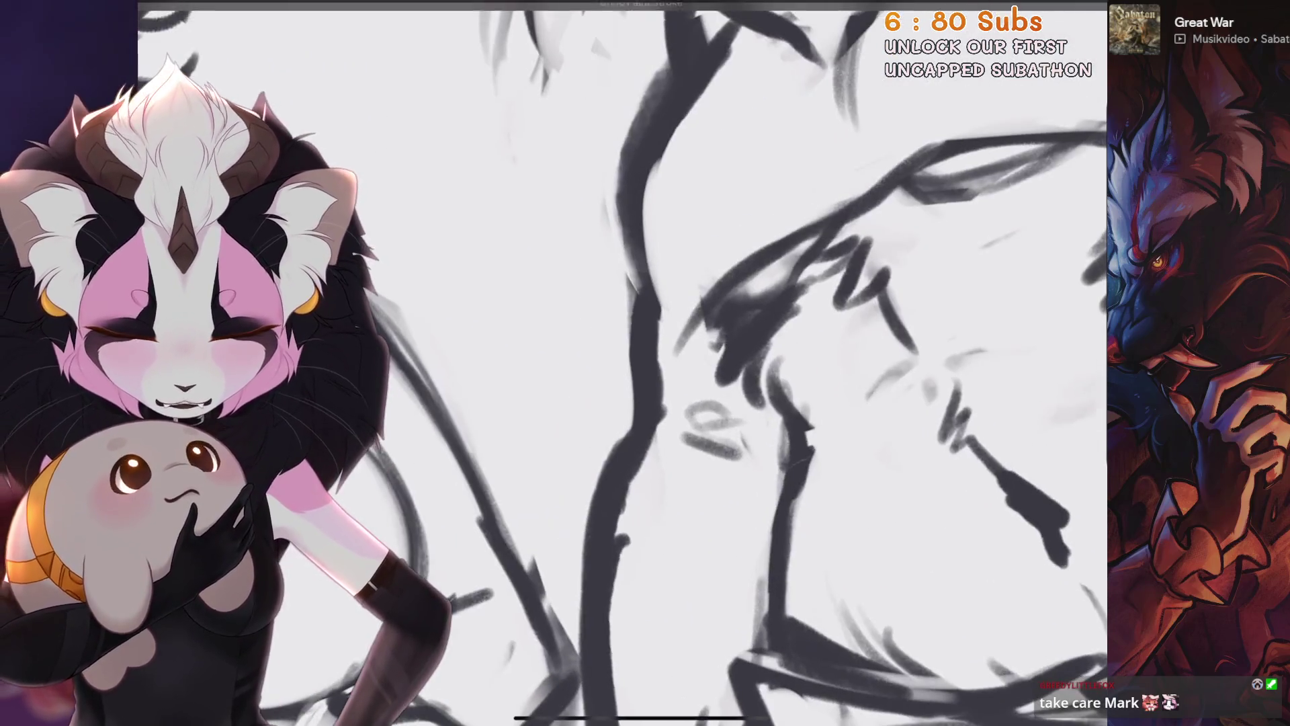
pyautogui.hotkey('ctrl', 'z')
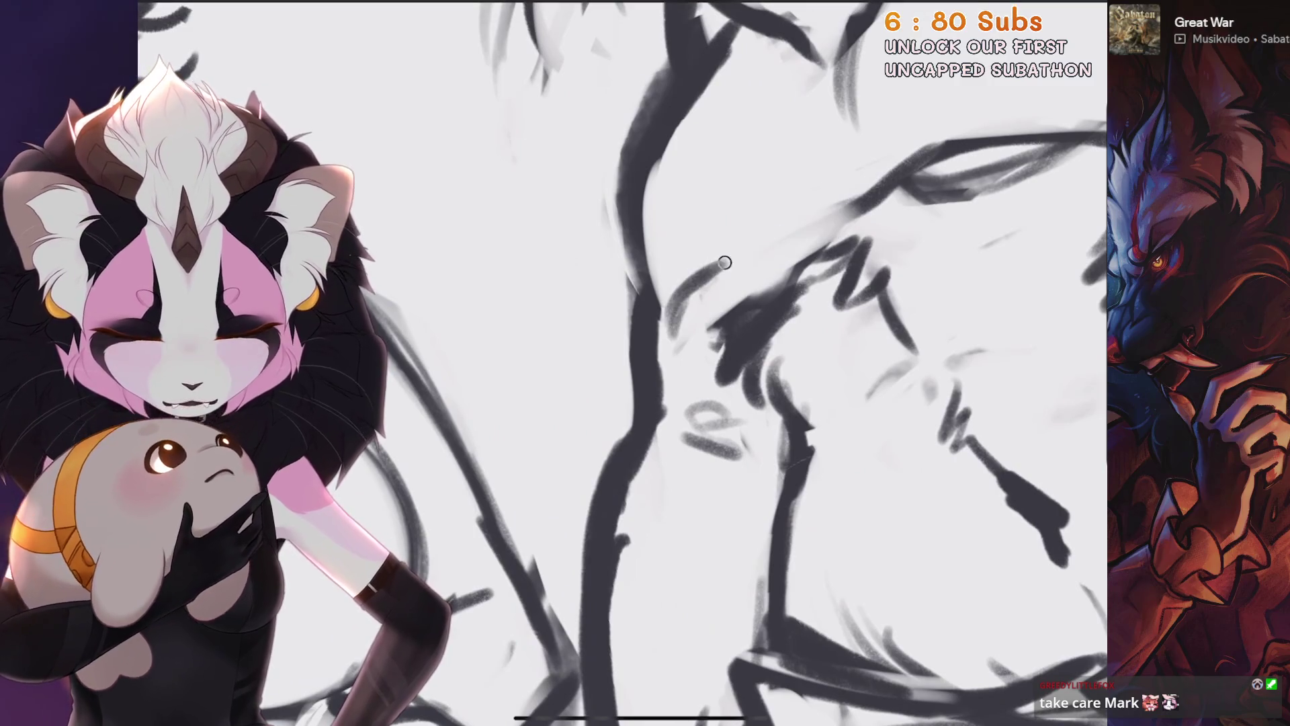
pyautogui.hotkey('ctrl', 'z')
pyautogui.moveTo(697, 287); pyautogui.dragTo(828, 217)
pyautogui.hotkey('ctrl', 'z')
pyautogui.moveTo(734, 263); pyautogui.dragTo(857, 200)
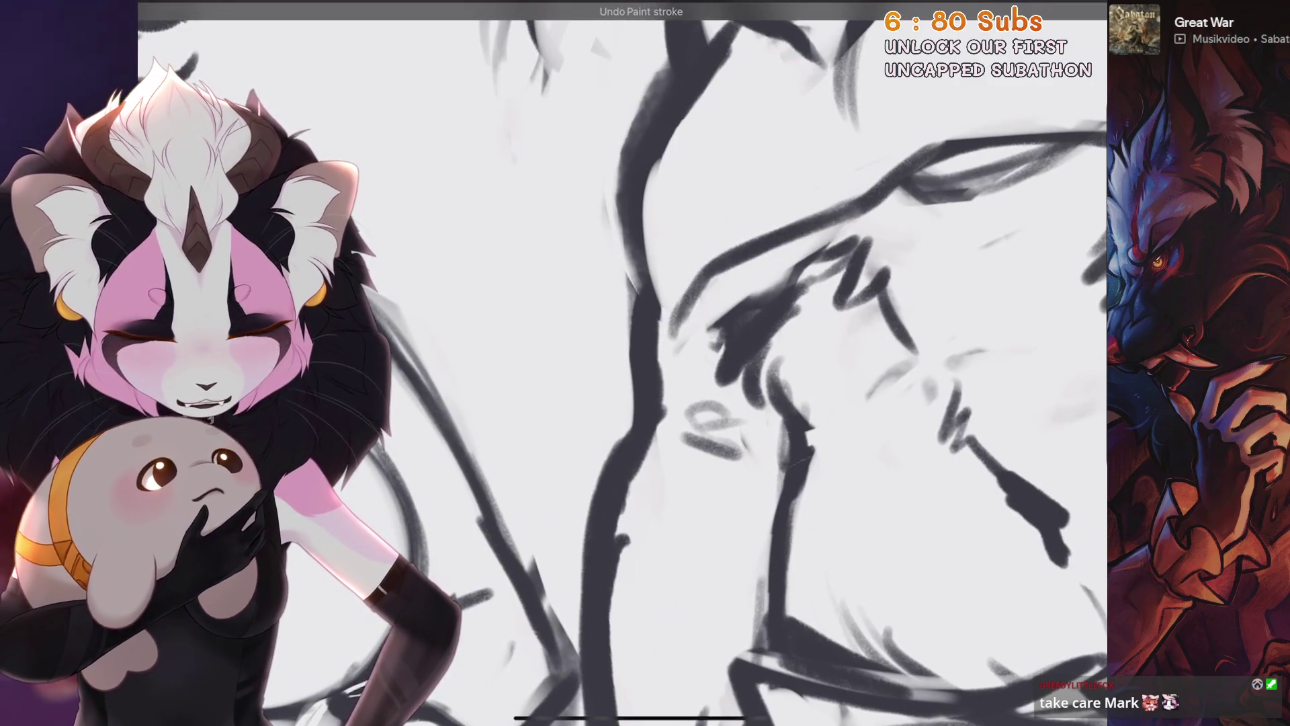
pyautogui.scroll(-3, 623, 363)
pyautogui.scroll(2, 623, 363)
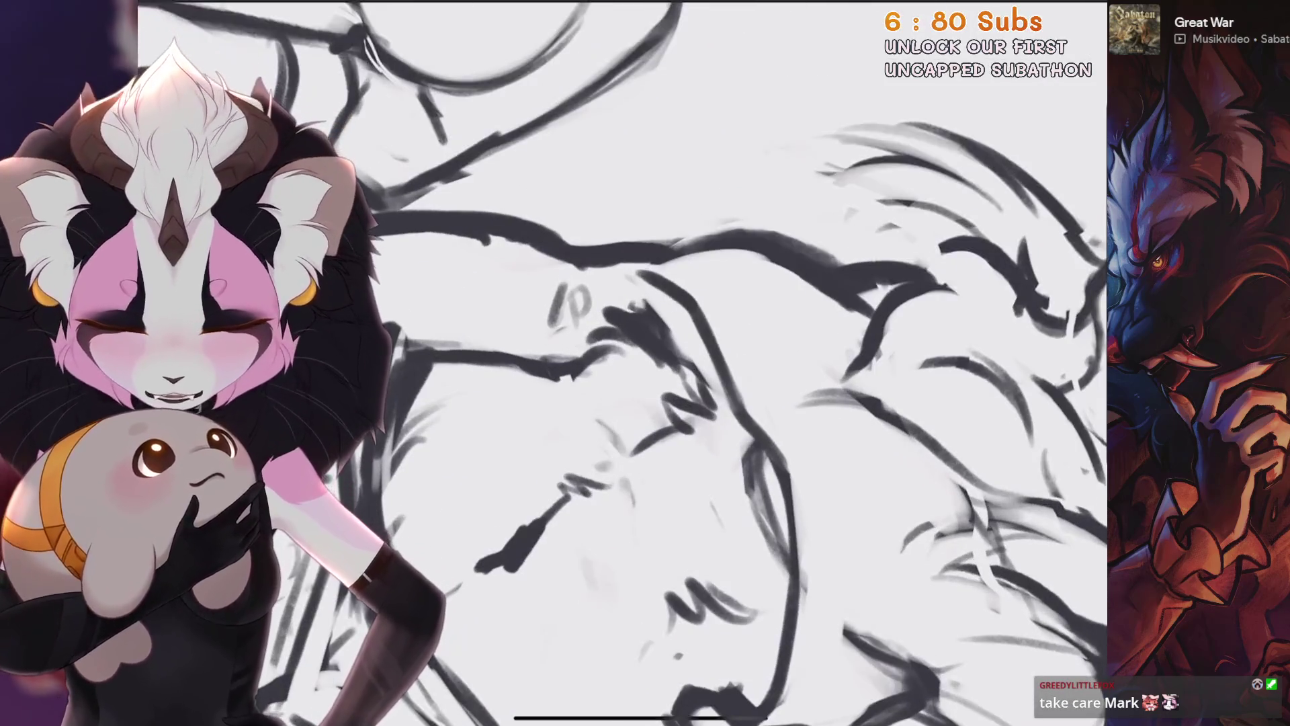
pyautogui.scroll(1, 623, 364)
pyautogui.hotkey('ctrl', 'z')
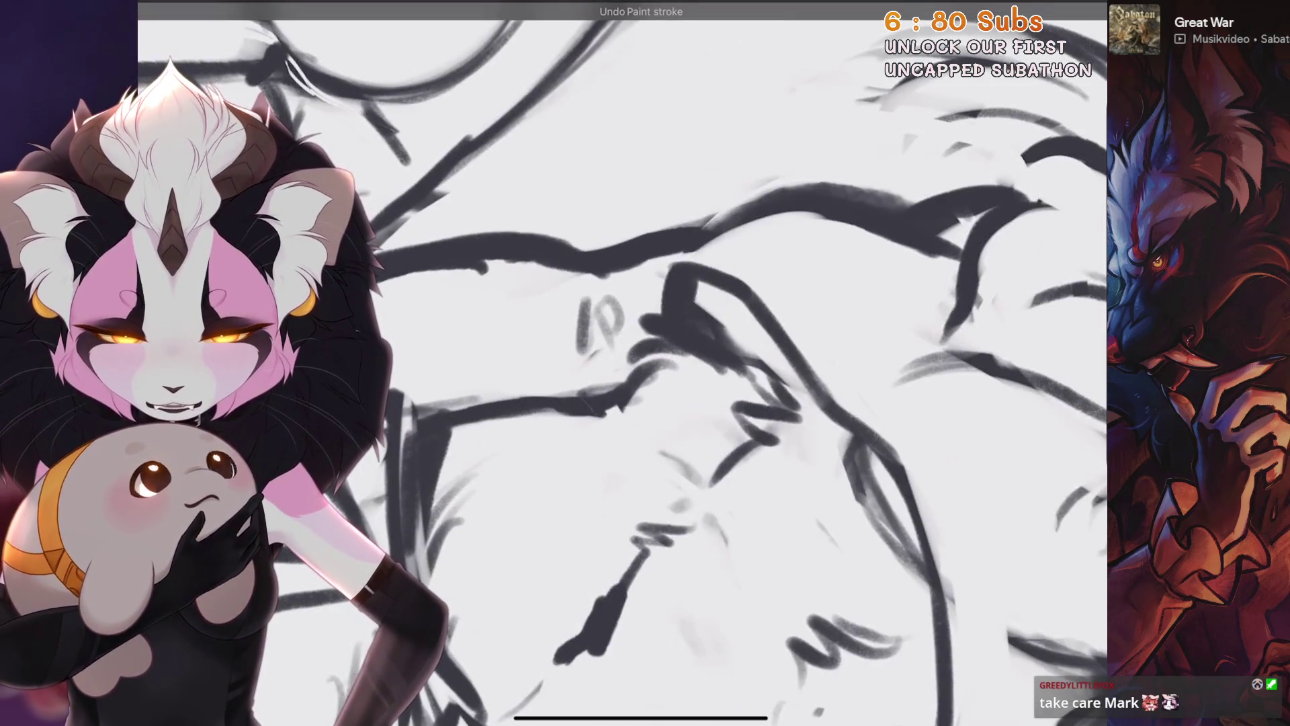
pyautogui.scroll(-2, 623, 363)
pyautogui.scroll(2, 623, 363)
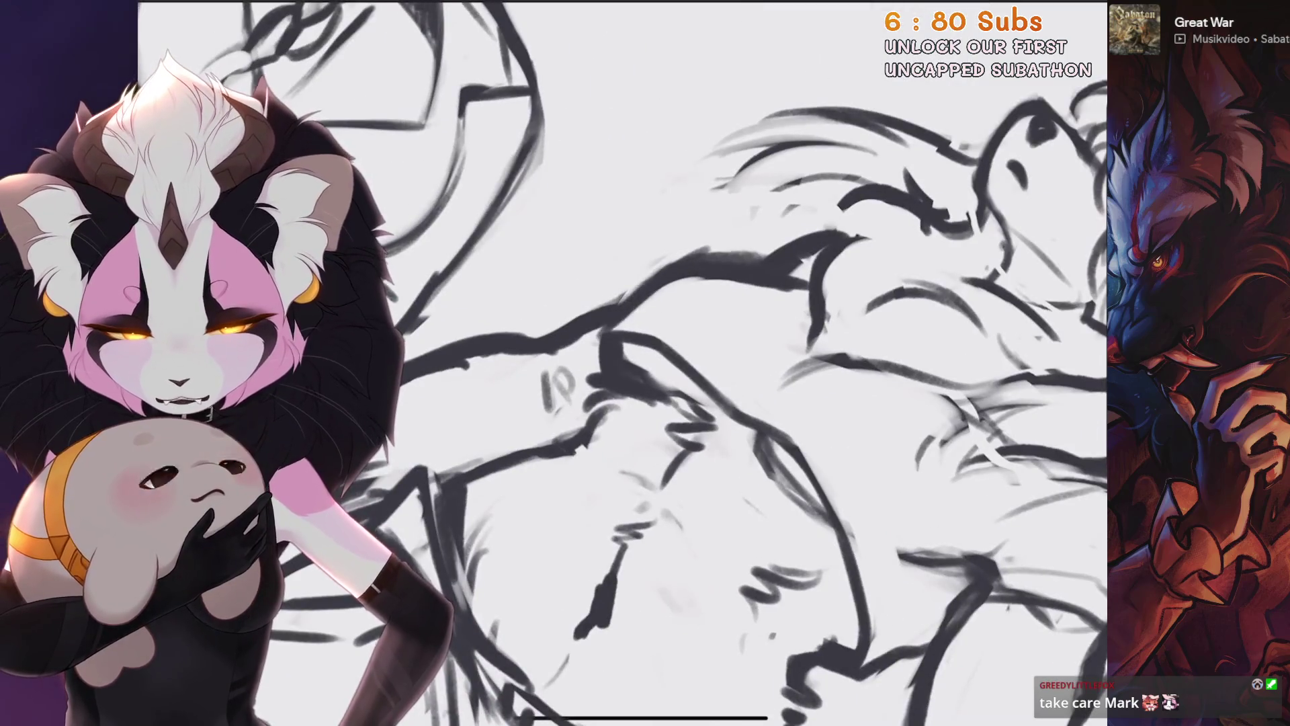
pyautogui.scroll(-1, 623, 362)
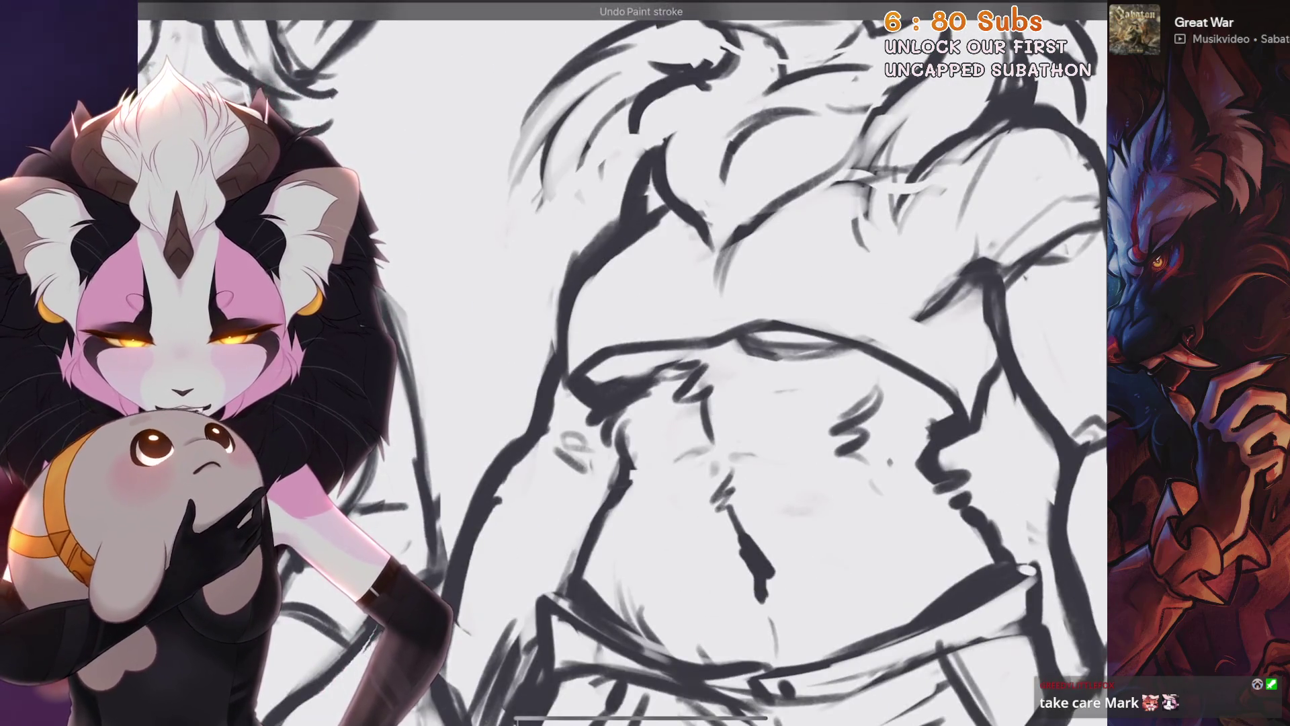
pyautogui.scroll(1, 623, 364)
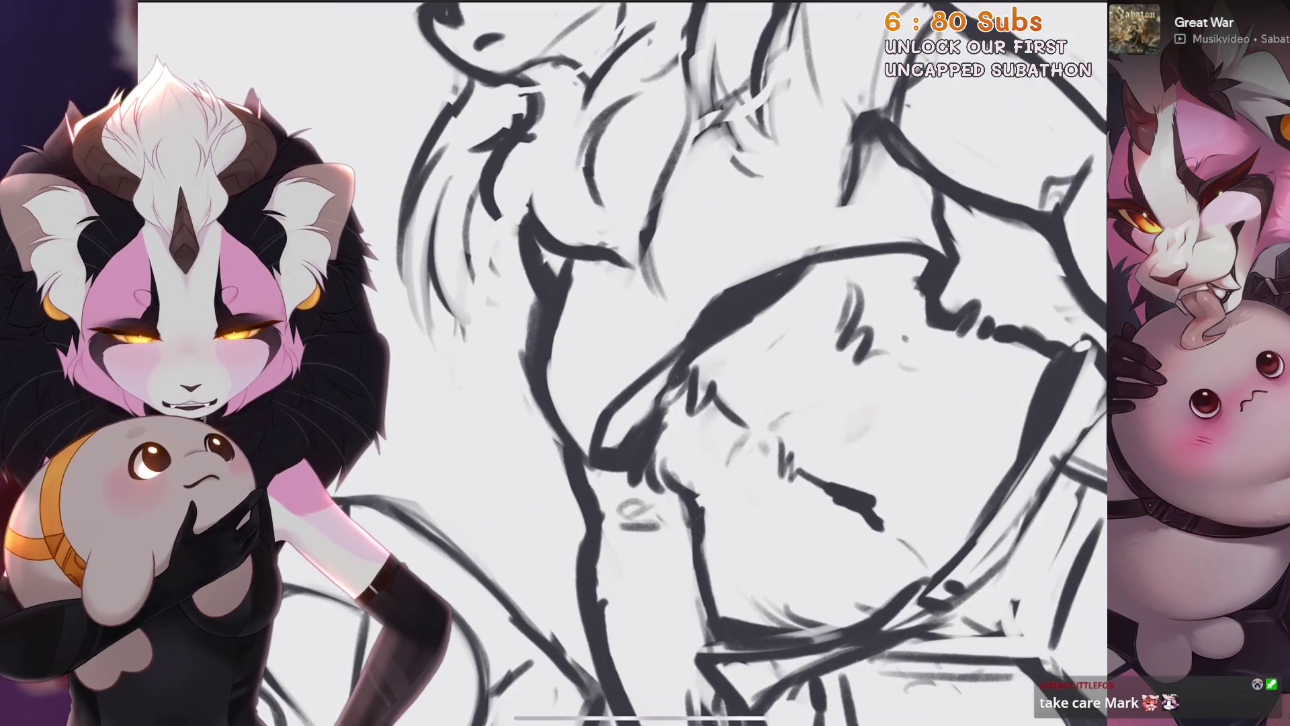
pyautogui.scroll(-3, 623, 363)
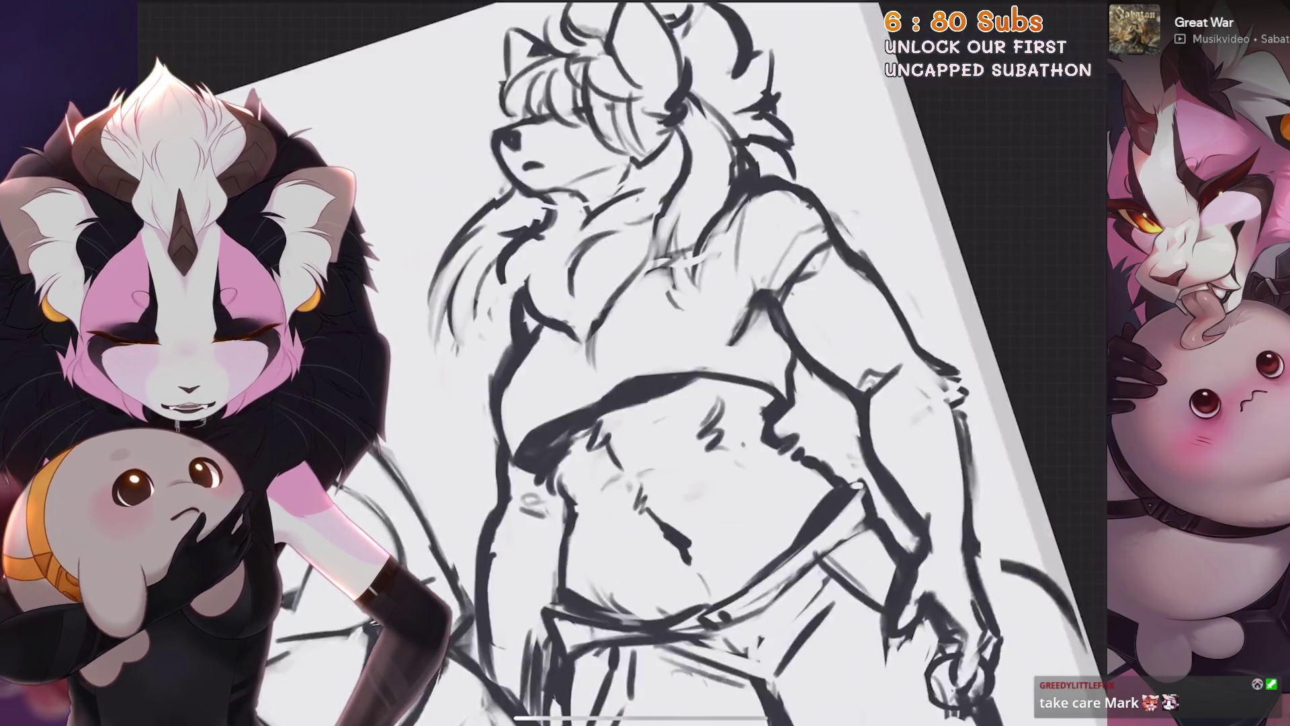
pyautogui.scroll(3, 623, 363)
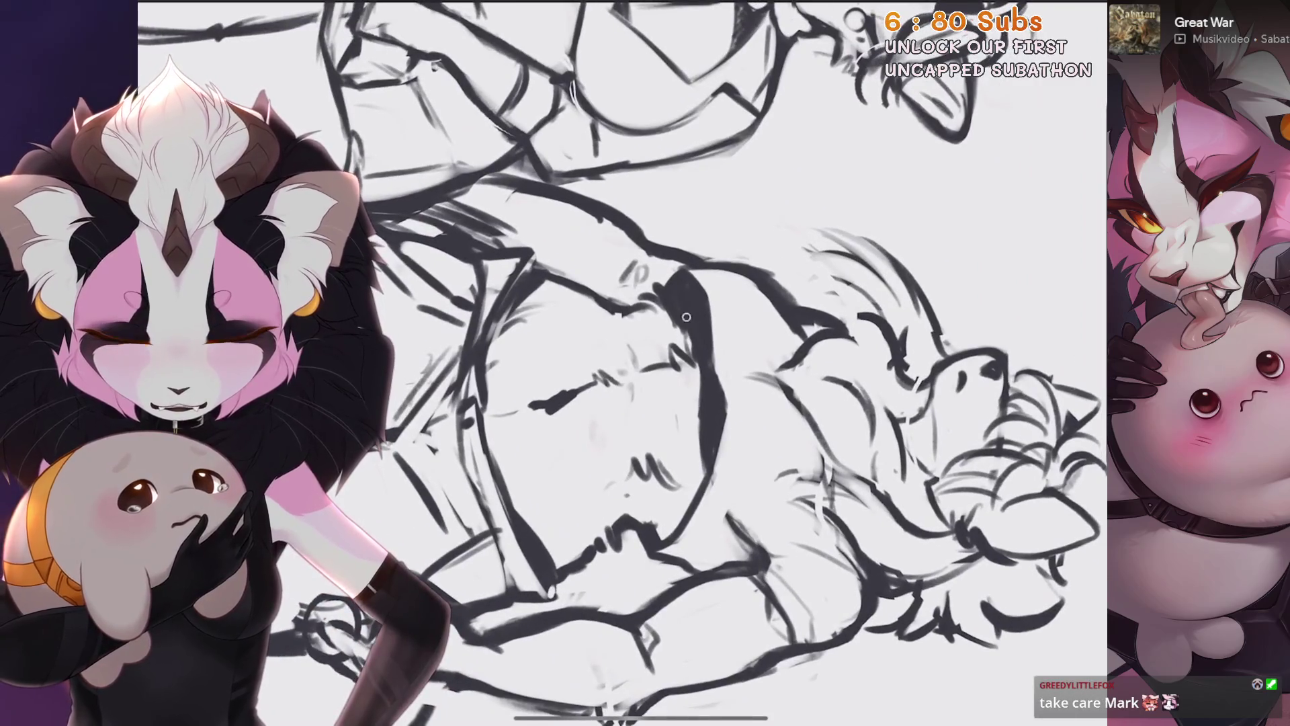
pyautogui.scroll(1, 623, 363)
pyautogui.scroll(1, 623, 363)
pyautogui.scroll(-2, 624, 364)
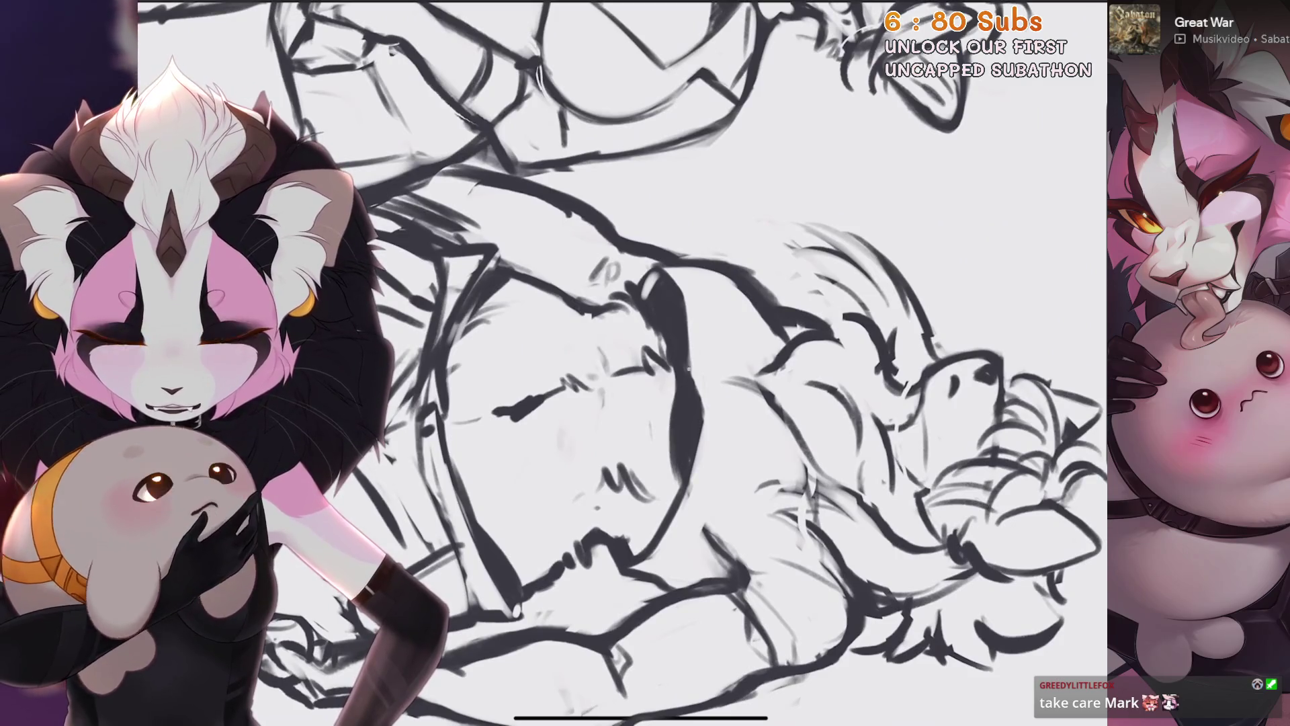
pyautogui.scroll(-3, 623, 363)
pyautogui.scroll(3, 623, 364)
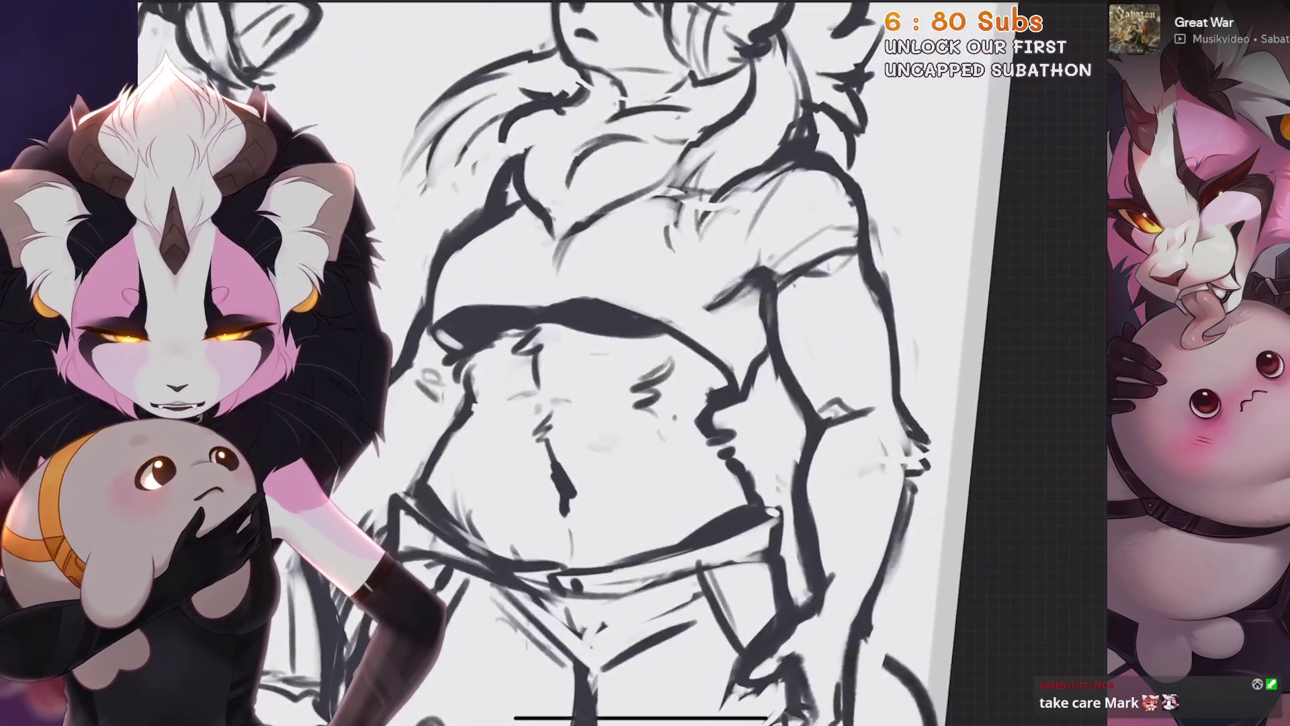
pyautogui.scroll(1, 623, 364)
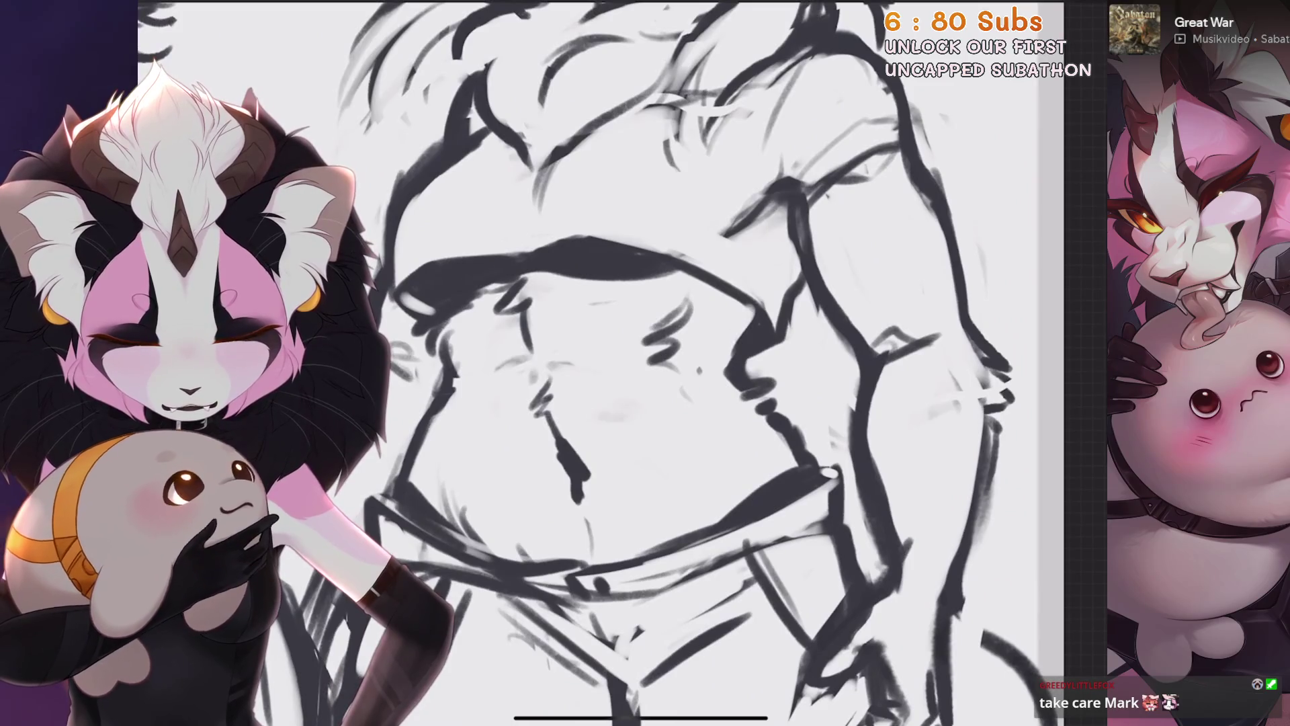
pyautogui.scroll(-2, 726, 400)
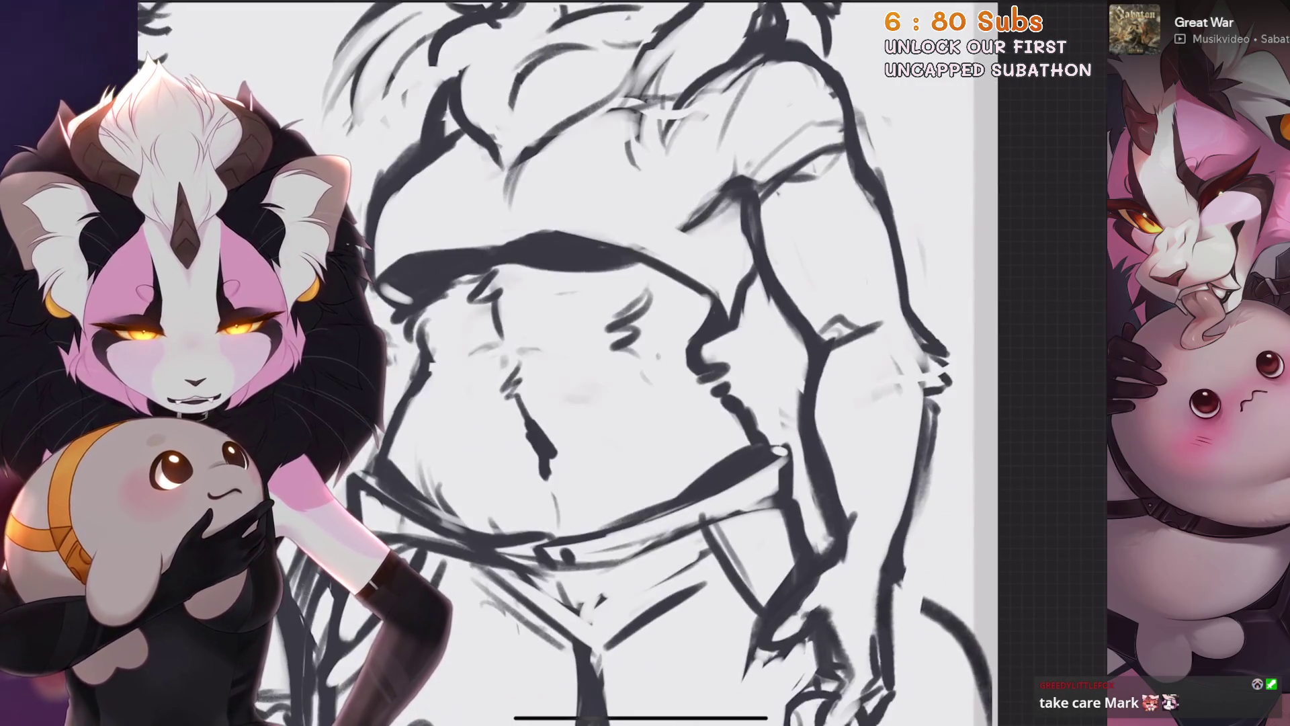
pyautogui.scroll(2, 726, 400)
# Check the brush collection, then undo the last erase and paint strokes on the torso
pyautogui.click(917, 8)
pyautogui.scroll(-2, 623, 363)
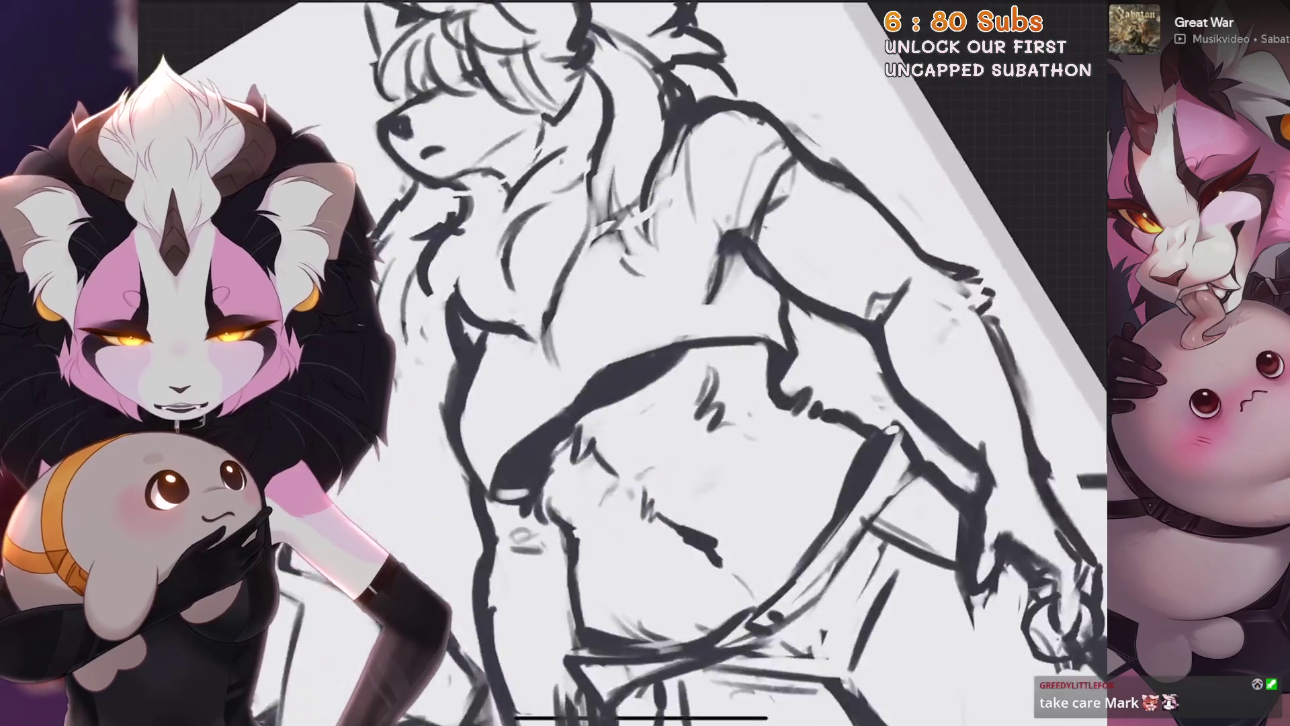
pyautogui.scroll(3, 623, 364)
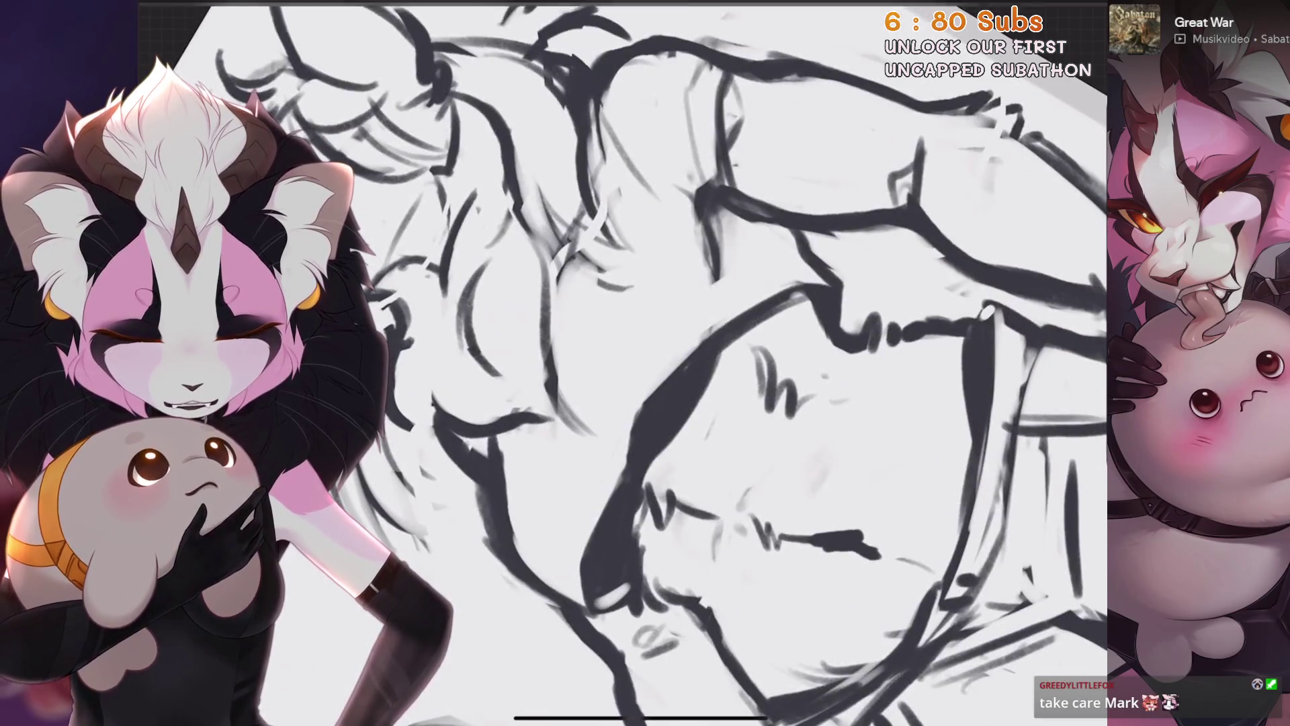
pyautogui.scroll(-3, 623, 363)
pyautogui.scroll(2, 616, 406)
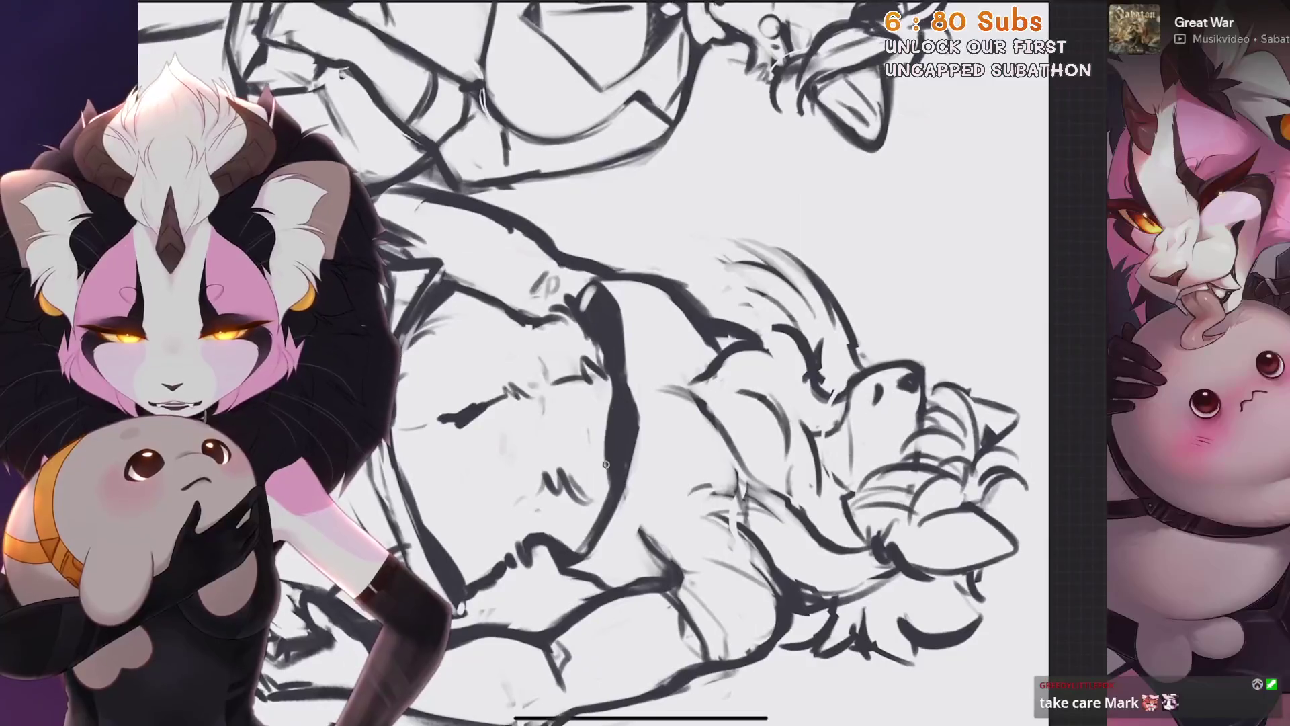
pyautogui.scroll(-2, 605, 431)
pyautogui.scroll(3, 623, 363)
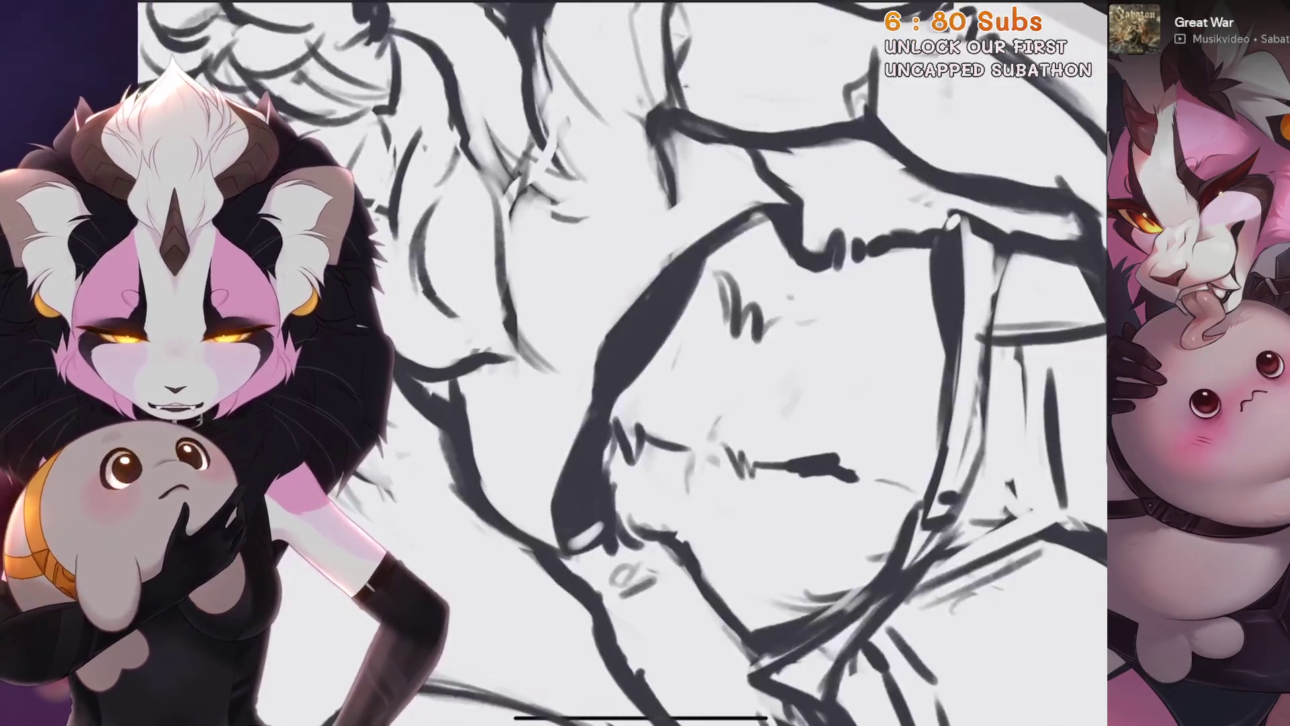
pyautogui.hotkey('ctrl', 'z')
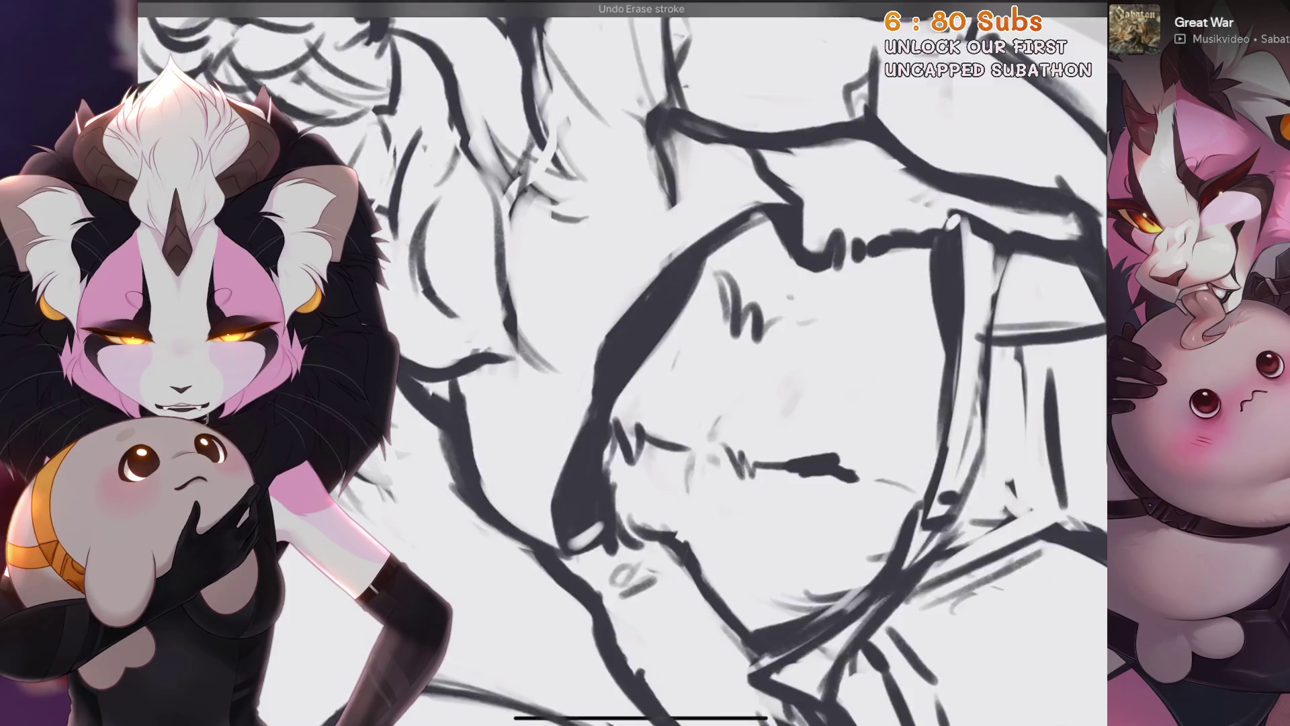
pyautogui.scroll(-2, 624, 363)
pyautogui.scroll(2, 624, 363)
pyautogui.hotkey('ctrl', 'z')
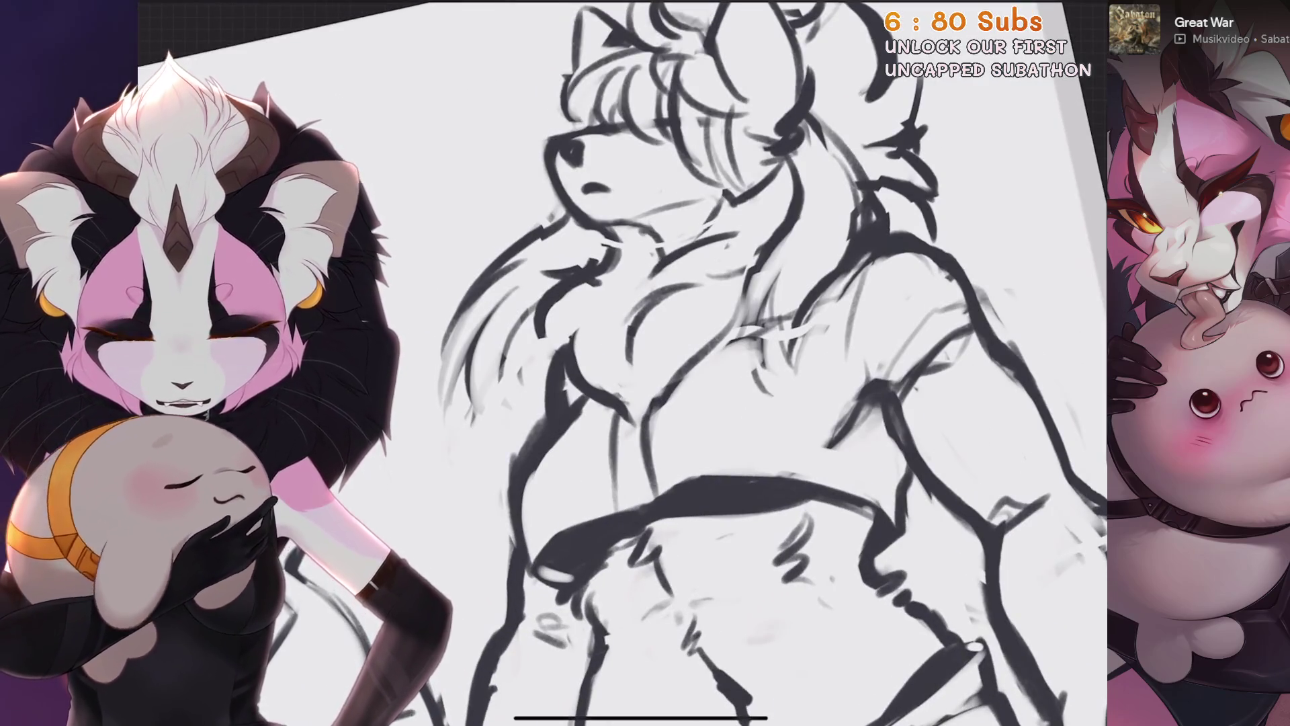
pyautogui.scroll(1, 623, 364)
# Undo two recent paint strokes on the muscular figure's torso and belly
pyautogui.hotkey('ctrl', 'z')
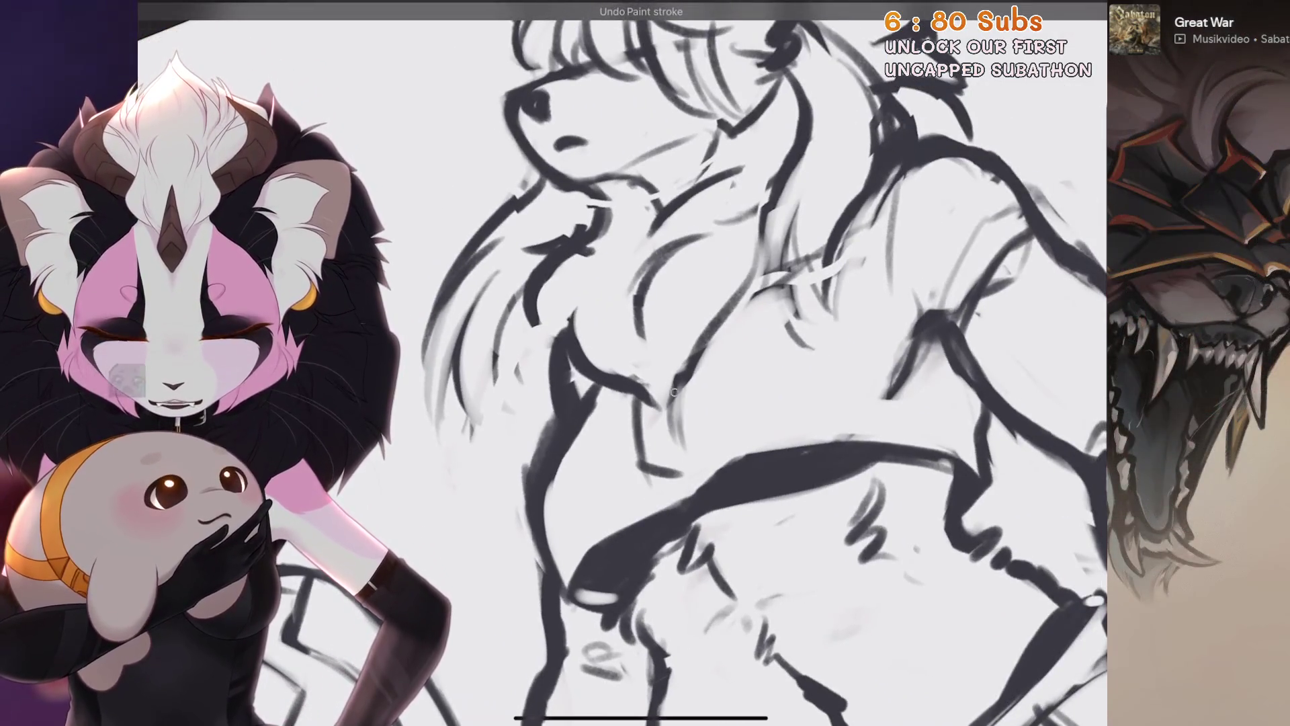
pyautogui.scroll(-2, 645, 363)
pyautogui.scroll(3, 682, 362)
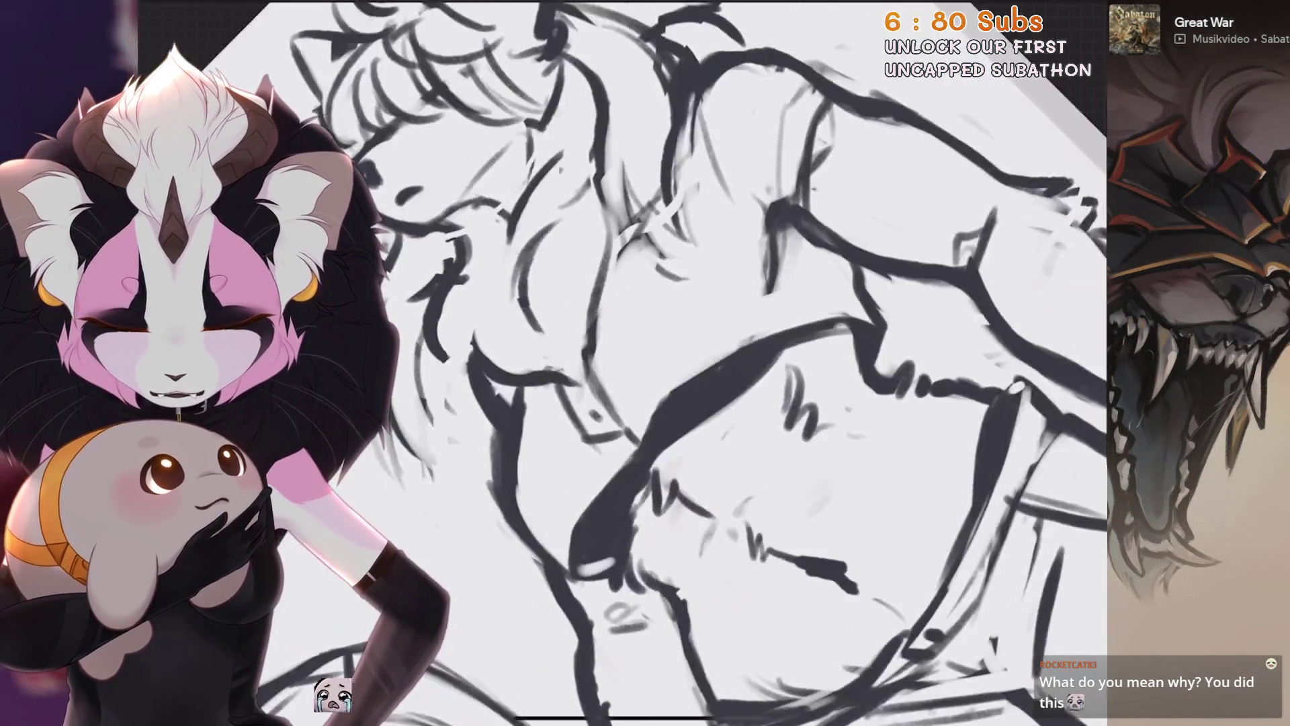
pyautogui.scroll(1, 646, 363)
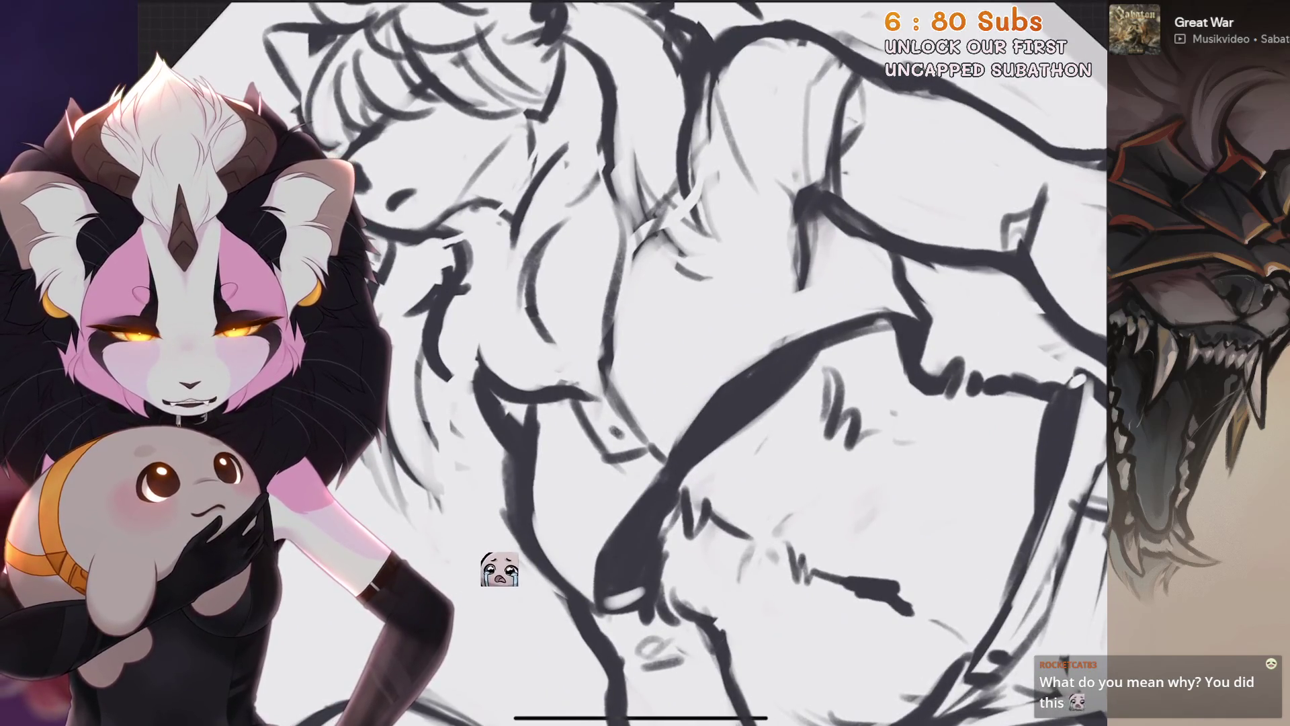
pyautogui.scroll(-1, 724, 368)
pyautogui.scroll(-1, 725, 369)
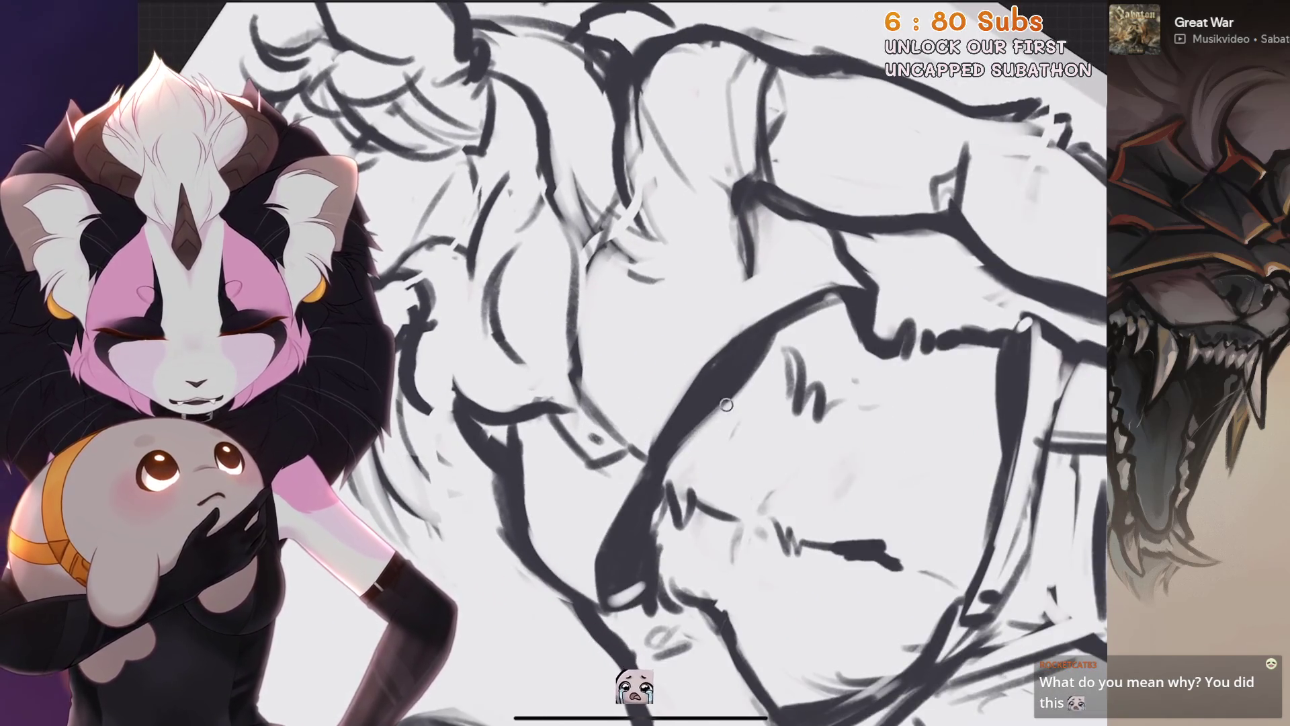
pyautogui.scroll(-3, 702, 430)
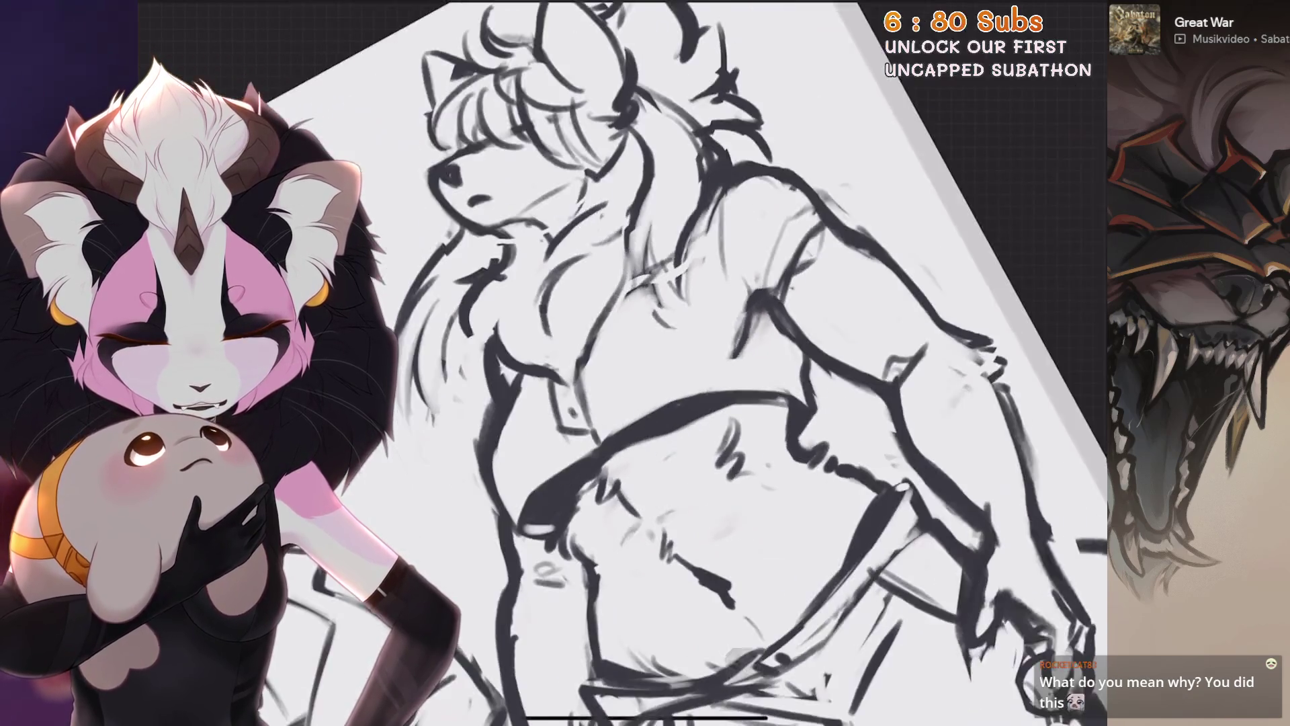
pyautogui.scroll(2, 646, 363)
pyautogui.scroll(-2, 635, 450)
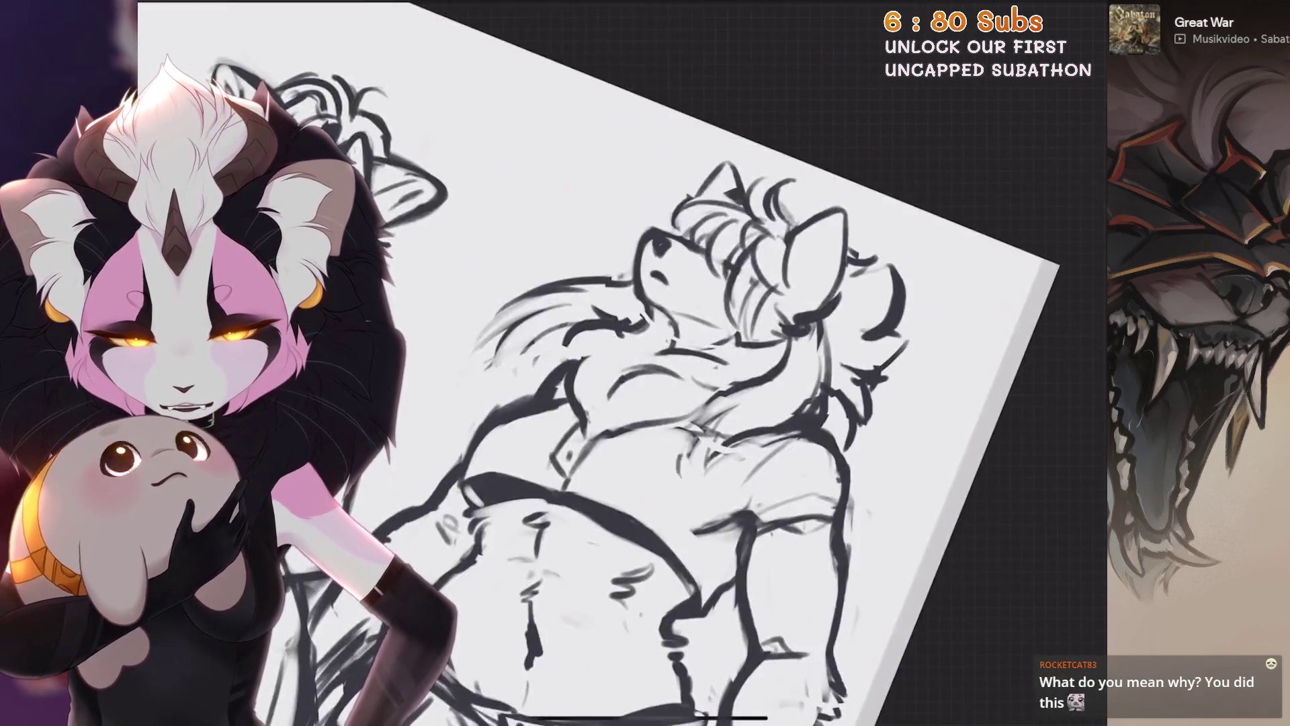
pyautogui.scroll(2, 645, 363)
pyautogui.scroll(1, 646, 363)
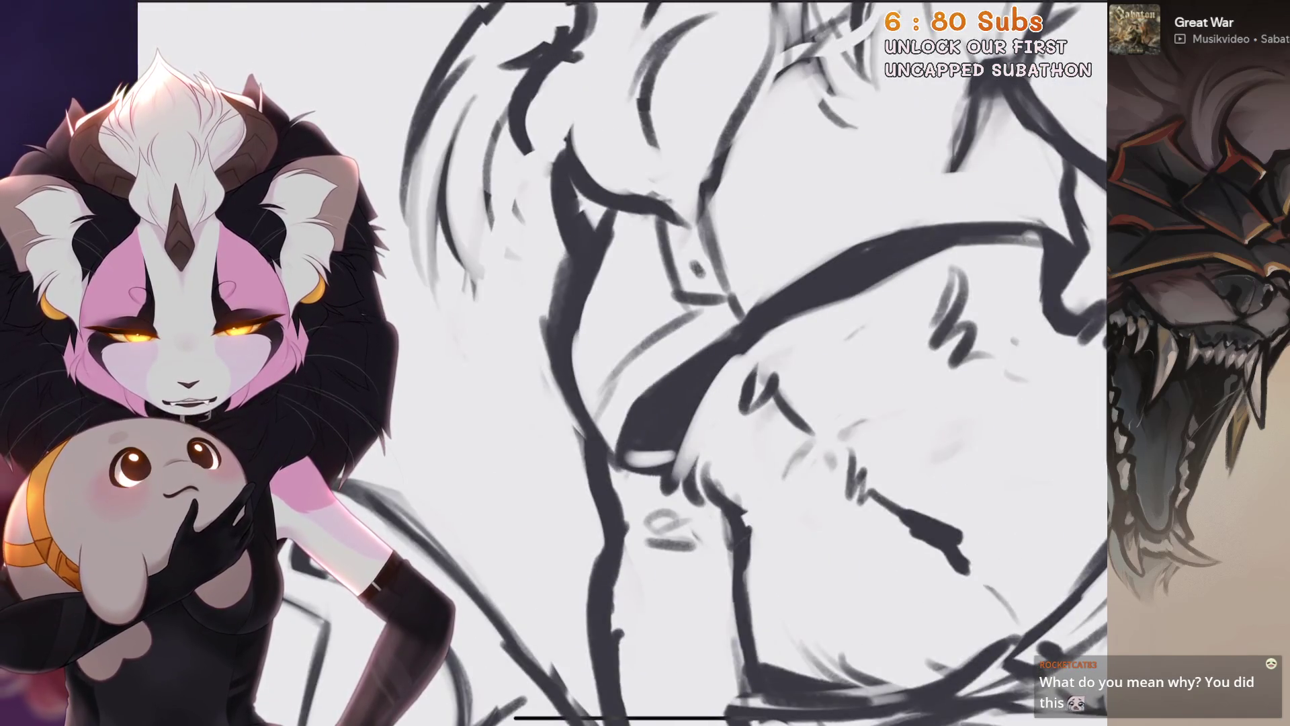
pyautogui.scroll(-1, 818, 210)
pyautogui.hotkey('ctrl', 'z')
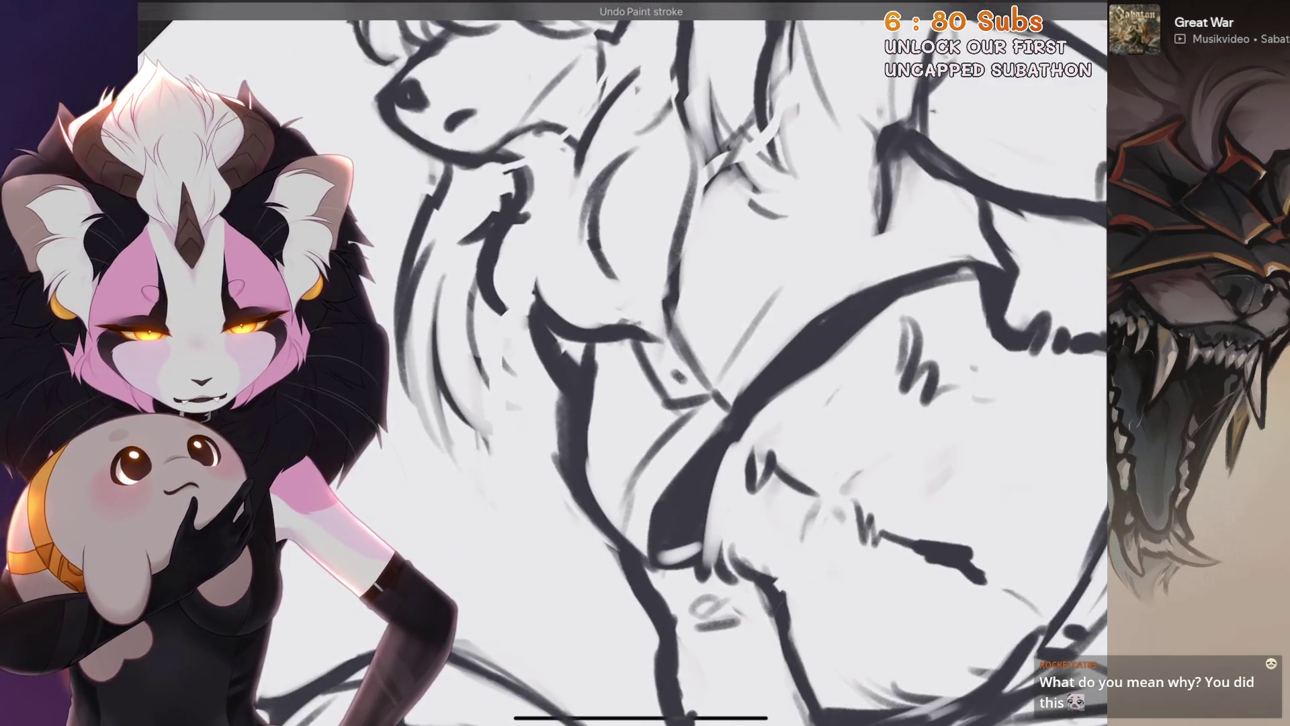
pyautogui.hscroll(1, 824, 262)
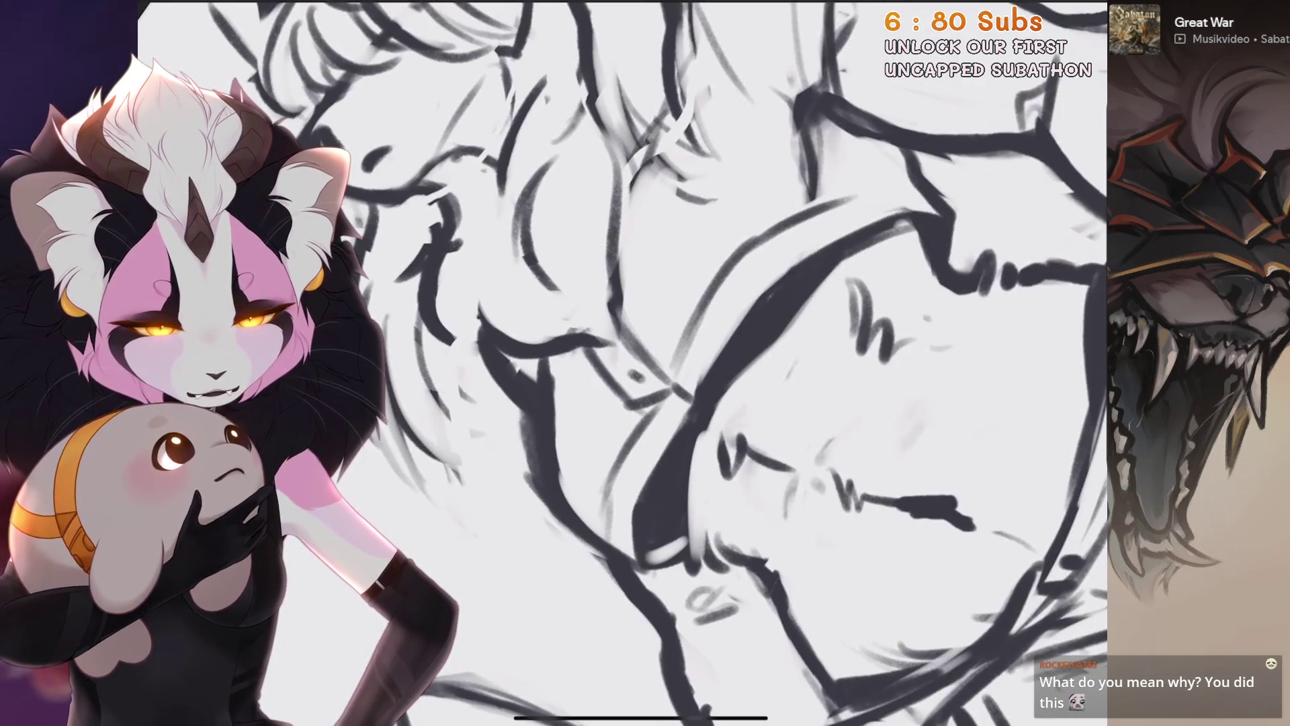
pyautogui.scroll(2, 645, 363)
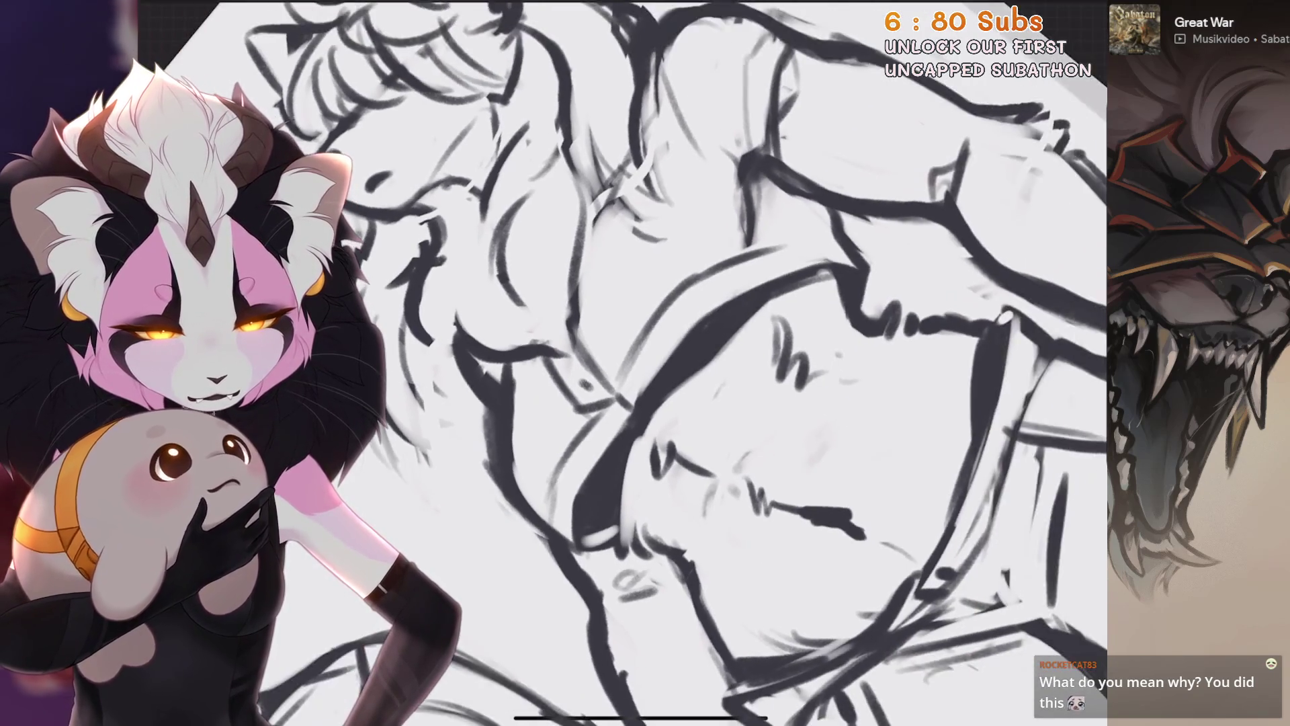
pyautogui.scroll(1, 646, 364)
pyautogui.scroll(-3, 645, 363)
pyautogui.scroll(1, 564, 403)
pyautogui.scroll(2, 645, 364)
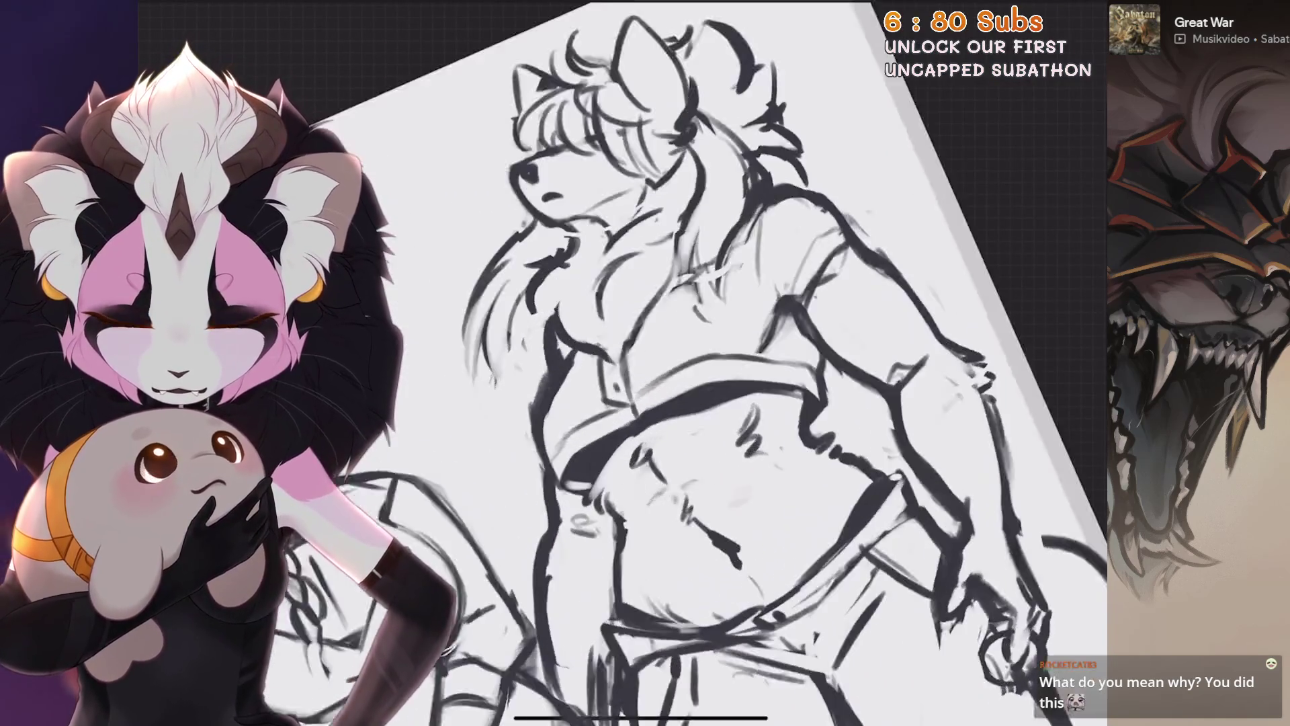
pyautogui.scroll(1, 646, 363)
pyautogui.scroll(2, 646, 364)
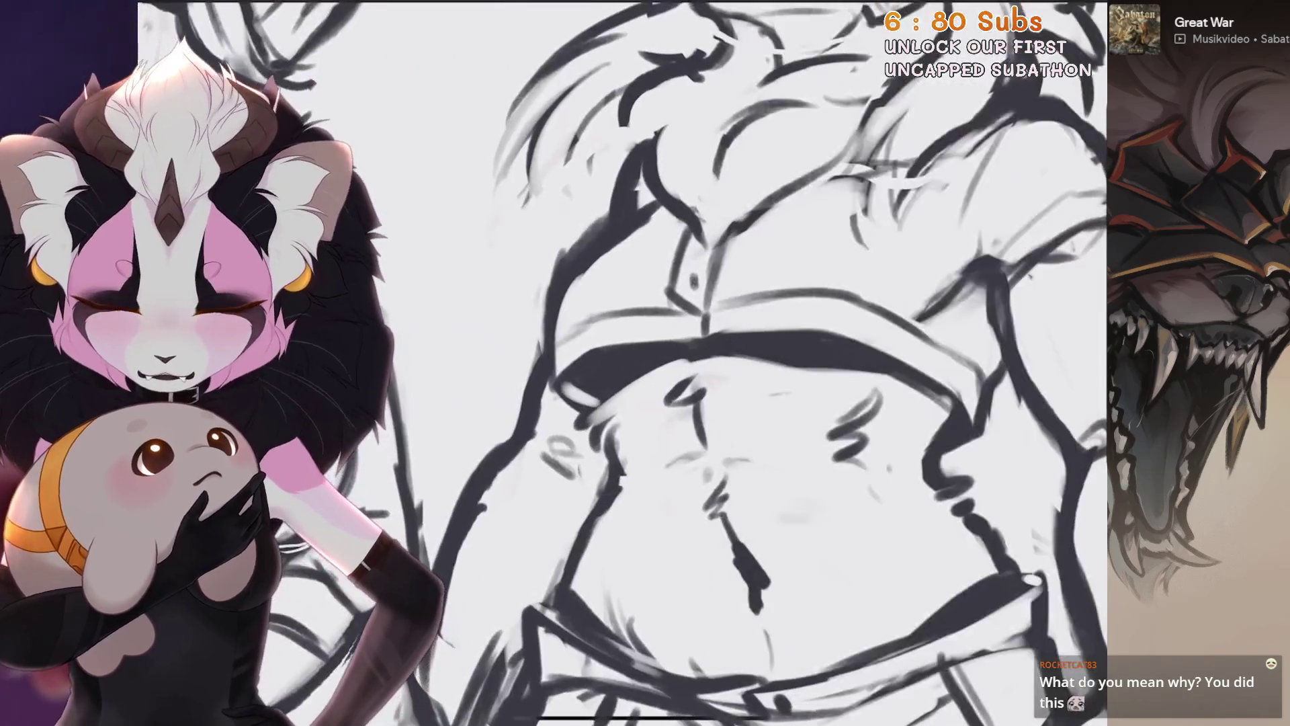
pyautogui.scroll(2, 646, 364)
pyautogui.scroll(1, 645, 363)
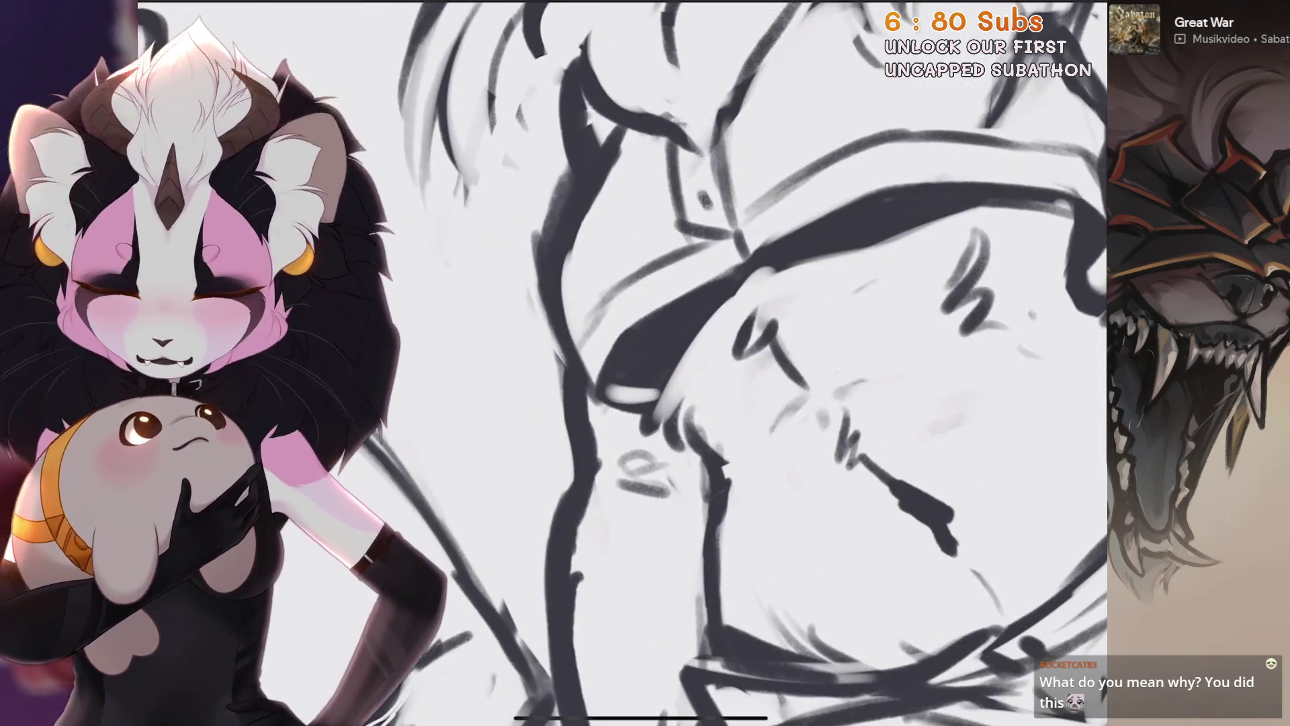
# Undo the small stray torso stroke and the paint stroke before it
pyautogui.hotkey('ctrl', 'z')
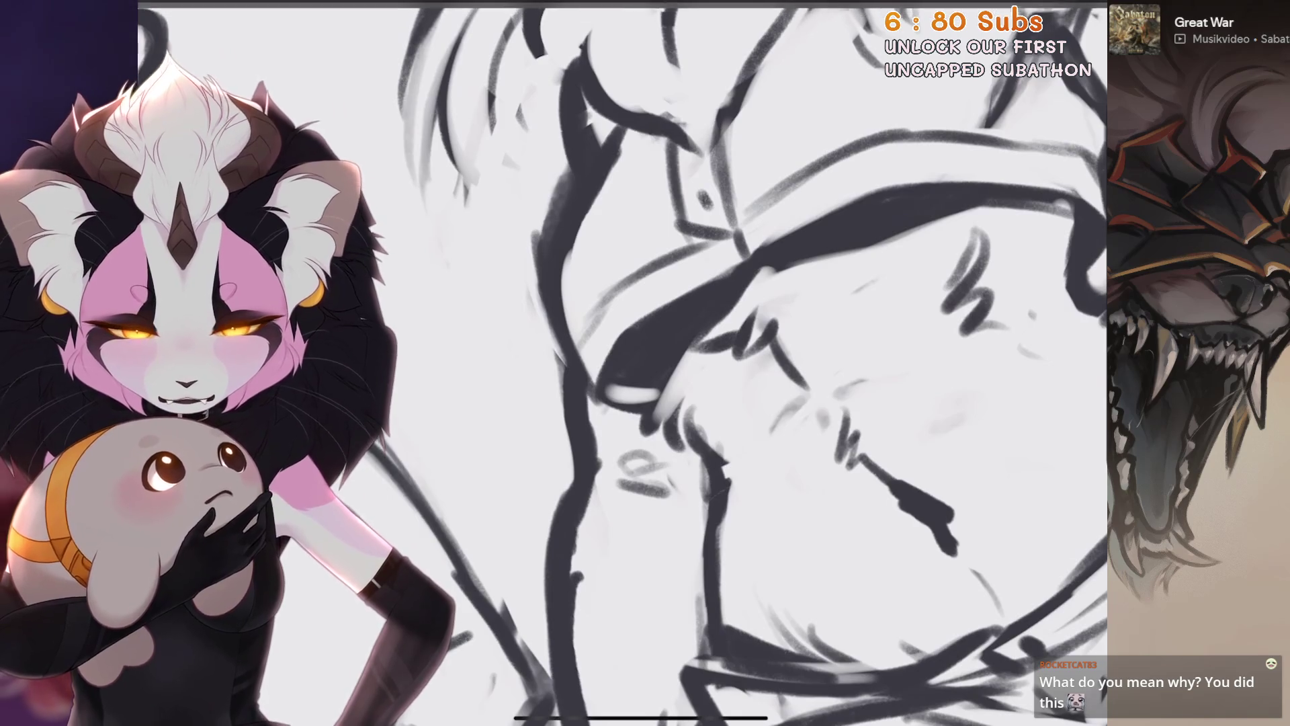
pyautogui.hotkey('ctrl', 'z')
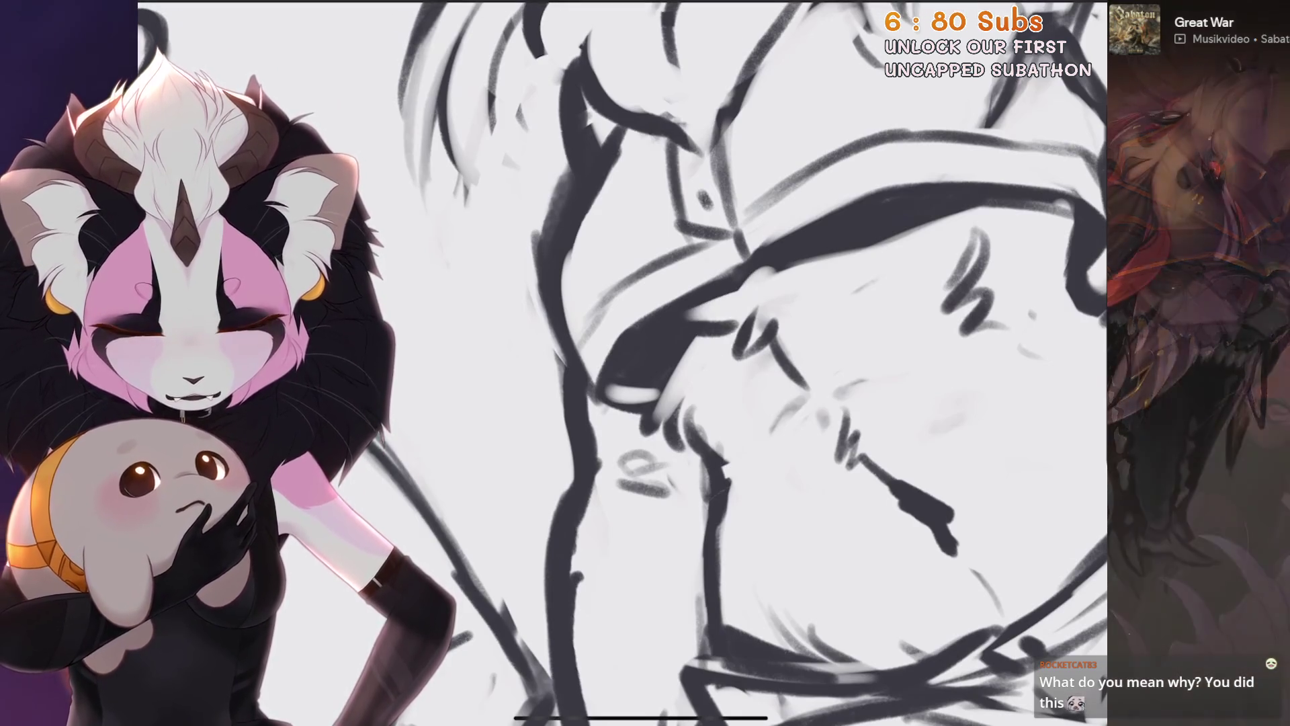
pyautogui.scroll(-3, 645, 364)
pyautogui.scroll(2, 646, 363)
pyautogui.scroll(2, 645, 364)
pyautogui.scroll(2, 645, 363)
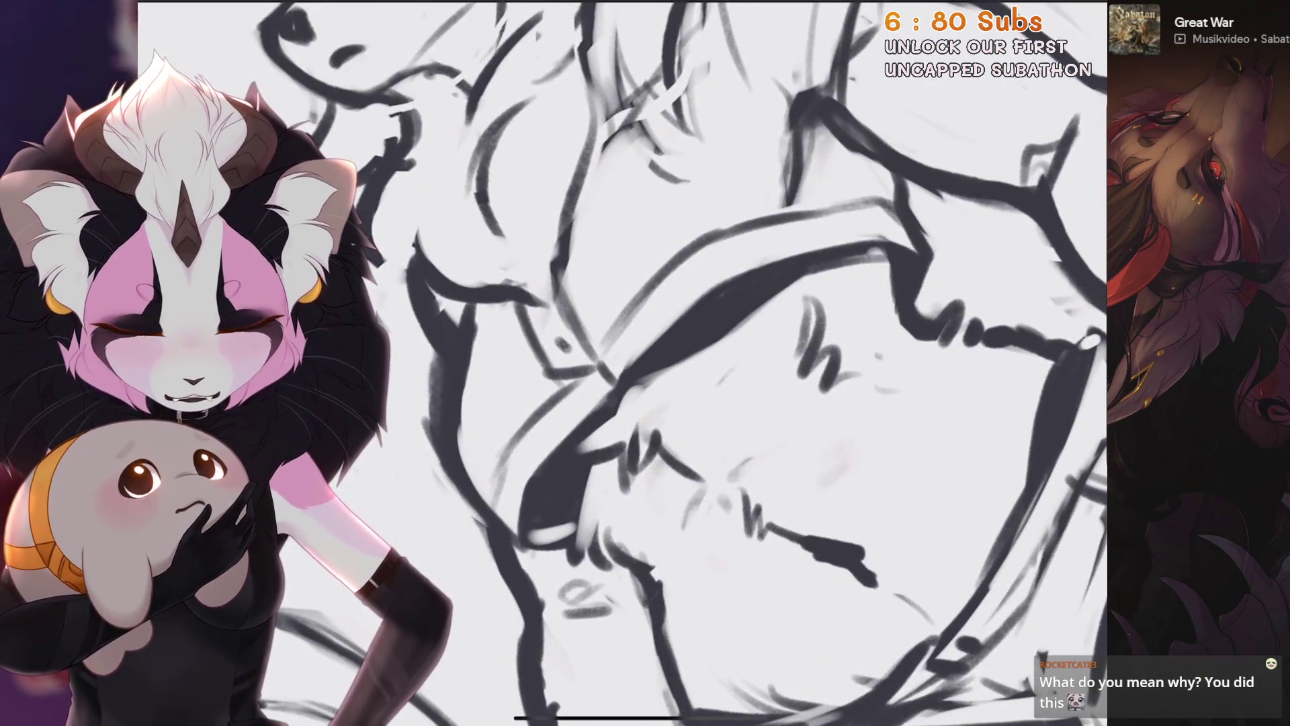
pyautogui.scroll(-3, 645, 363)
pyautogui.scroll(3, 646, 362)
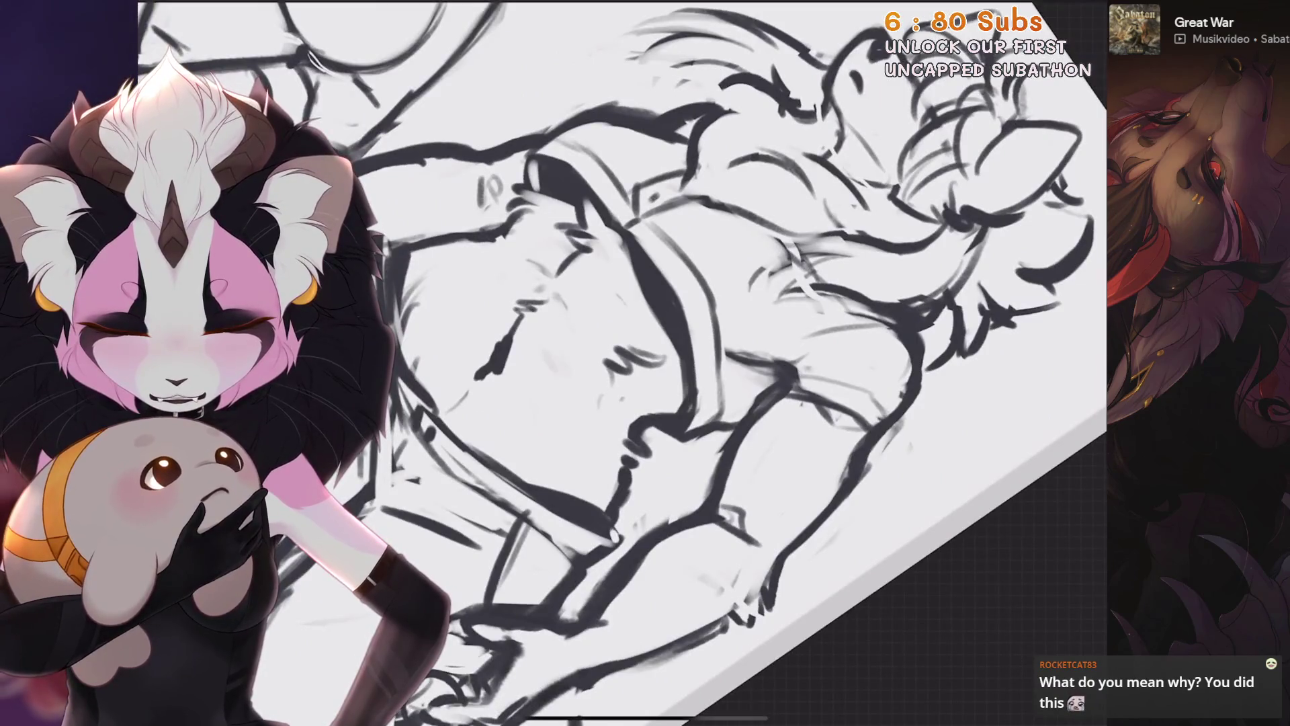
pyautogui.scroll(2, 645, 363)
pyautogui.scroll(-2, 737, 344)
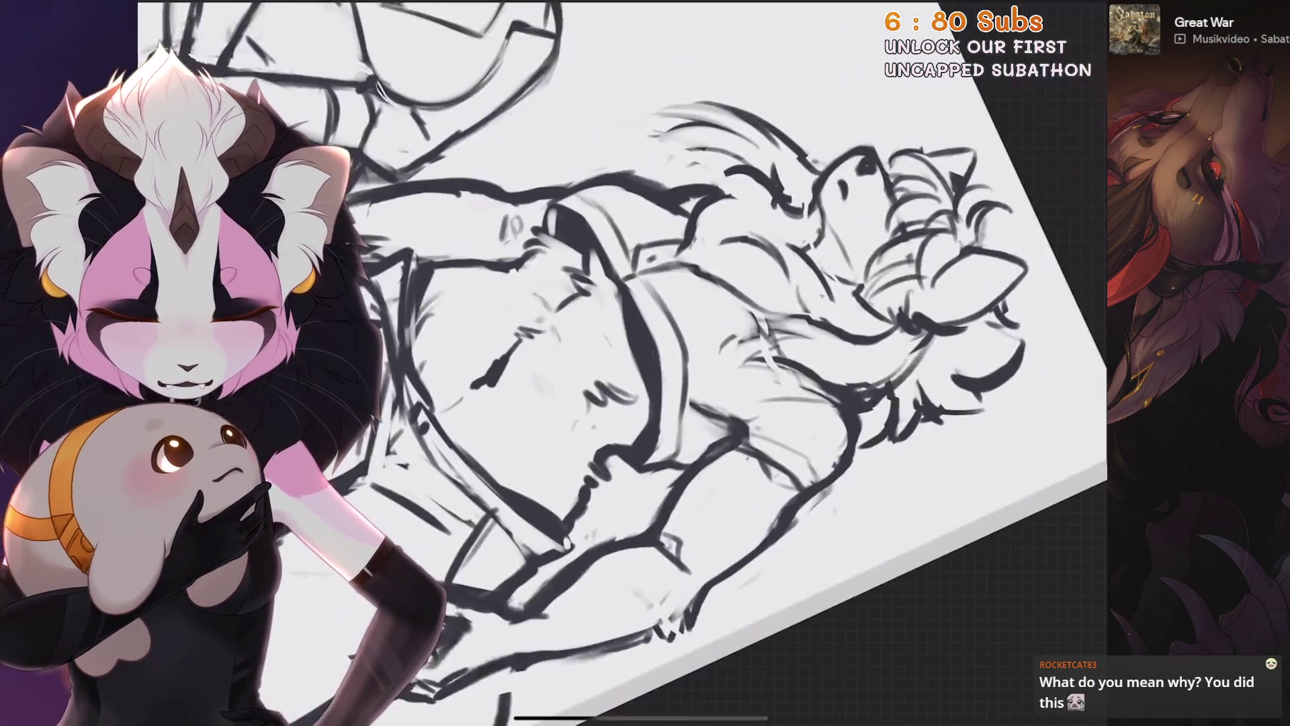
pyautogui.scroll(-2, 695, 343)
pyautogui.scroll(-3, 696, 343)
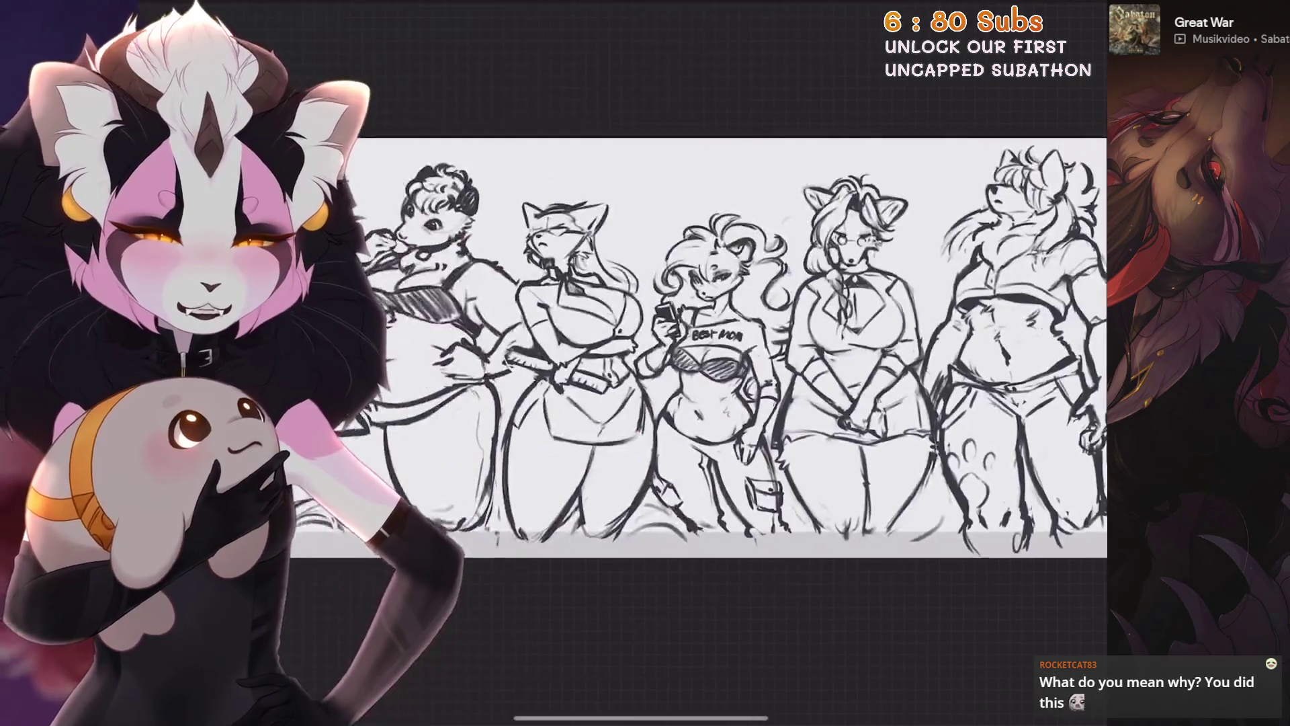
pyautogui.scroll(1, 696, 343)
pyautogui.hscroll(3, 696, 344)
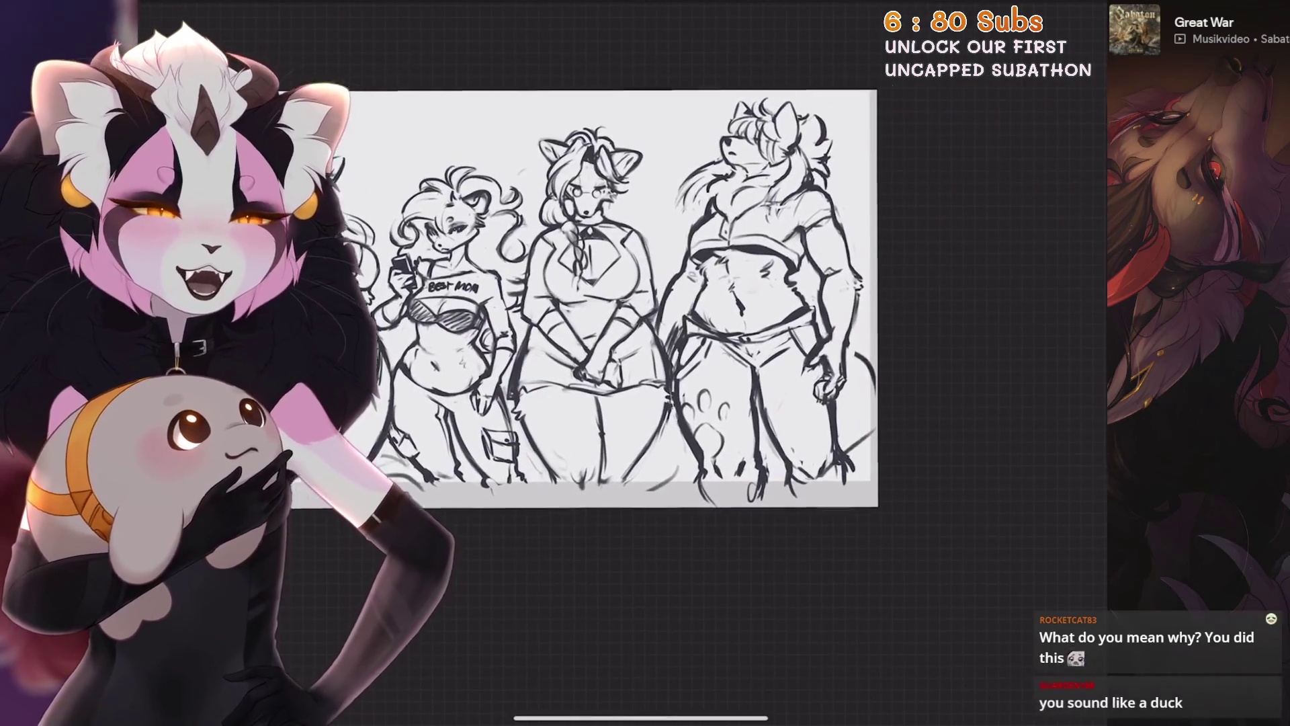
pyautogui.scroll(1, 766, 343)
pyautogui.scroll(2, 766, 343)
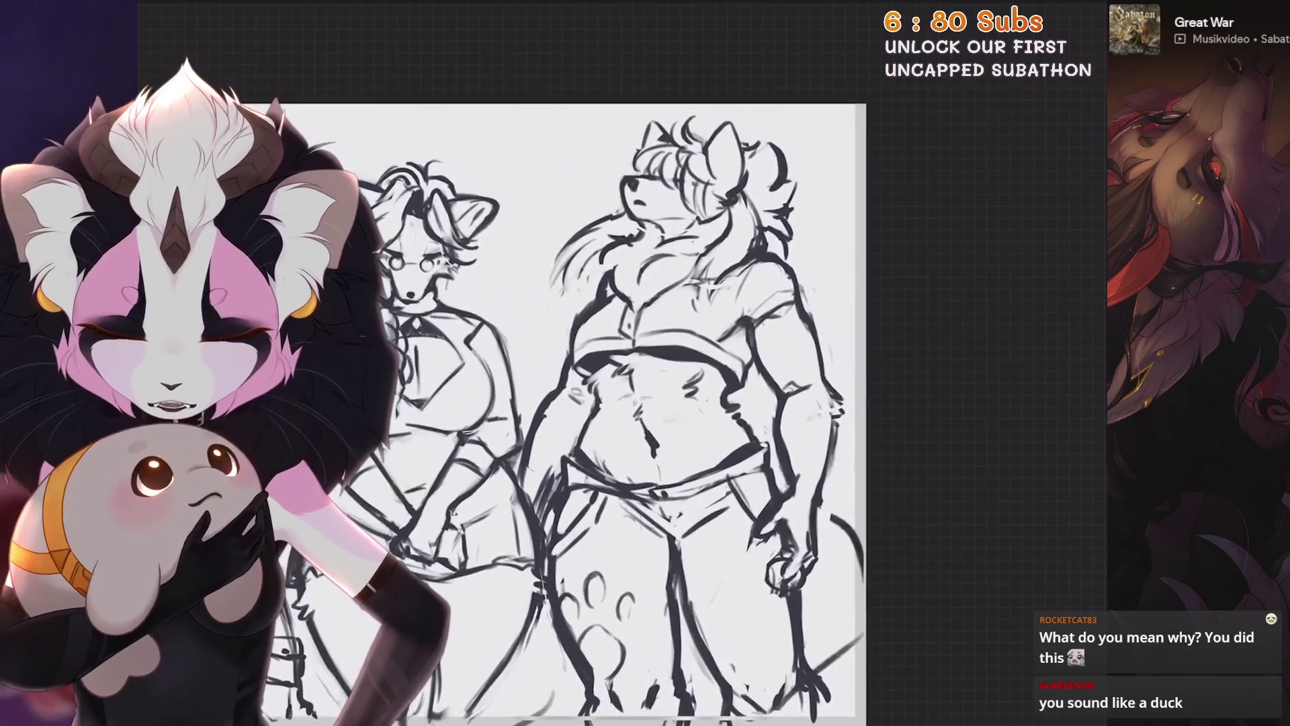
pyautogui.scroll(3, 766, 342)
# Undo three recent paint strokes on the muscular figure's torso and begin a freehand selection
pyautogui.press('b')
pyautogui.click(725, 332)
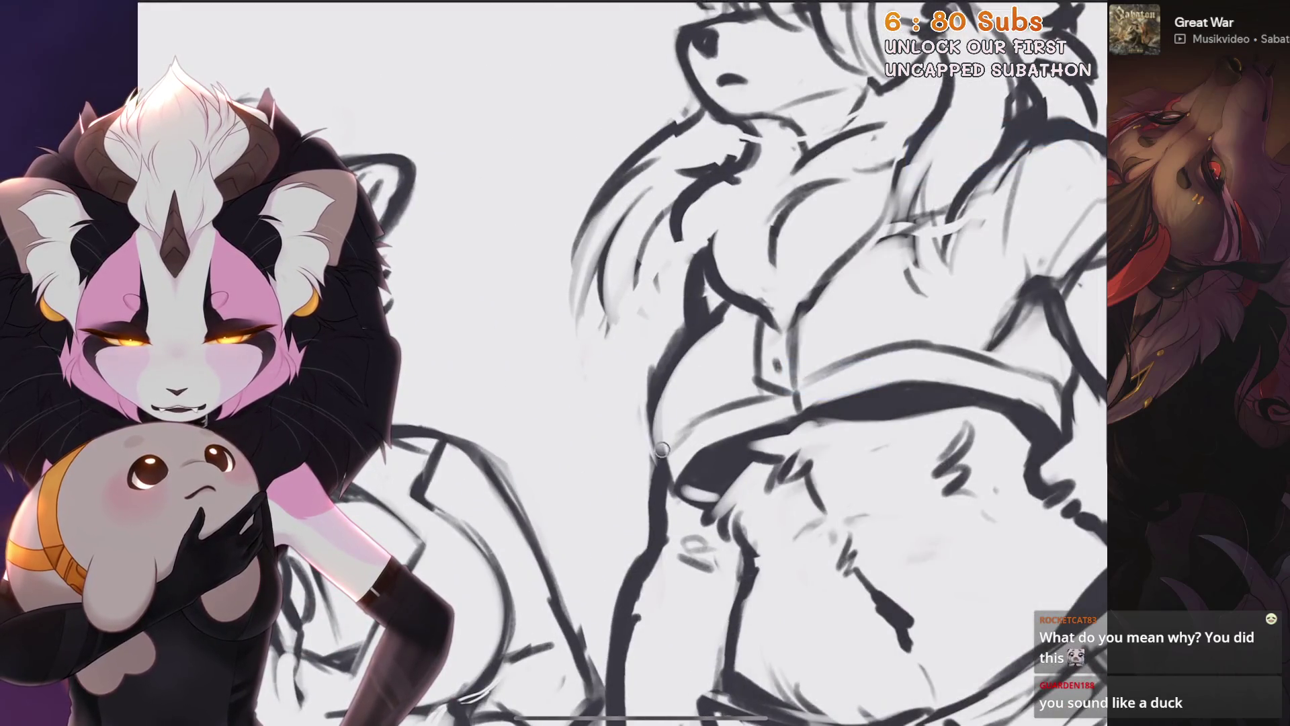
pyautogui.scroll(1, 625, 364)
pyautogui.scroll(1, 626, 362)
pyautogui.scroll(-1, 625, 364)
pyautogui.scroll(-2, 625, 363)
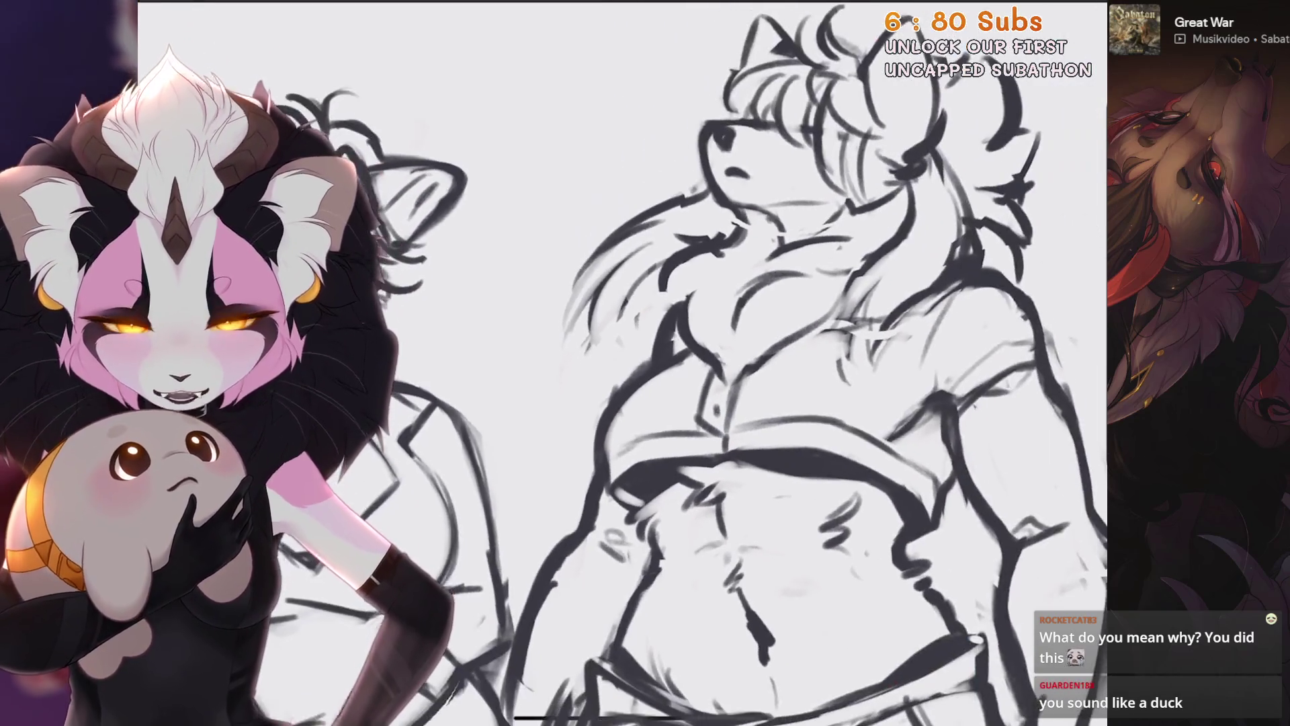
pyautogui.scroll(-1, 625, 364)
pyautogui.scroll(1, 625, 363)
pyautogui.scroll(1, 625, 362)
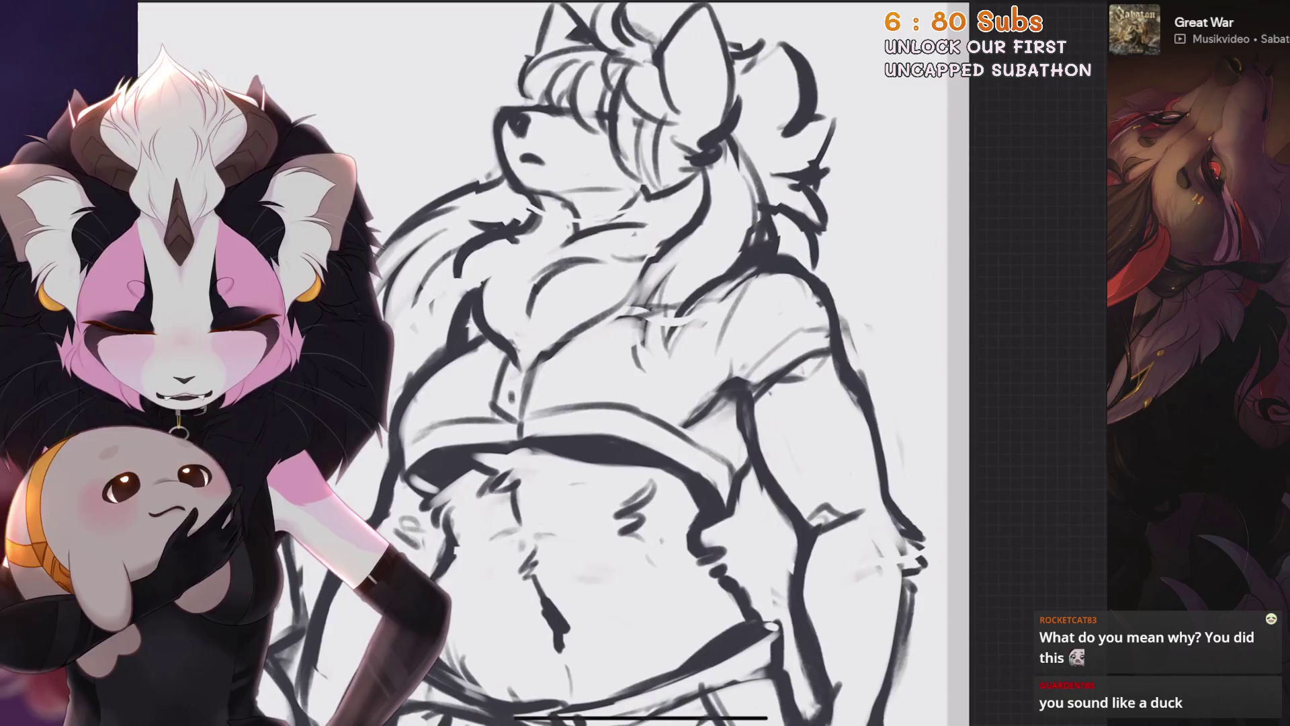
pyautogui.scroll(-2, 626, 363)
pyautogui.scroll(-1, 625, 363)
pyautogui.scroll(1, 625, 363)
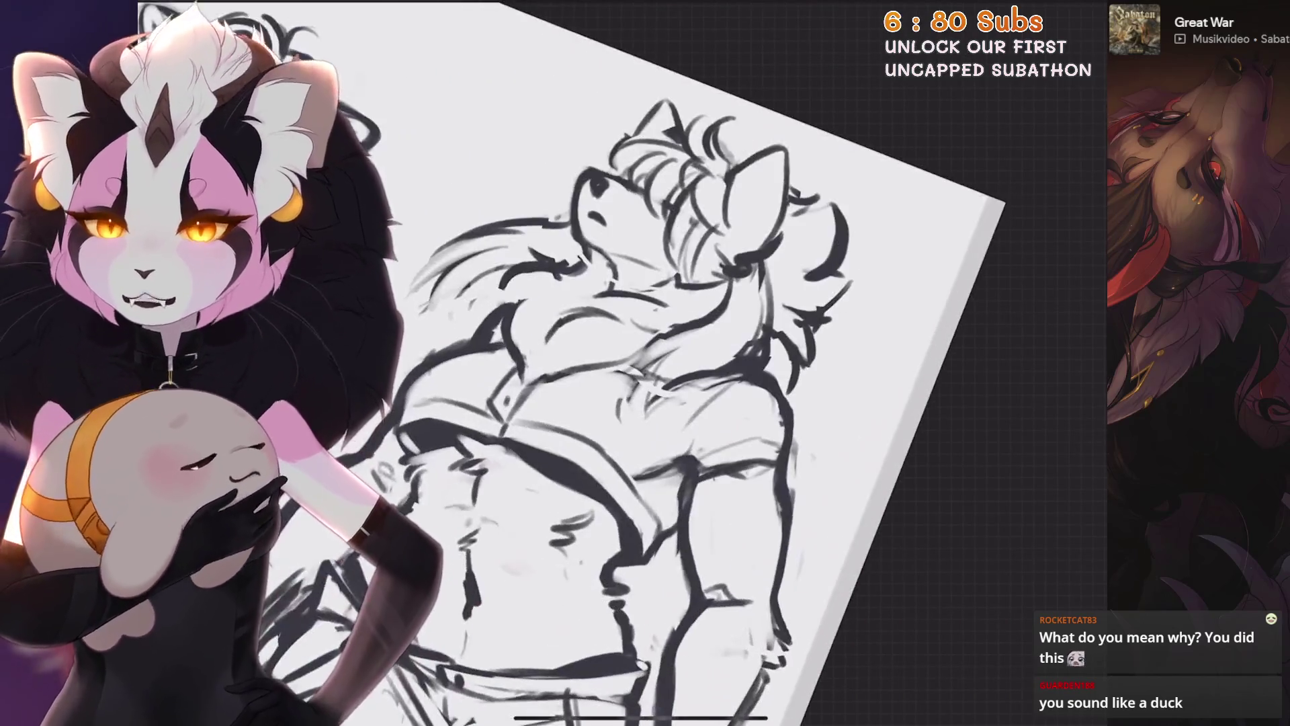
pyautogui.scroll(2, 625, 364)
pyautogui.scroll(2, 625, 363)
pyautogui.scroll(-1, 626, 364)
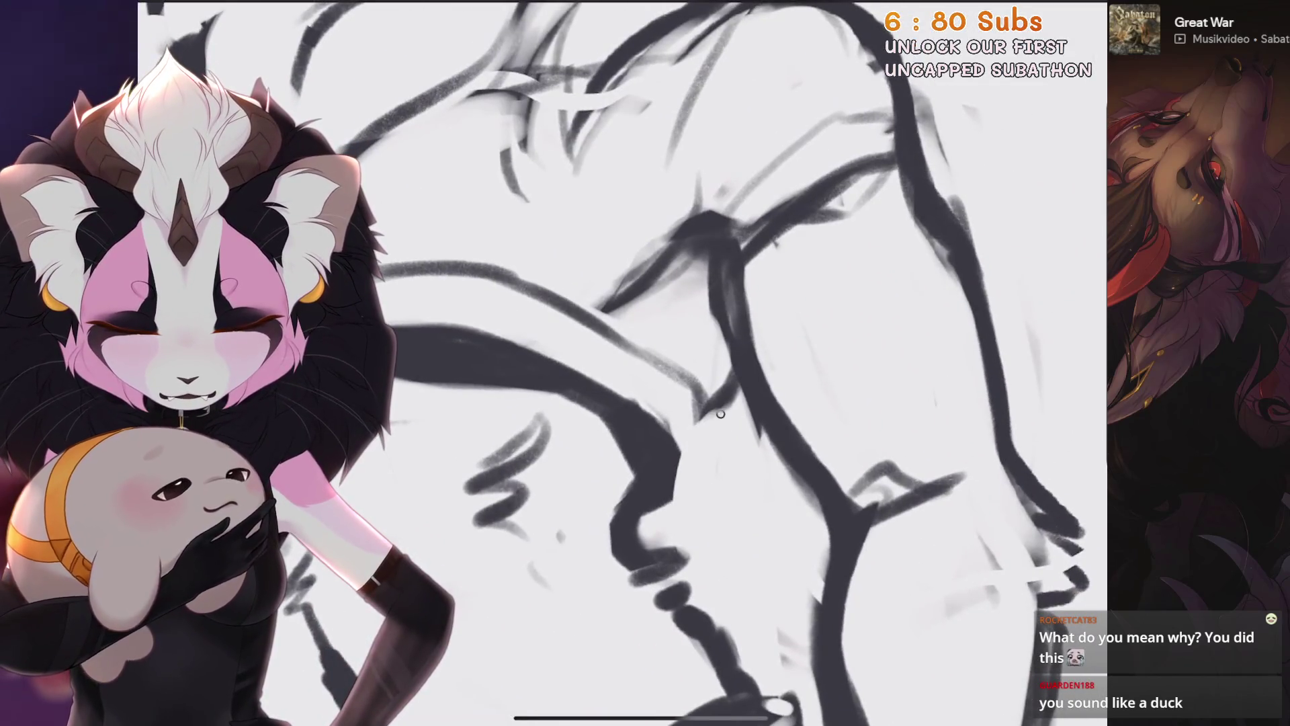
pyautogui.scroll(1, 625, 363)
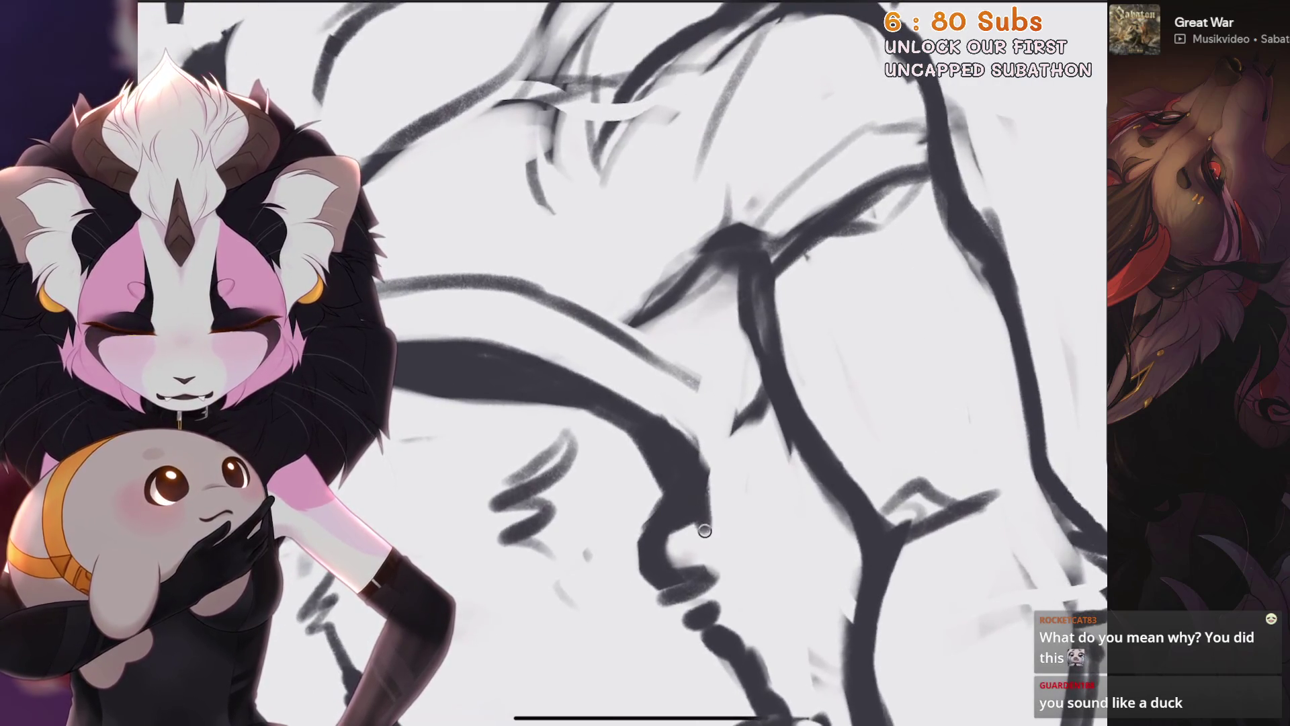
pyautogui.scroll(-2, 625, 363)
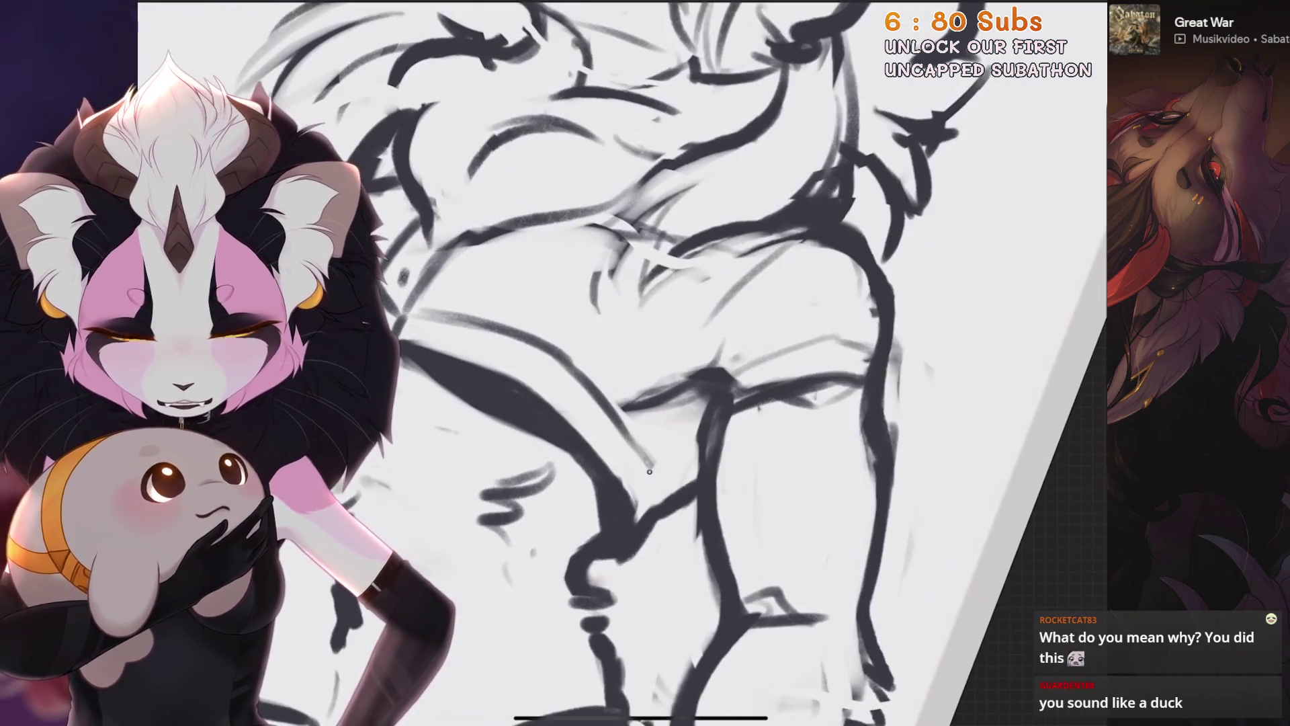
pyautogui.scroll(-2, 626, 363)
pyautogui.scroll(3, 625, 363)
pyautogui.scroll(2, 625, 364)
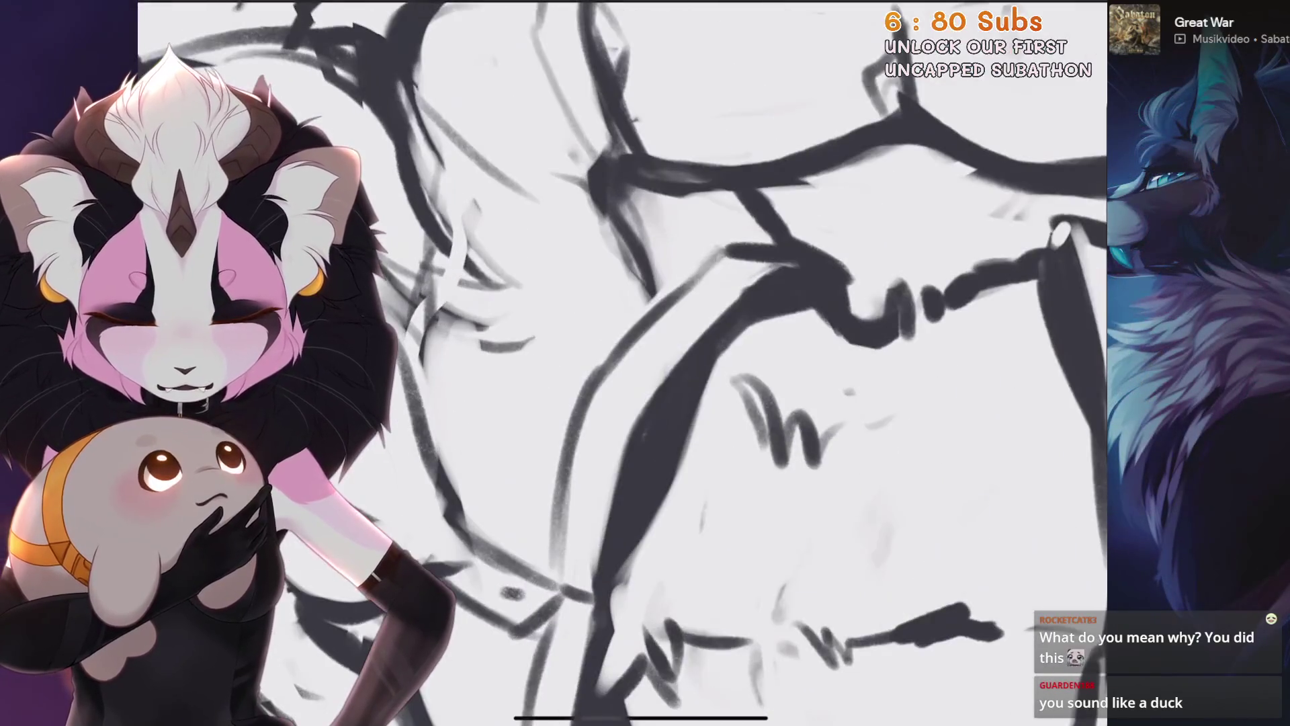
pyautogui.scroll(1, 578, 410)
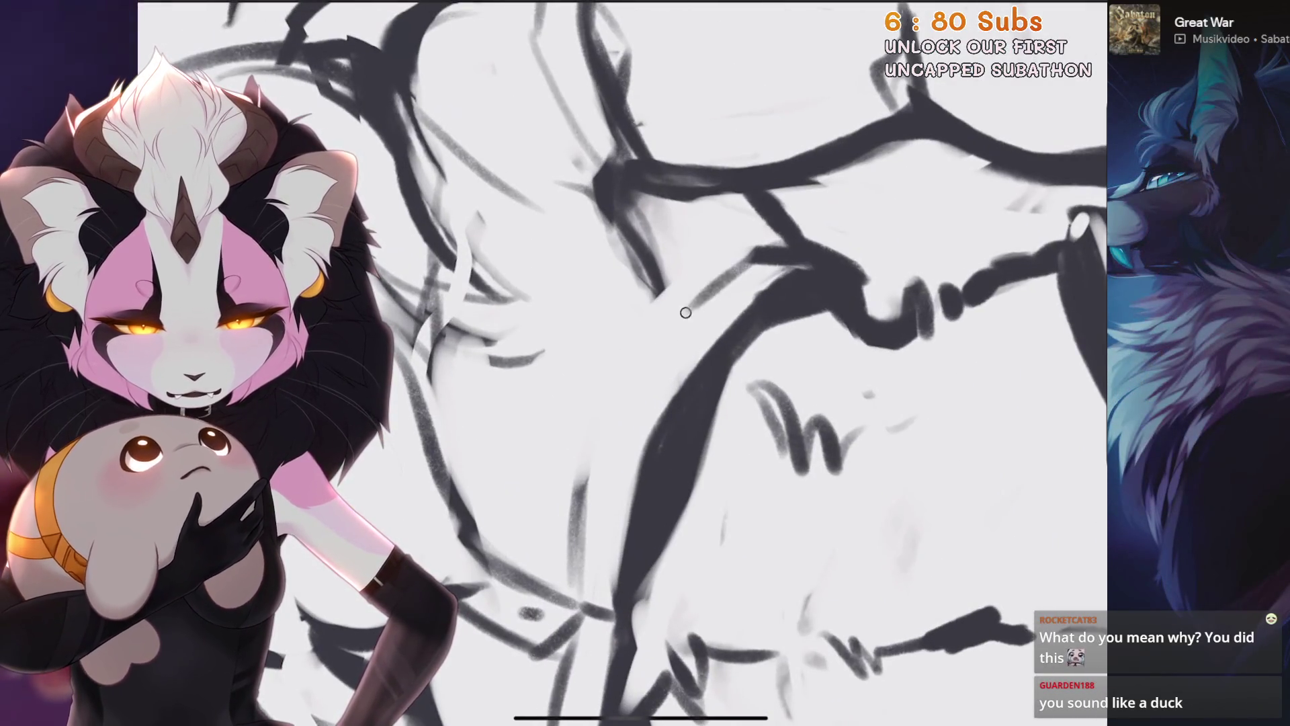
pyautogui.scroll(-2, 729, 275)
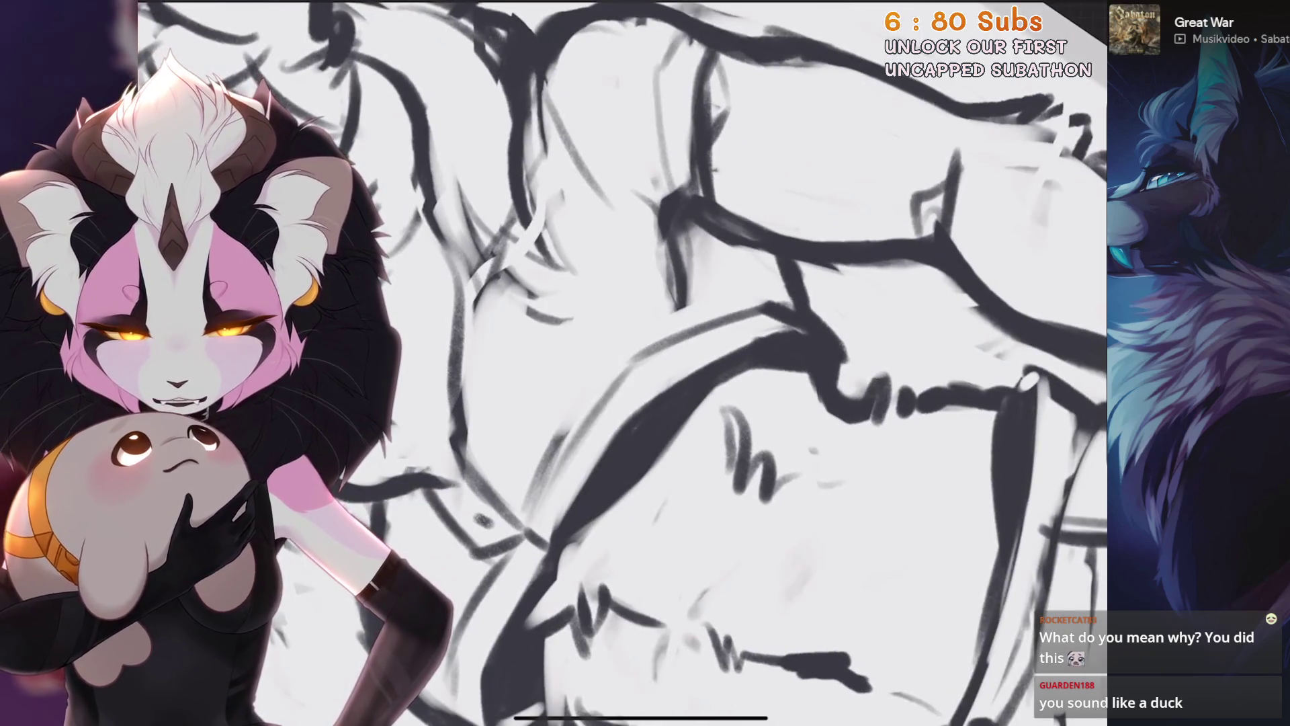
pyautogui.scroll(-2, 625, 363)
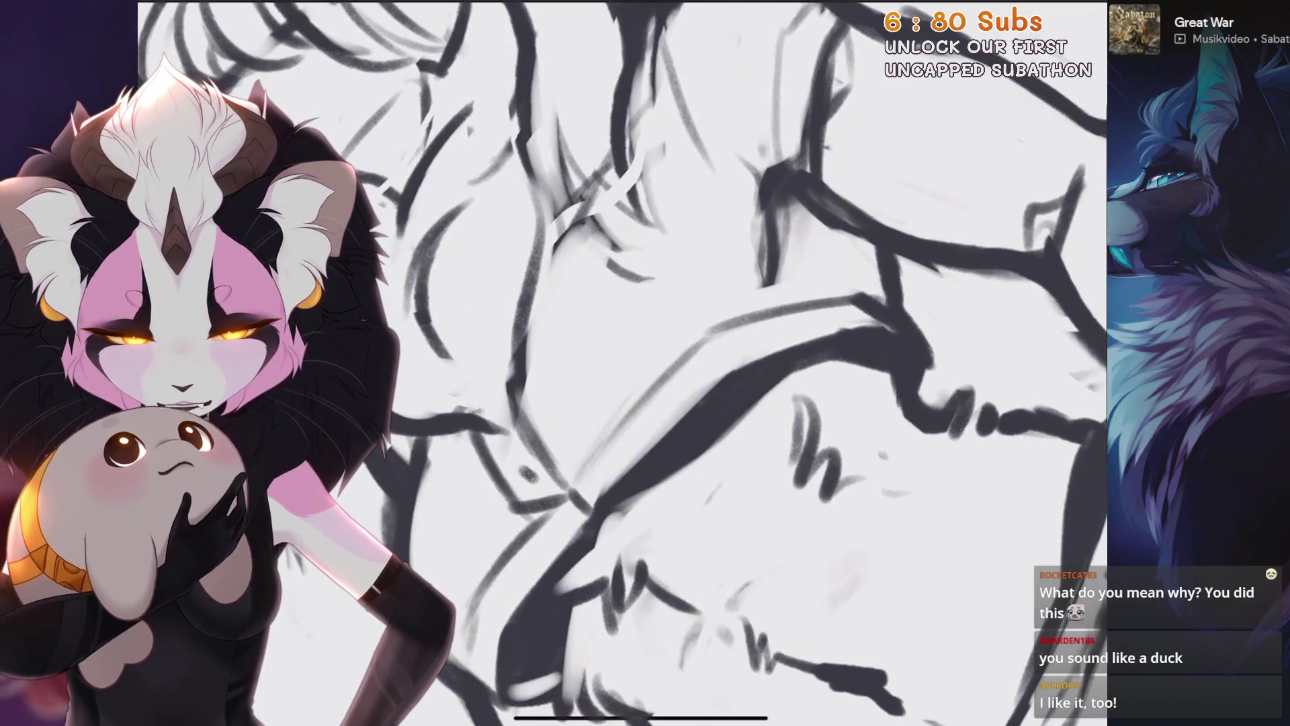
pyautogui.scroll(-2, 707, 398)
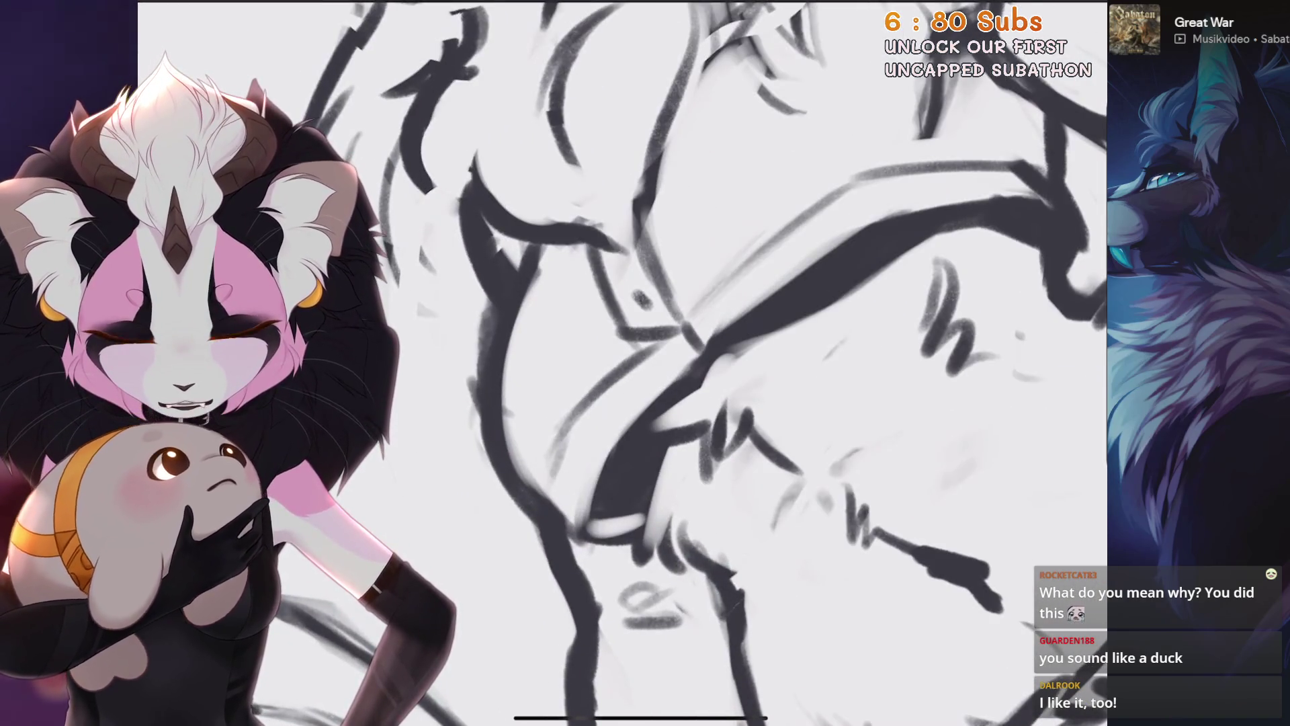
pyautogui.scroll(1, 651, 348)
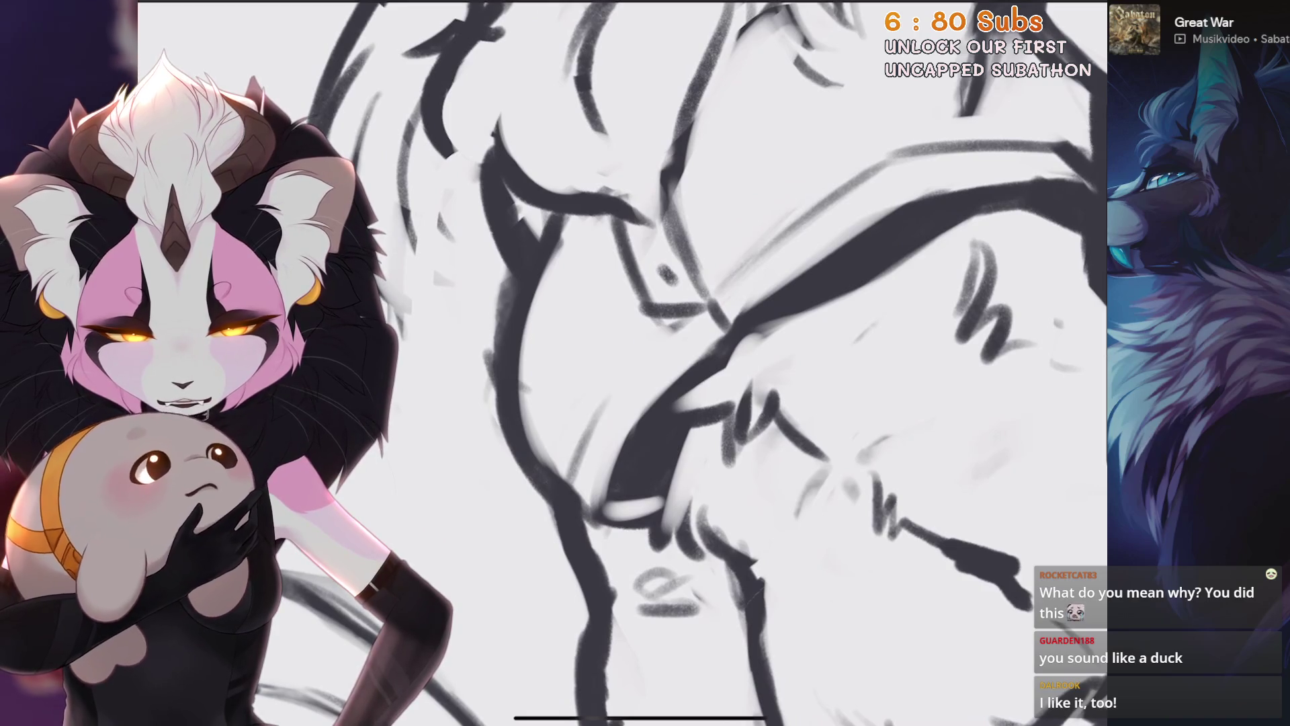
pyautogui.scroll(-2, 707, 363)
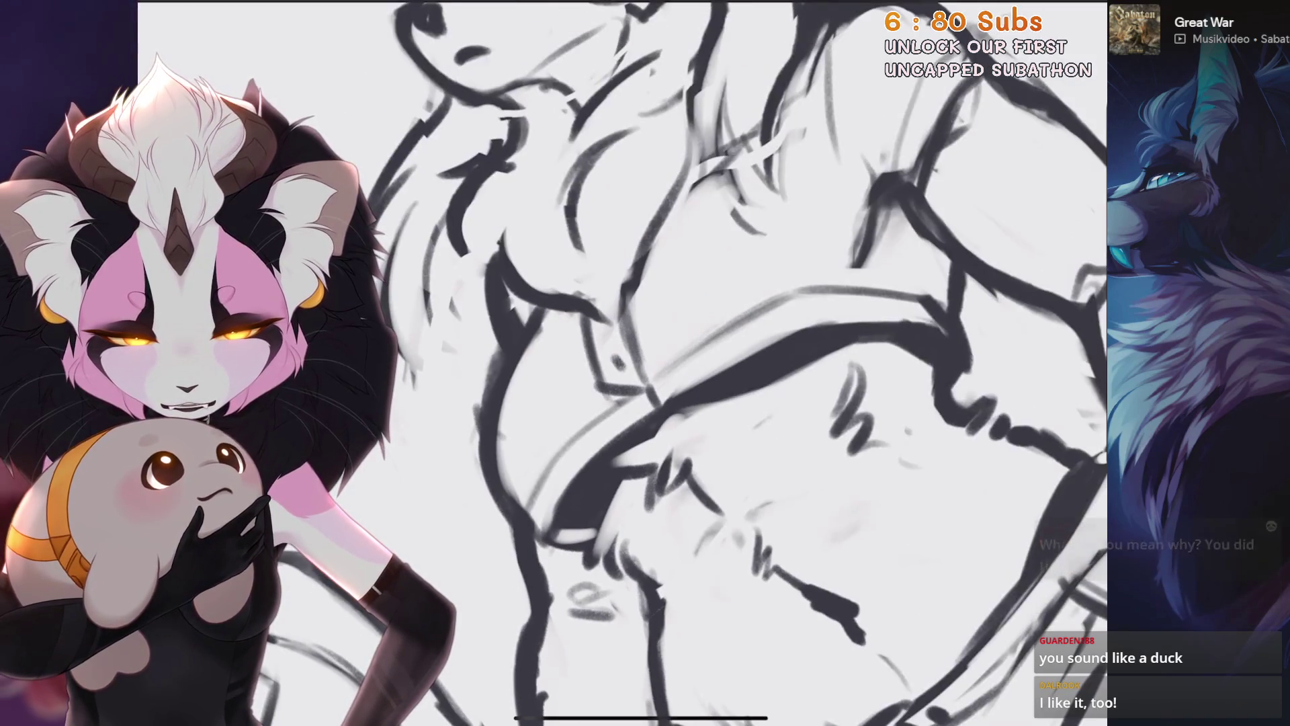
pyautogui.scroll(-3, 626, 363)
pyautogui.scroll(1, 625, 363)
pyautogui.scroll(2, 625, 363)
pyautogui.scroll(1, 625, 363)
pyautogui.scroll(2, 645, 364)
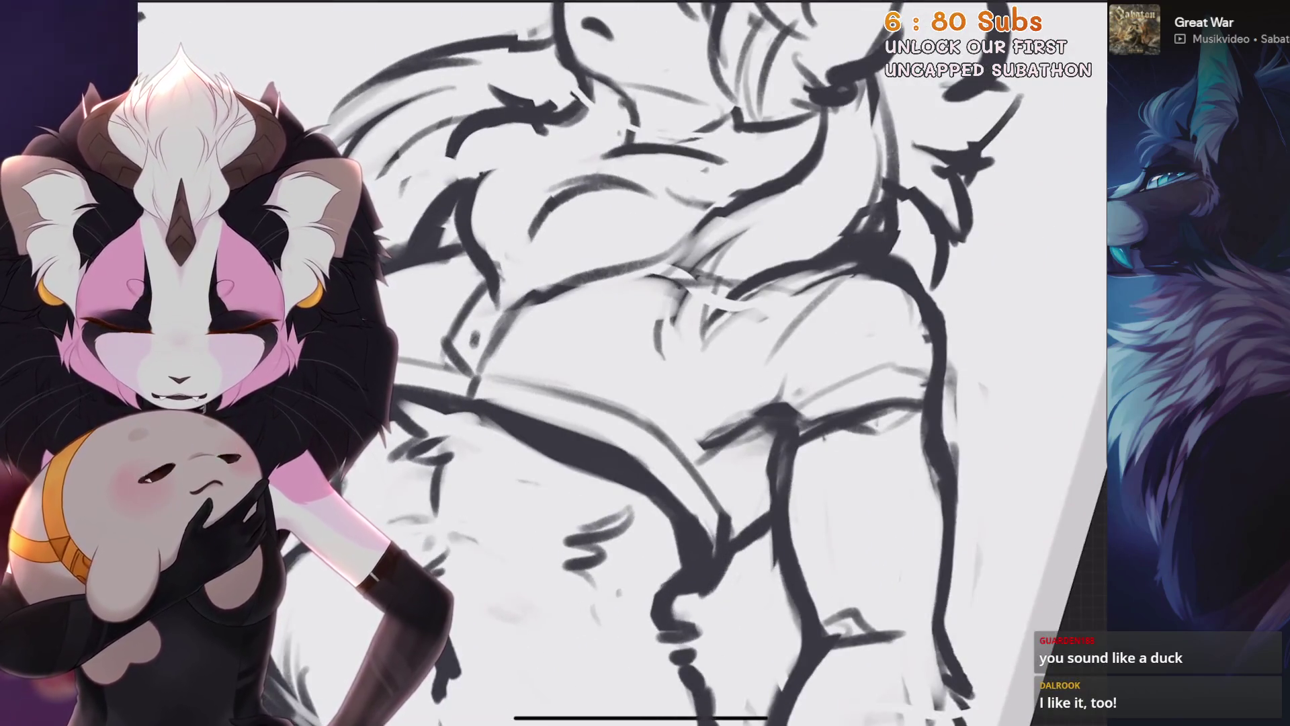
pyautogui.hotkey('ctrl', 'z')
pyautogui.hotkey('ctrl', 'z')
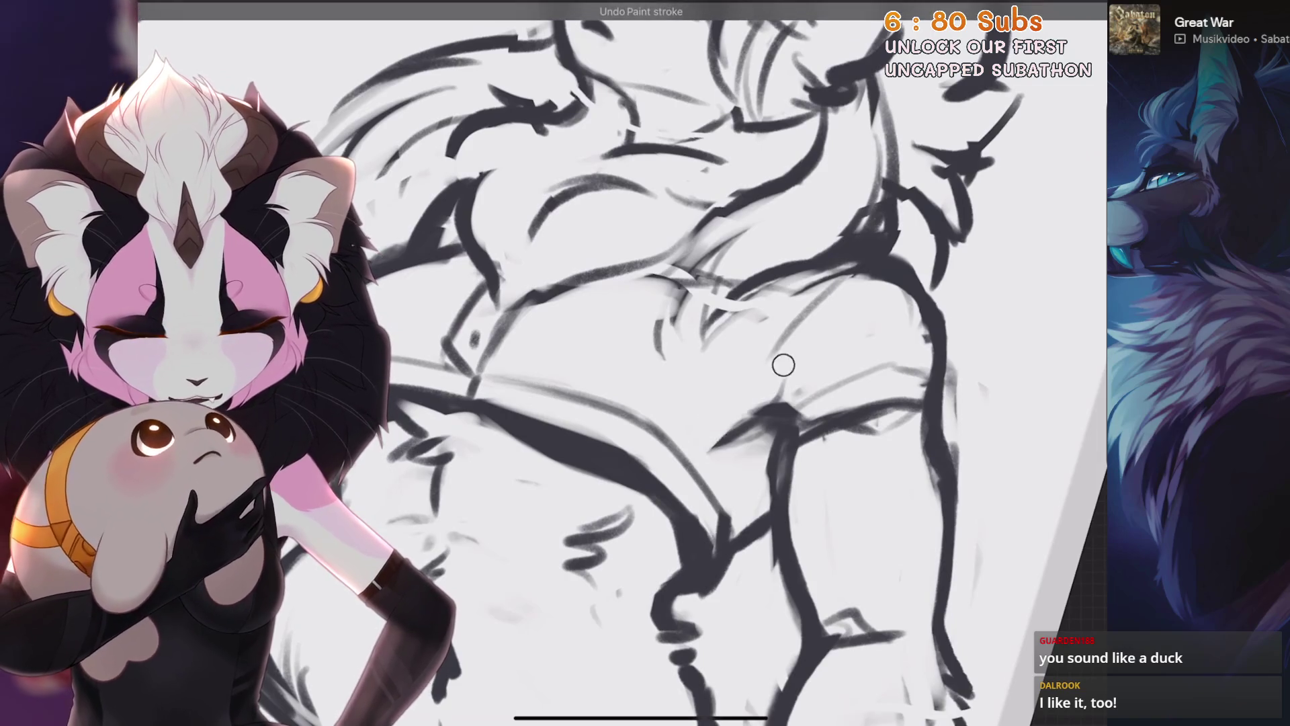
pyautogui.hotkey('ctrl', 'z')
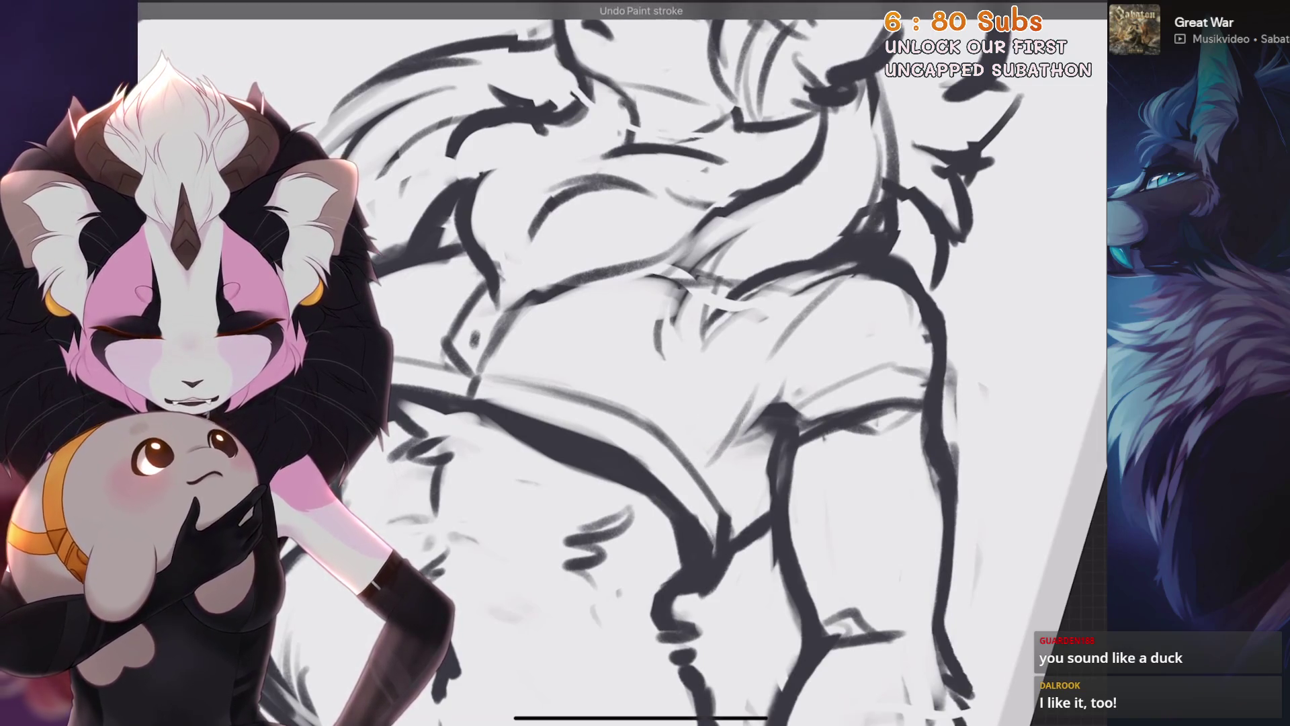
pyautogui.scroll(-3, 706, 363)
pyautogui.scroll(-3, 739, 384)
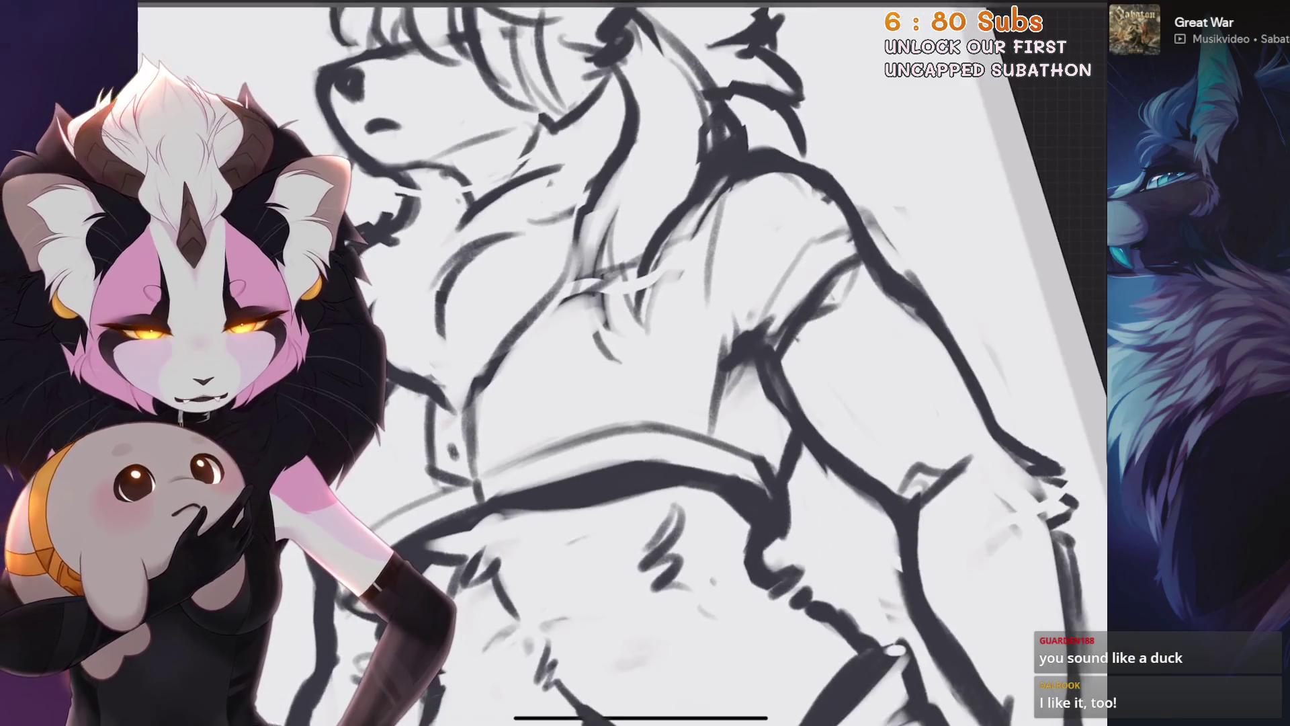
pyautogui.scroll(-3, 707, 366)
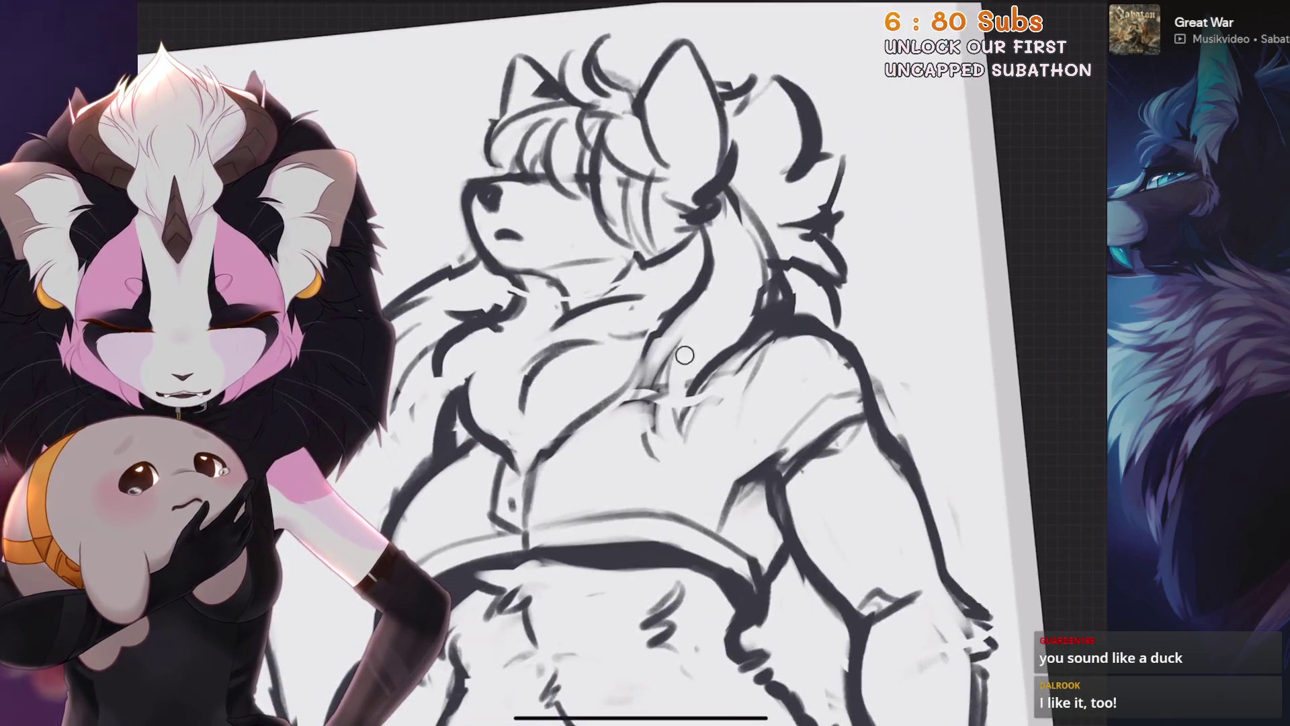
pyautogui.scroll(-5, 685, 355)
pyautogui.scroll(3, 1008, 332)
pyautogui.scroll(3, 807, 302)
pyautogui.hotkey('ctrl', 'z')
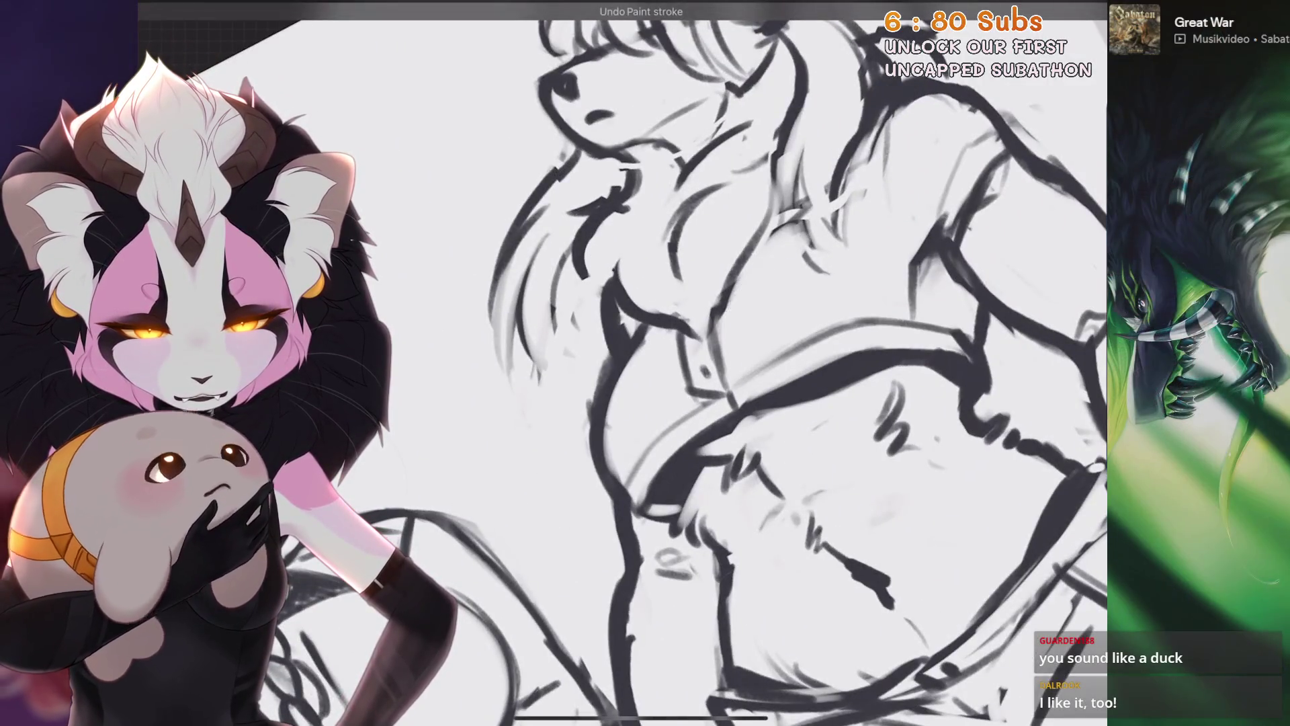
pyautogui.moveTo(645, 363); pyautogui.dragTo(599, 388)
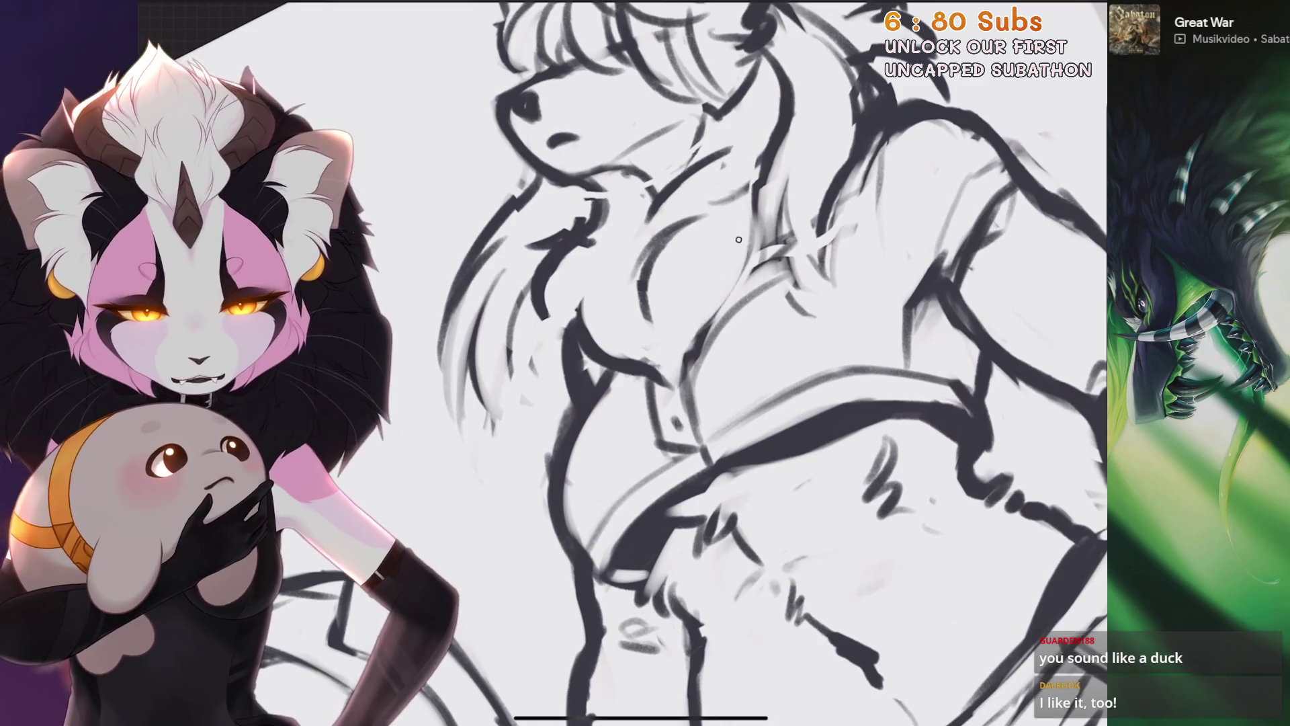
pyautogui.scroll(-1, 772, 364)
pyautogui.scroll(-3, 706, 363)
pyautogui.scroll(3, 706, 363)
pyautogui.scroll(-3, 645, 363)
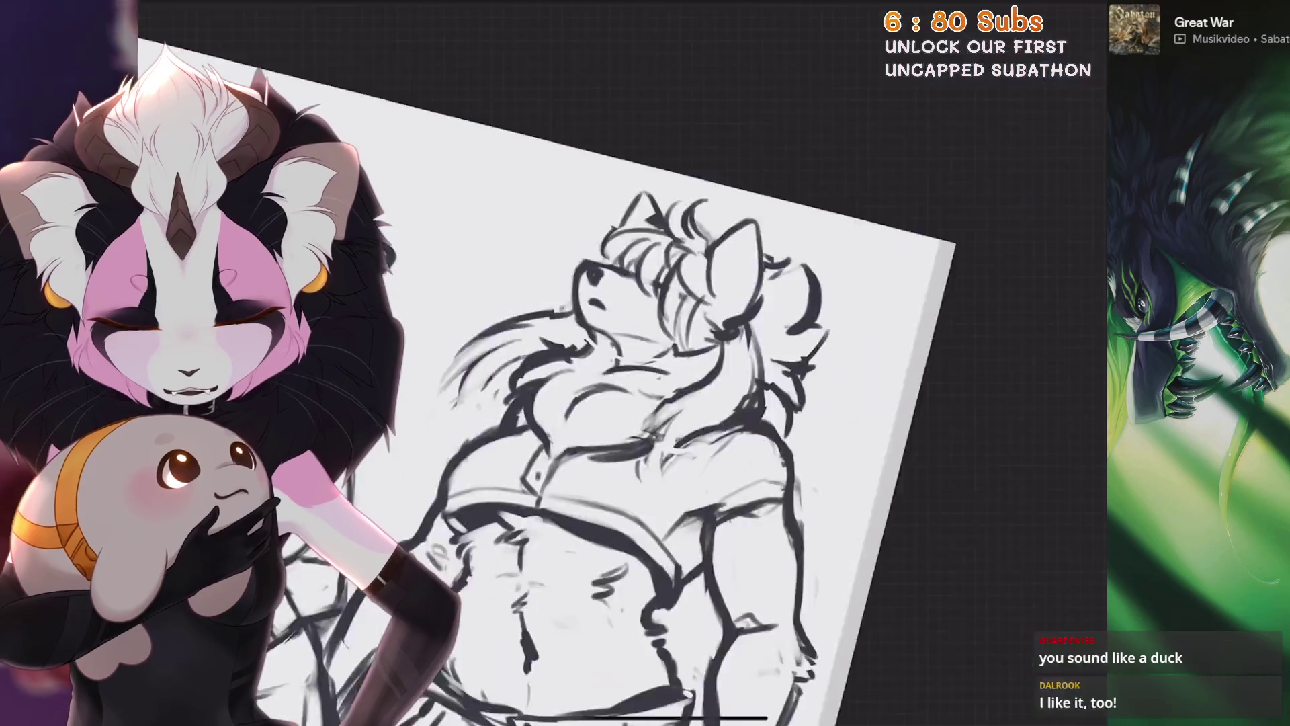
pyautogui.scroll(3, 645, 363)
pyautogui.scroll(1, 706, 403)
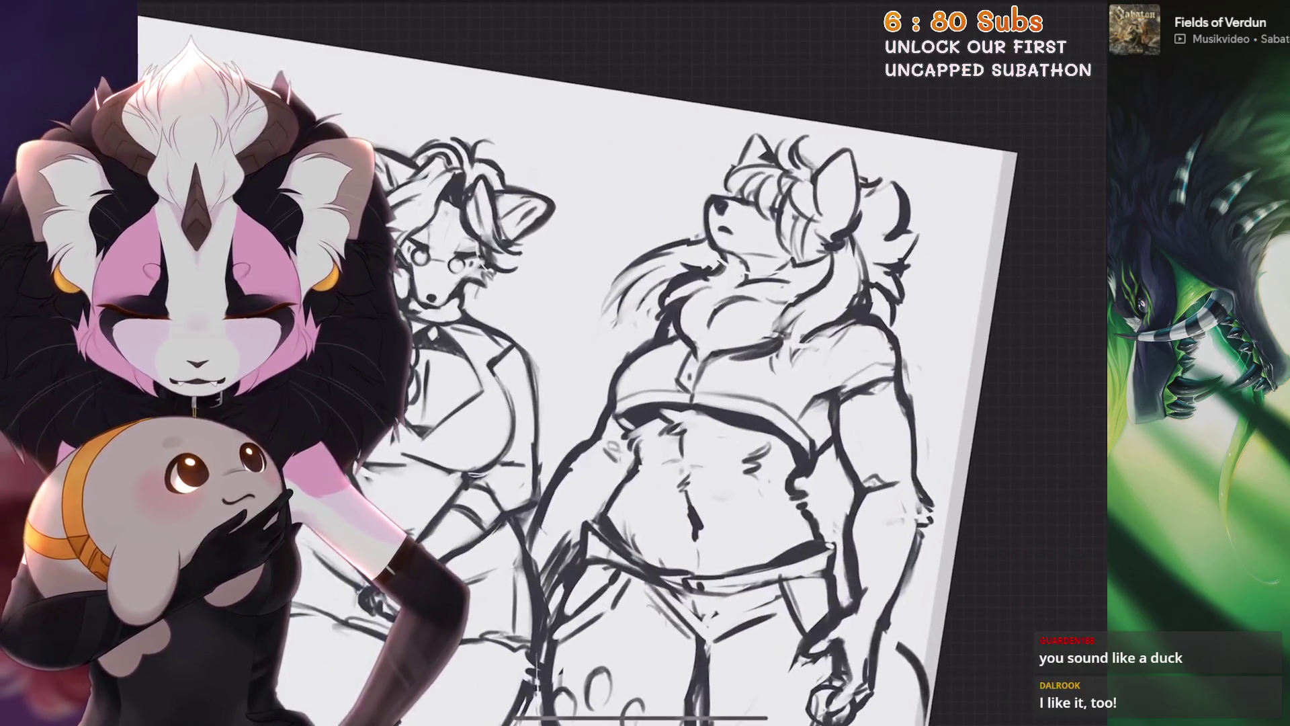
pyautogui.press('s')
pyautogui.scroll(2, 645, 364)
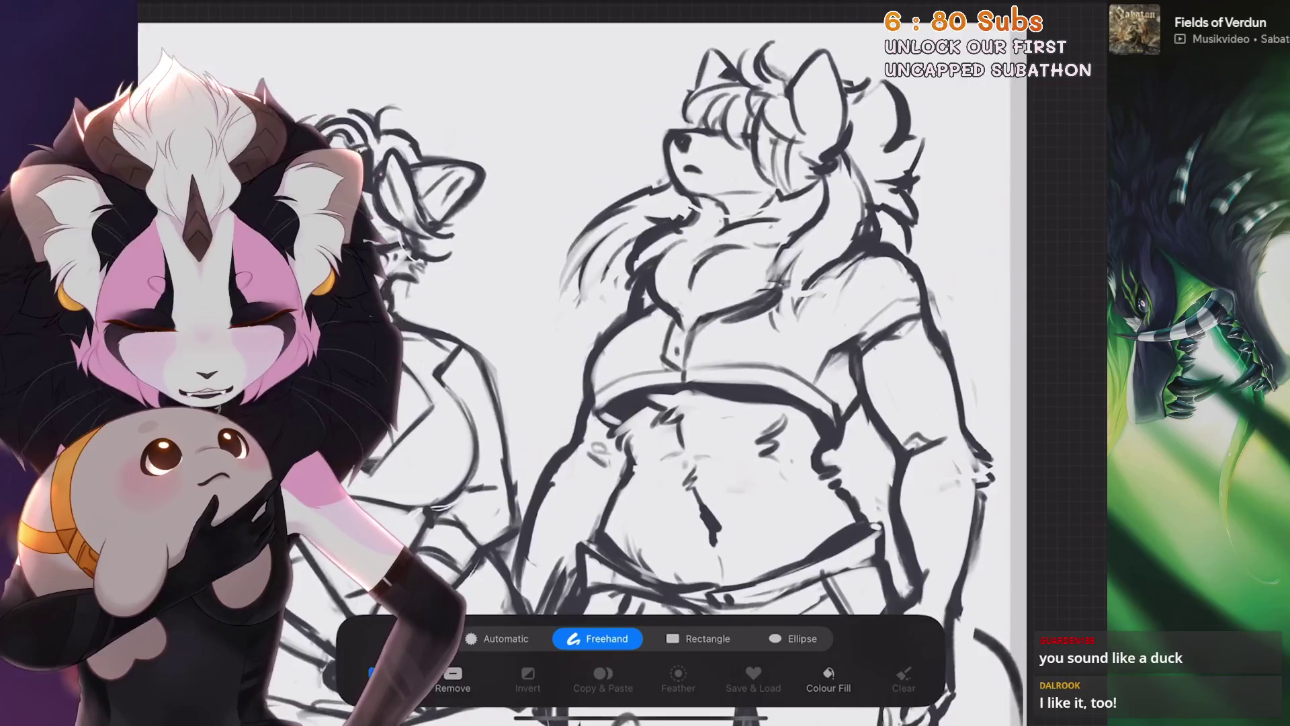
pyautogui.scroll(-2, 645, 363)
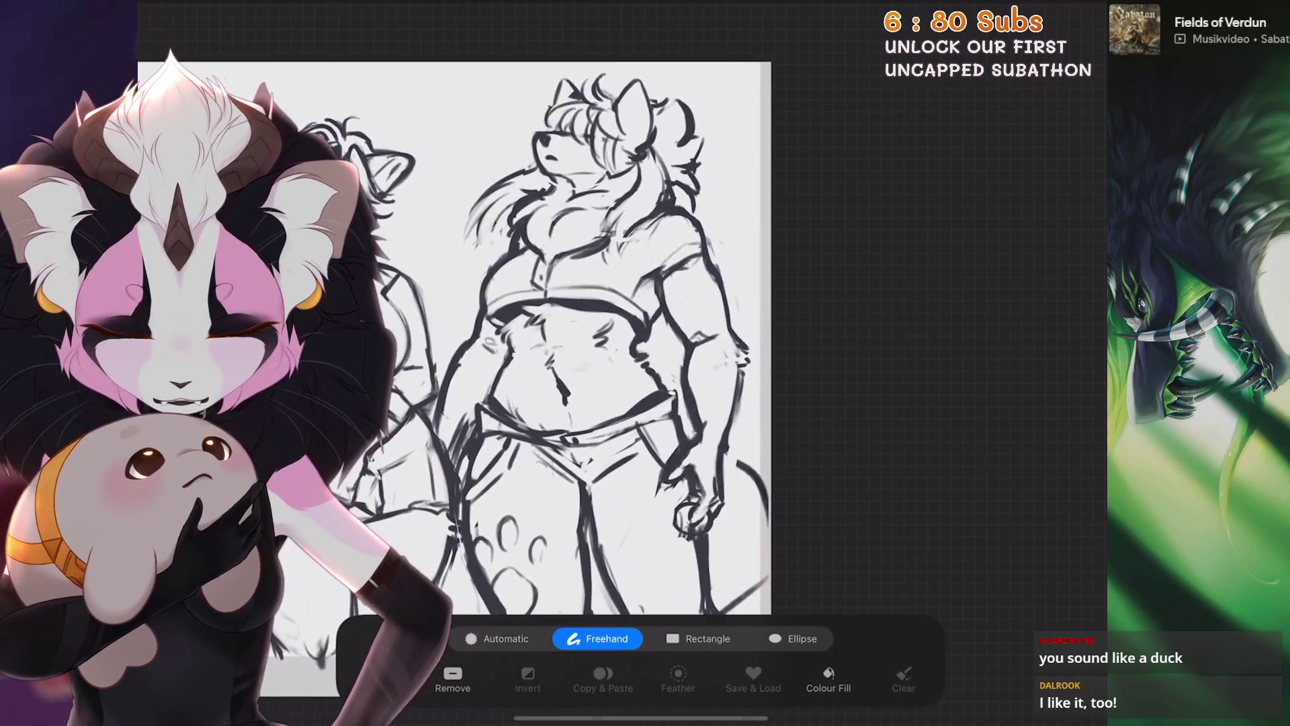
pyautogui.scroll(1, 645, 363)
pyautogui.scroll(1, 645, 362)
pyautogui.scroll(1, 646, 363)
pyautogui.scroll(1, 646, 363)
# Liquify-push the waist and hips with an enlarged brush, undoing two pushes that went wrong
pyautogui.click(268, 530)
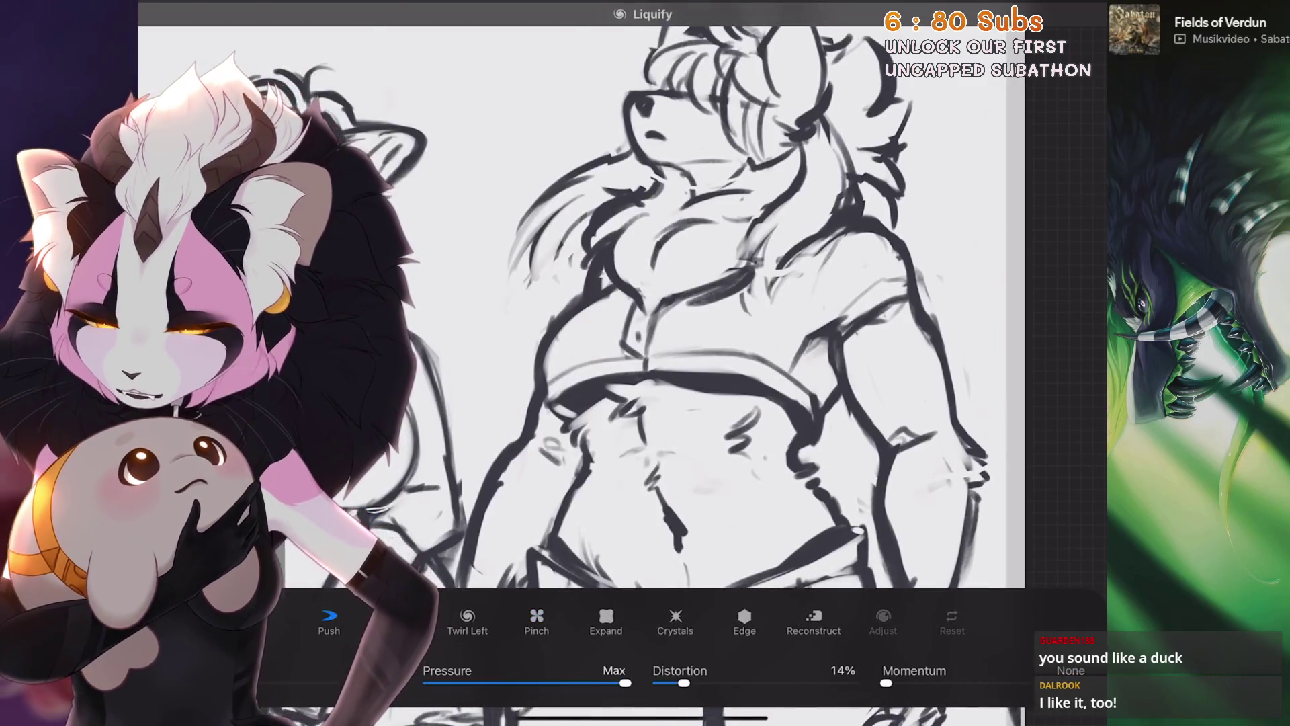
pyautogui.scroll(-1, 645, 363)
pyautogui.moveTo(279, 683); pyautogui.dragTo(321, 683)
pyautogui.hotkey('ctrl', 'z')
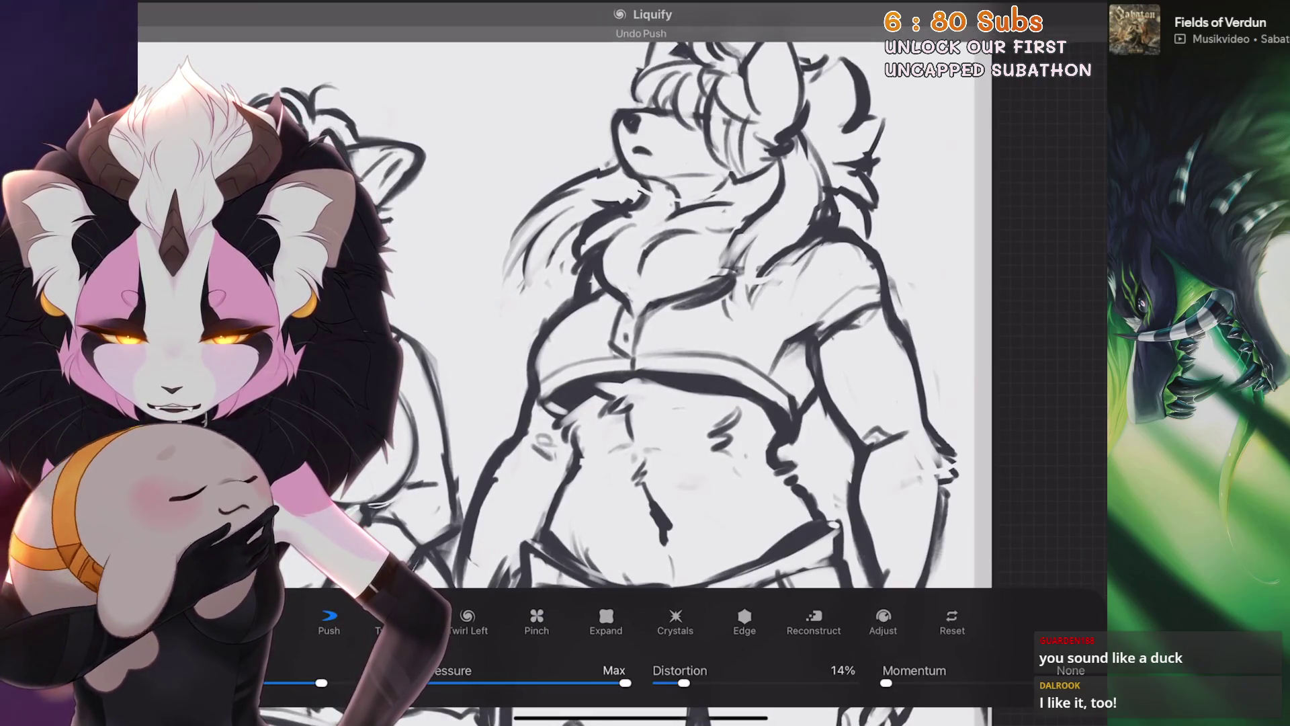
pyautogui.hotkey('ctrl', 'z')
pyautogui.scroll(-3, 564, 303)
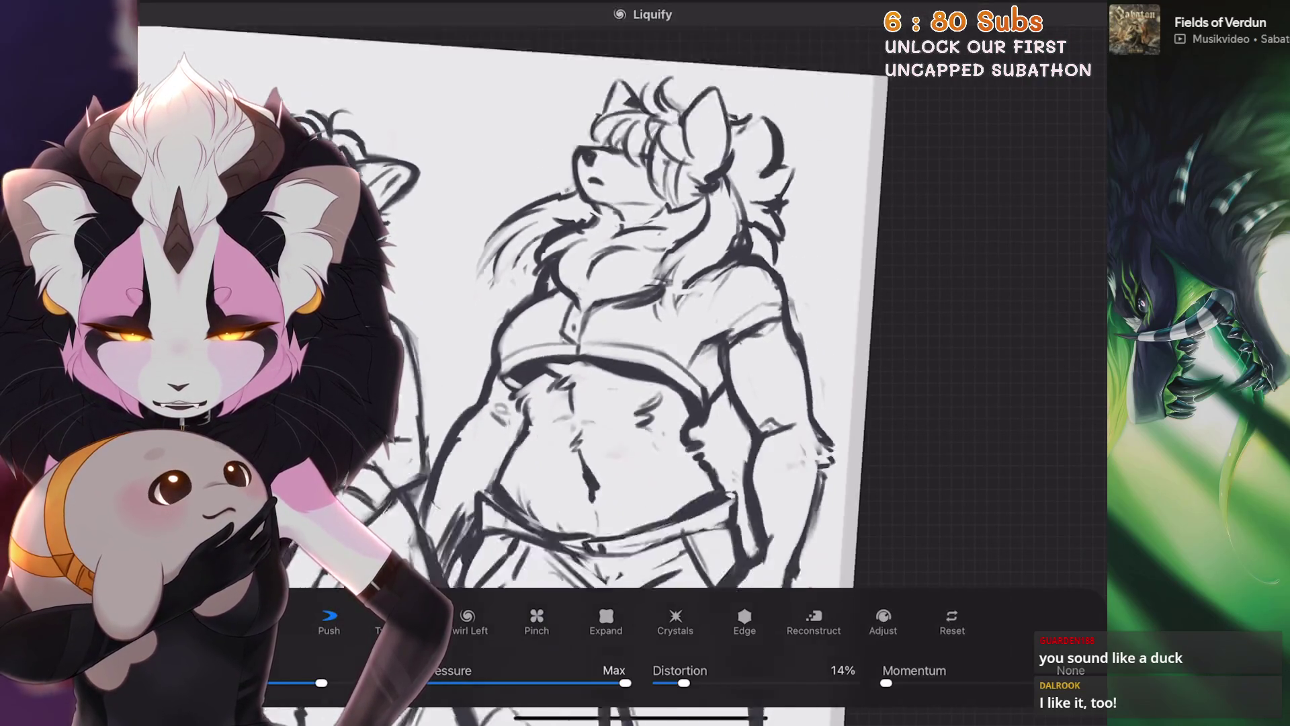
pyautogui.scroll(1, 565, 303)
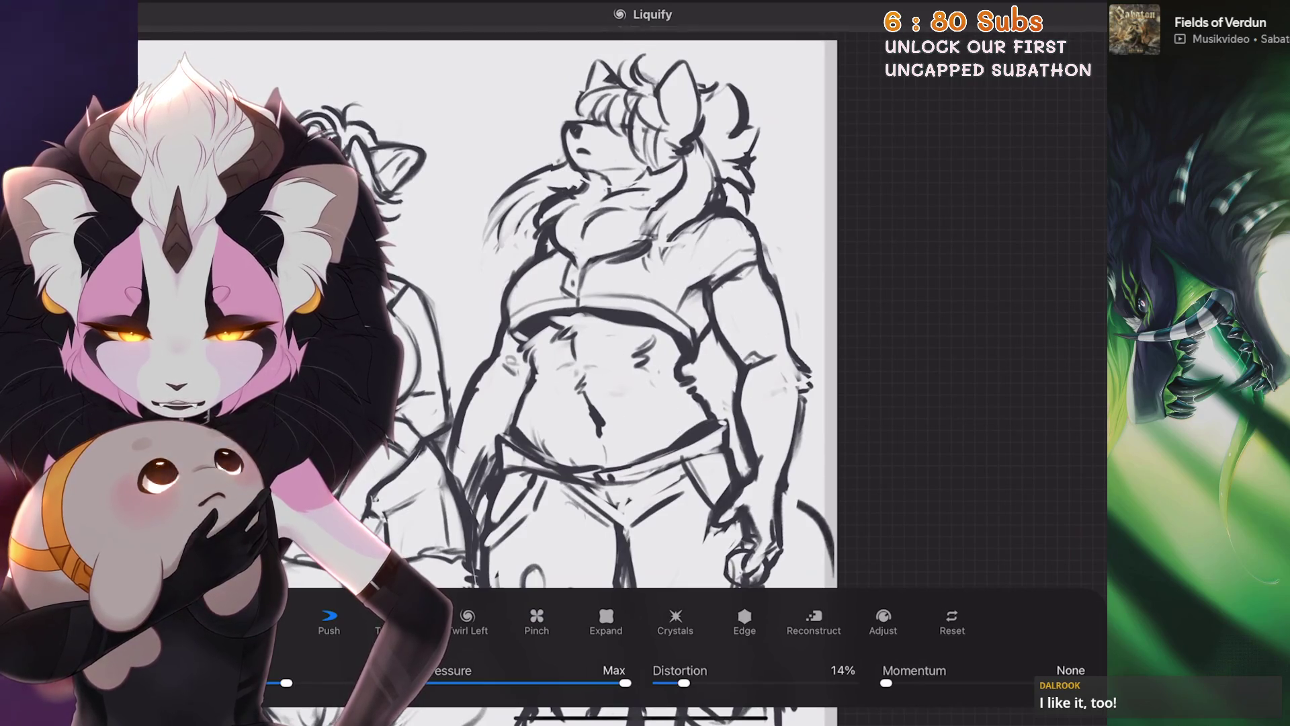
pyautogui.scroll(-2, 485, 313)
pyautogui.scroll(2, 605, 333)
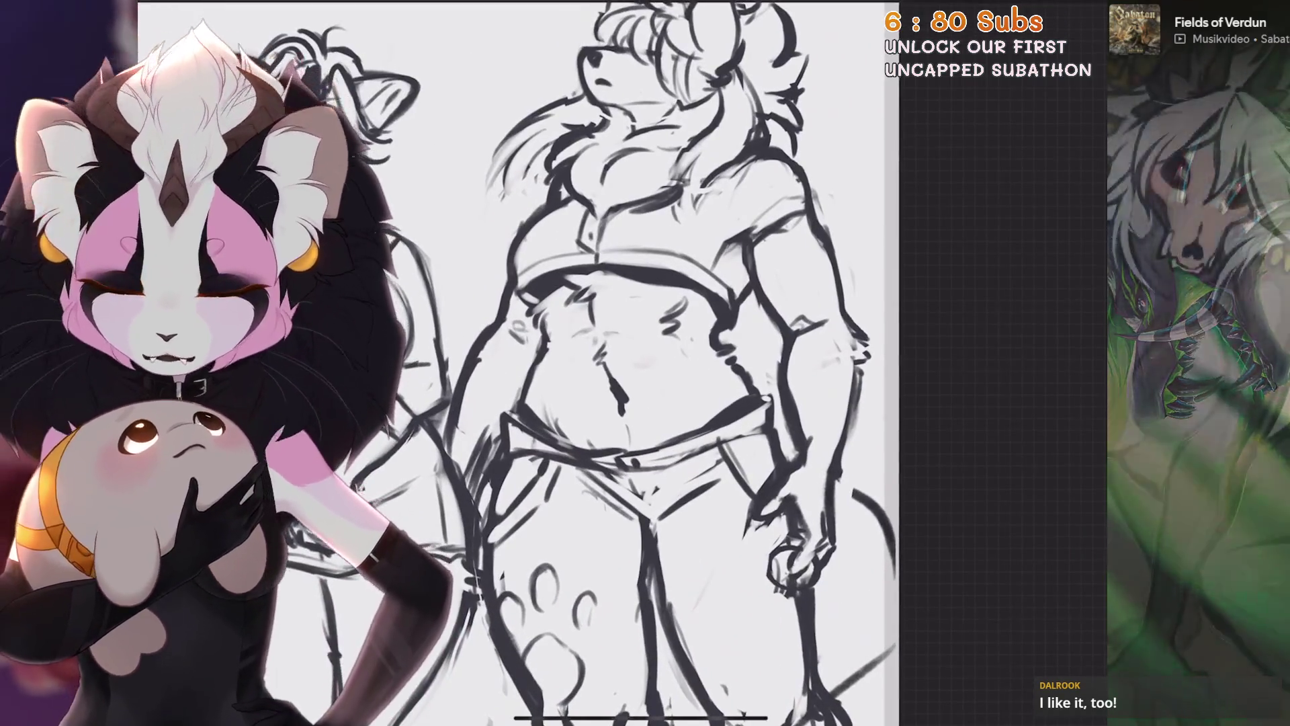
pyautogui.scroll(-3, 520, 363)
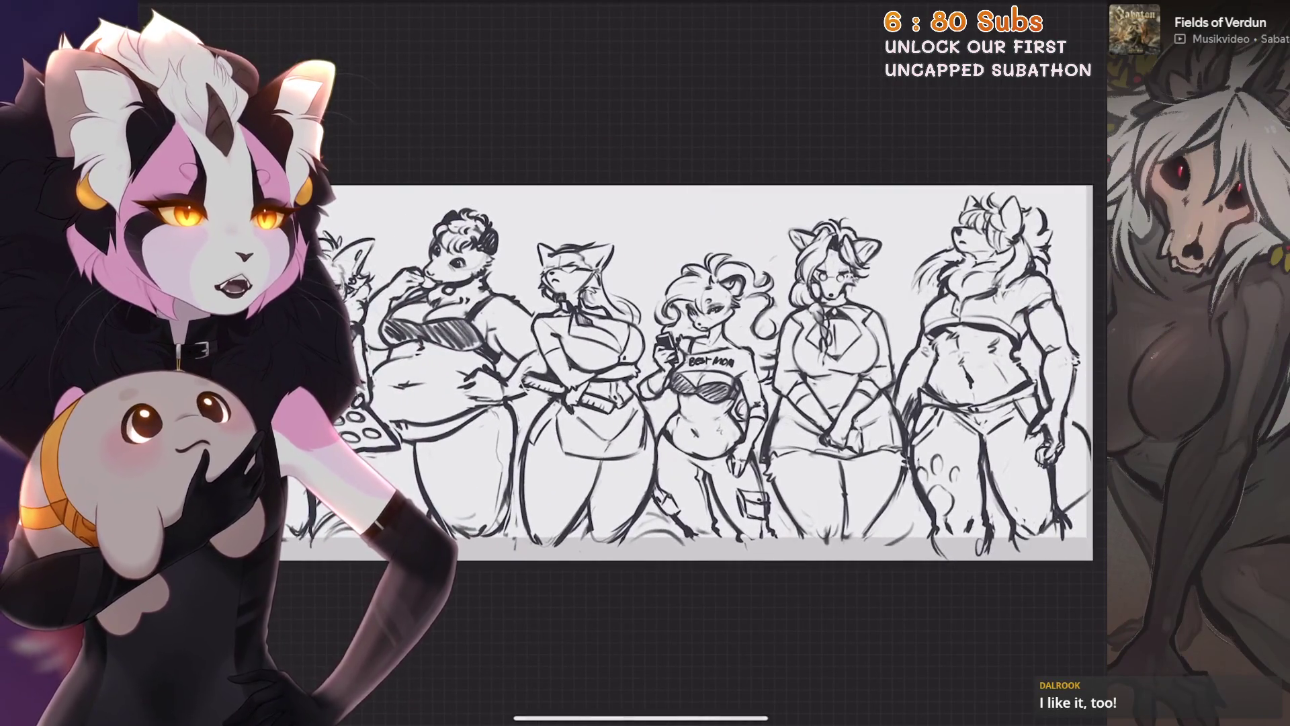
pyautogui.moveTo(685, 373); pyautogui.dragTo(671, 375)
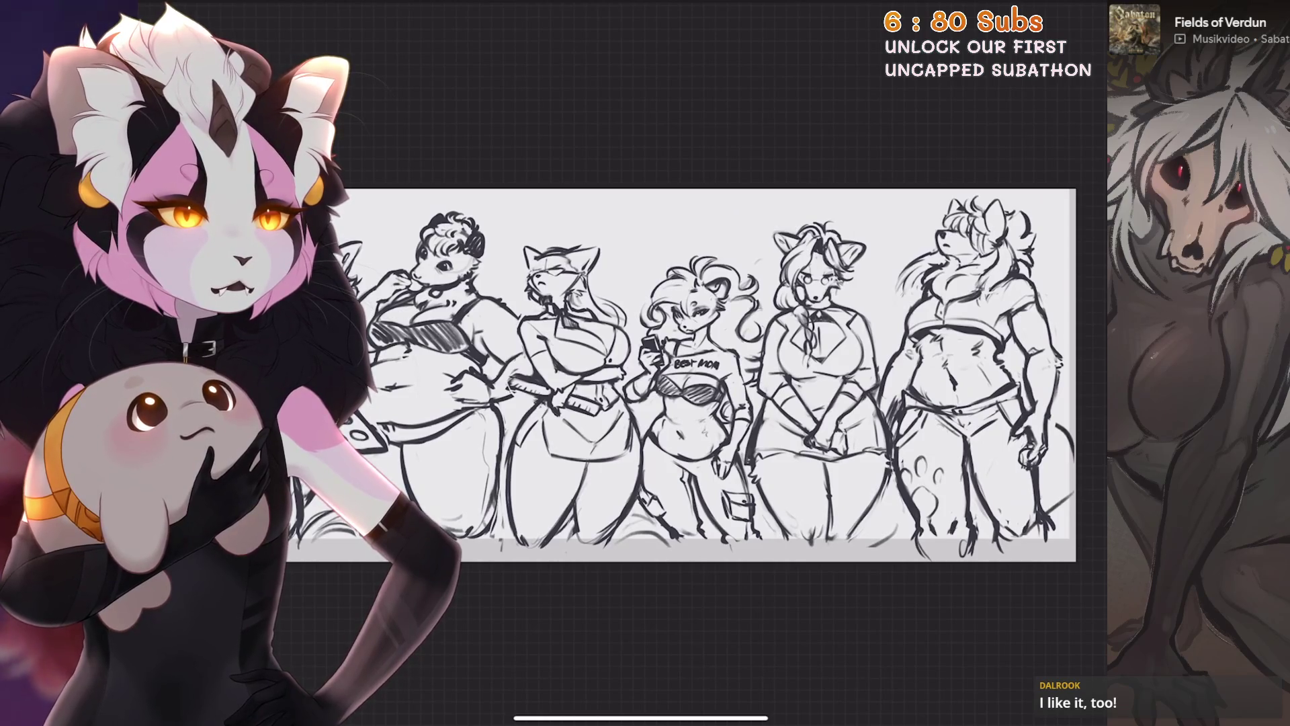
pyautogui.scroll(2, 706, 373)
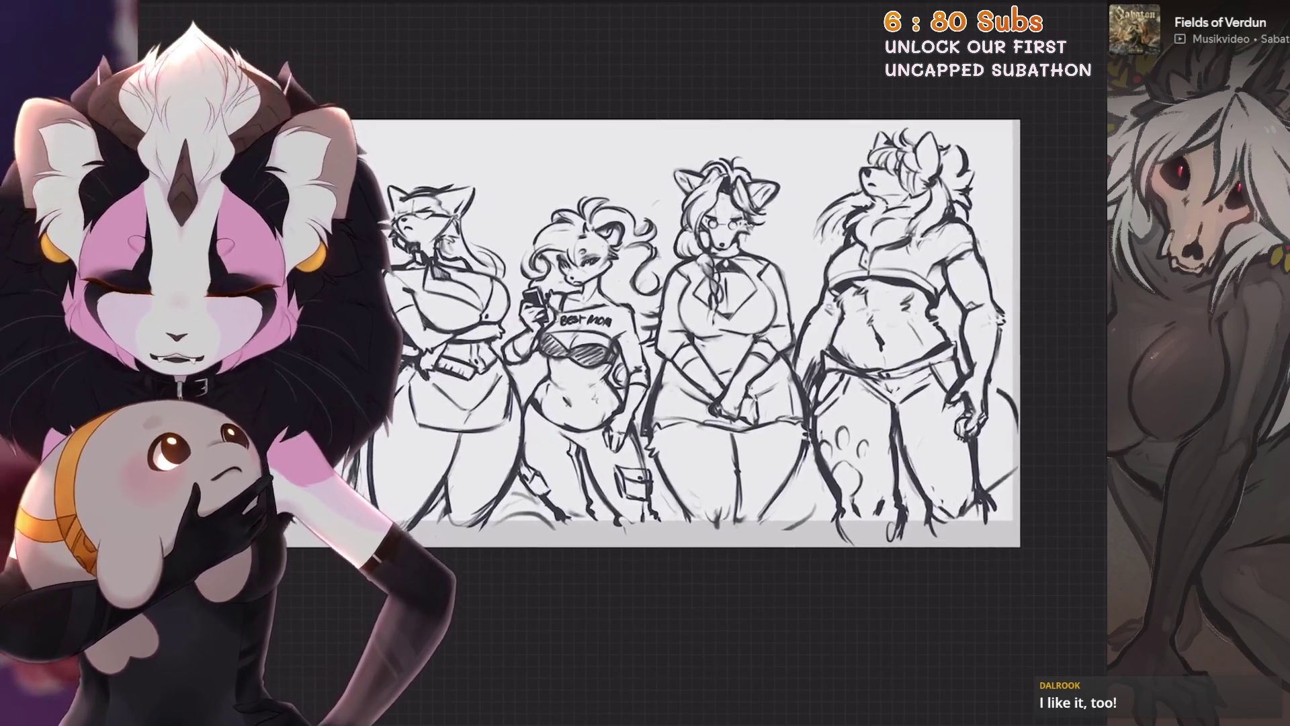
pyautogui.scroll(2, 706, 374)
pyautogui.moveTo(706, 303); pyautogui.dragTo(686, 332)
pyautogui.scroll(-2, 706, 343)
pyautogui.scroll(-2, 706, 343)
pyautogui.scroll(1, 705, 363)
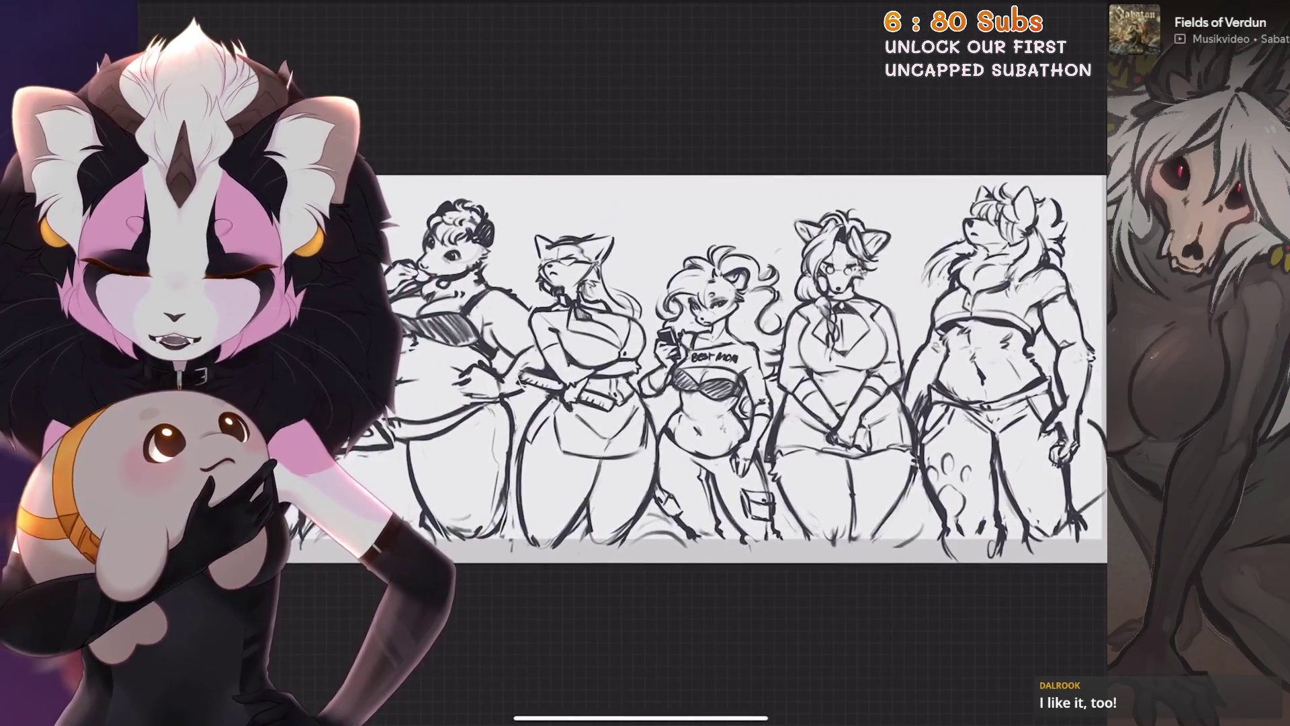
pyautogui.scroll(-1, 706, 383)
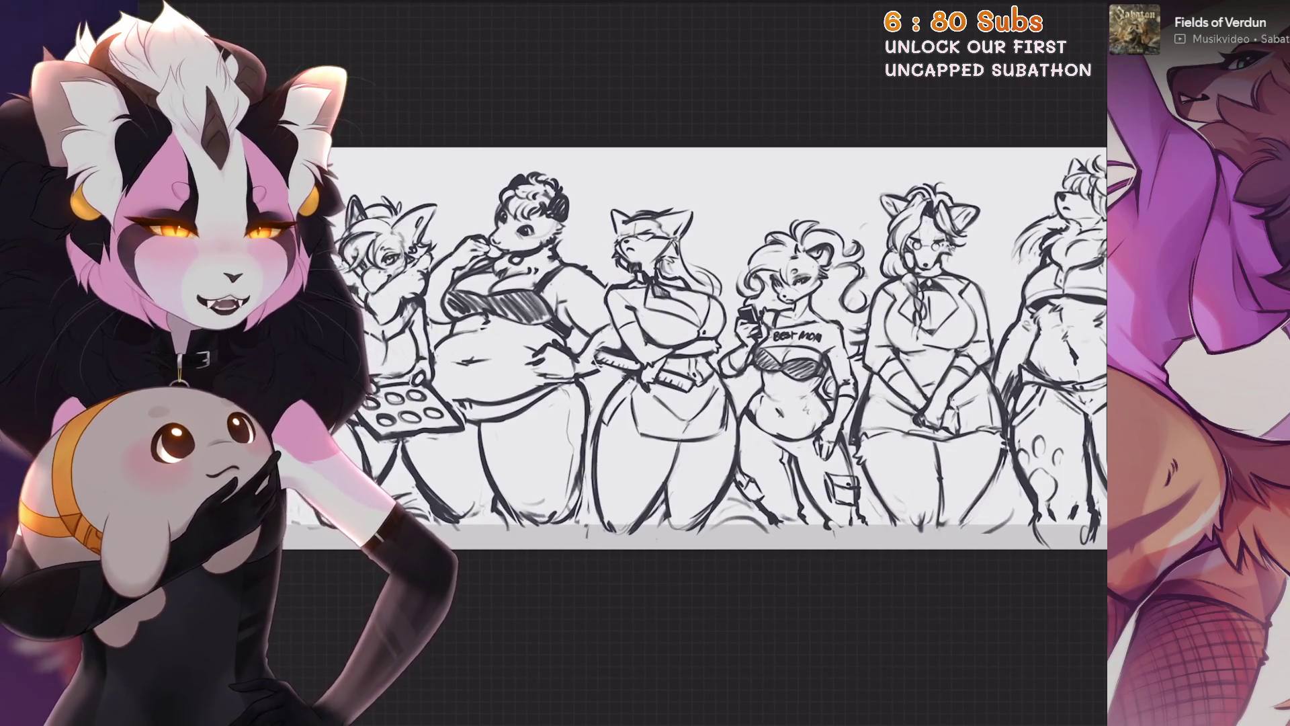
pyautogui.scroll(1, 645, 363)
pyautogui.scroll(1, 645, 363)
pyautogui.scroll(2, 645, 363)
pyautogui.scroll(2, 646, 363)
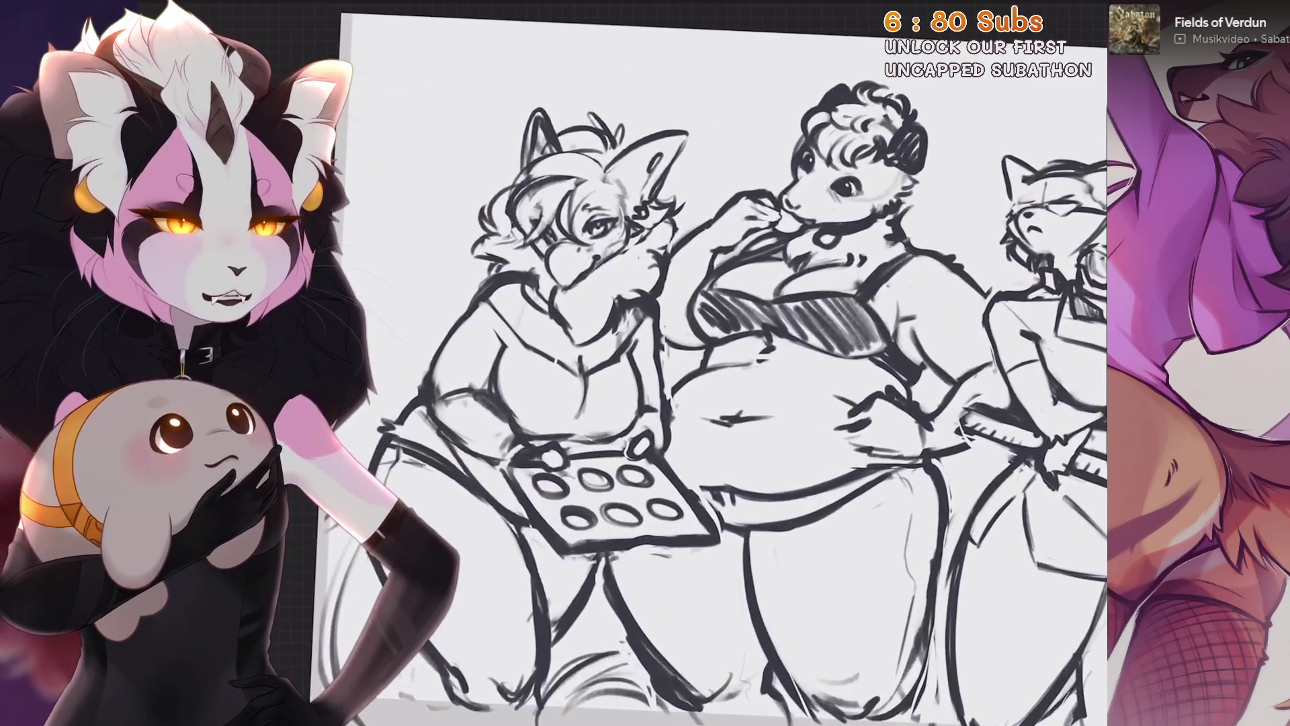